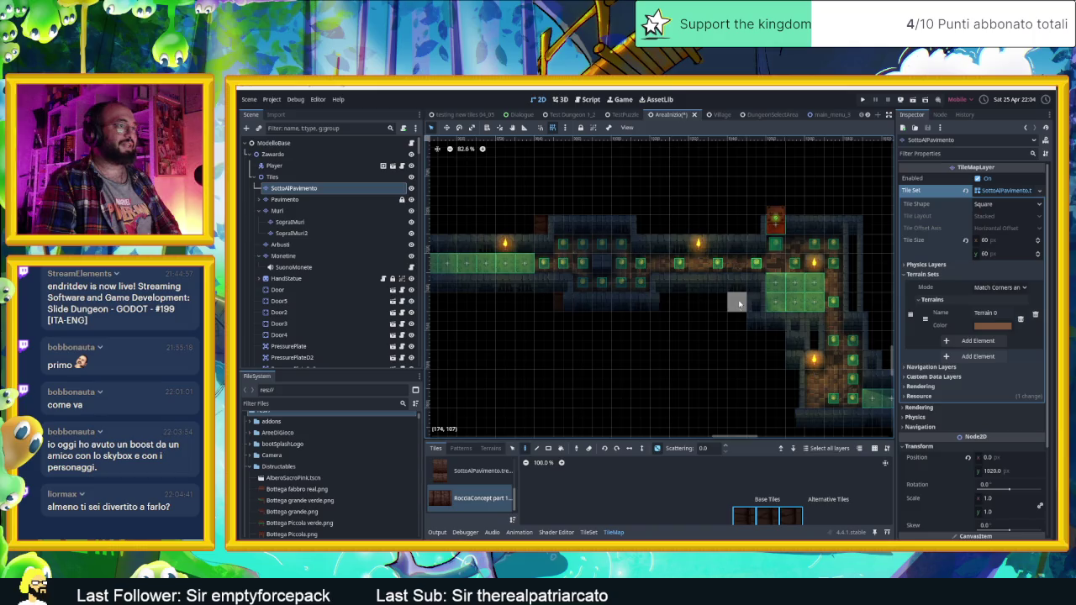
Pan the AreaInizio tilemap right and down to survey its lower-right corridors and rooms
mouse_move(834, 341)
mouse_down()
mouse_move(768, 308)
mouse_move(697, 308)
mouse_up()
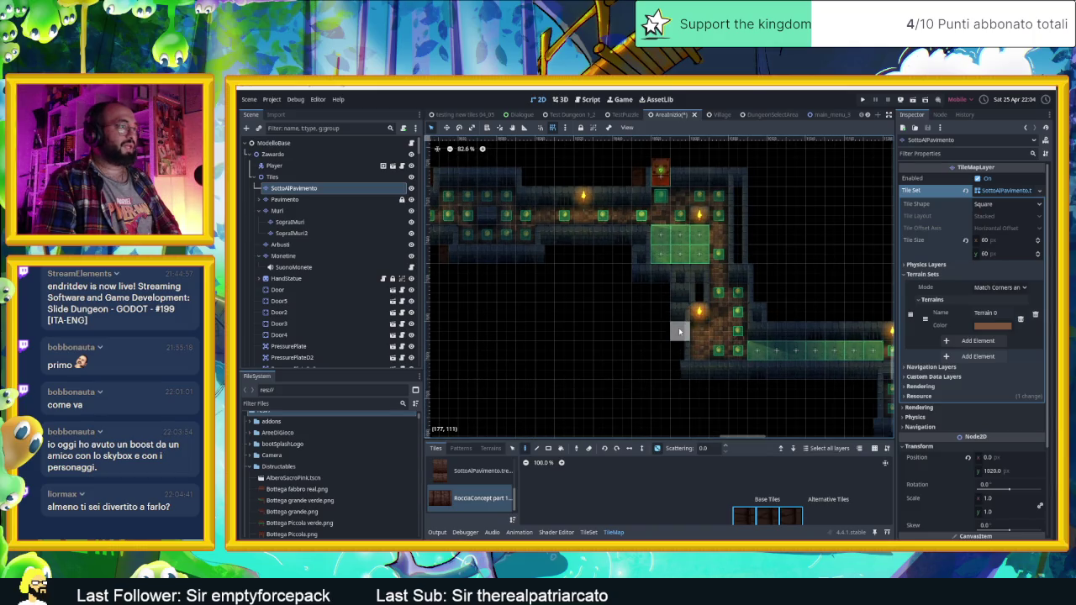
scroll(698, 332, right, 5)
scroll(698, 332, down, 3)
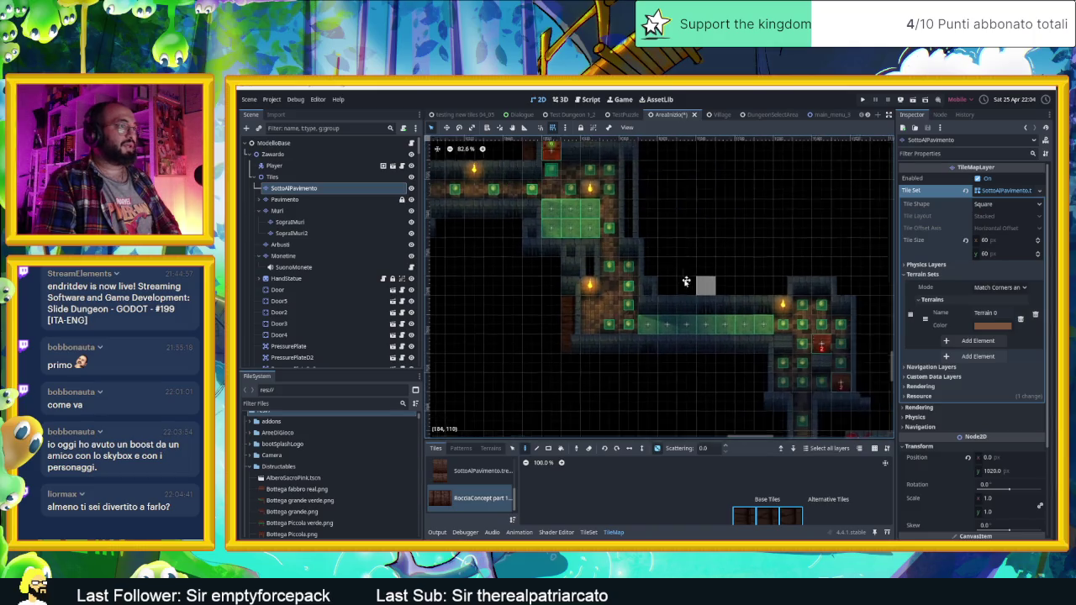
scroll(700, 334, right, 1)
scroll(699, 334, down, 1)
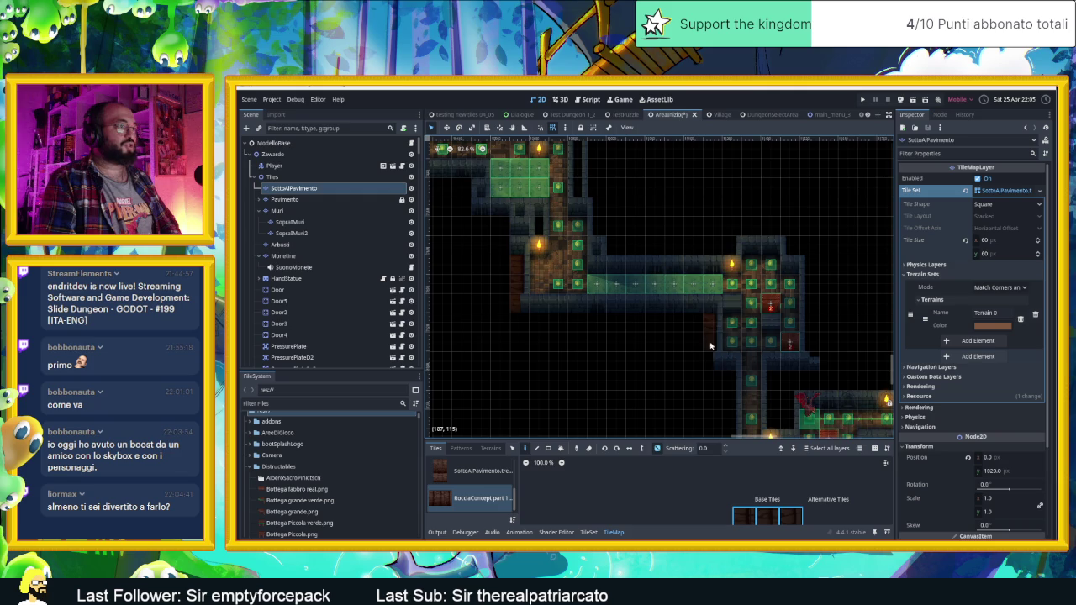
scroll(732, 353, down, 2)
scroll(732, 353, right, 1)
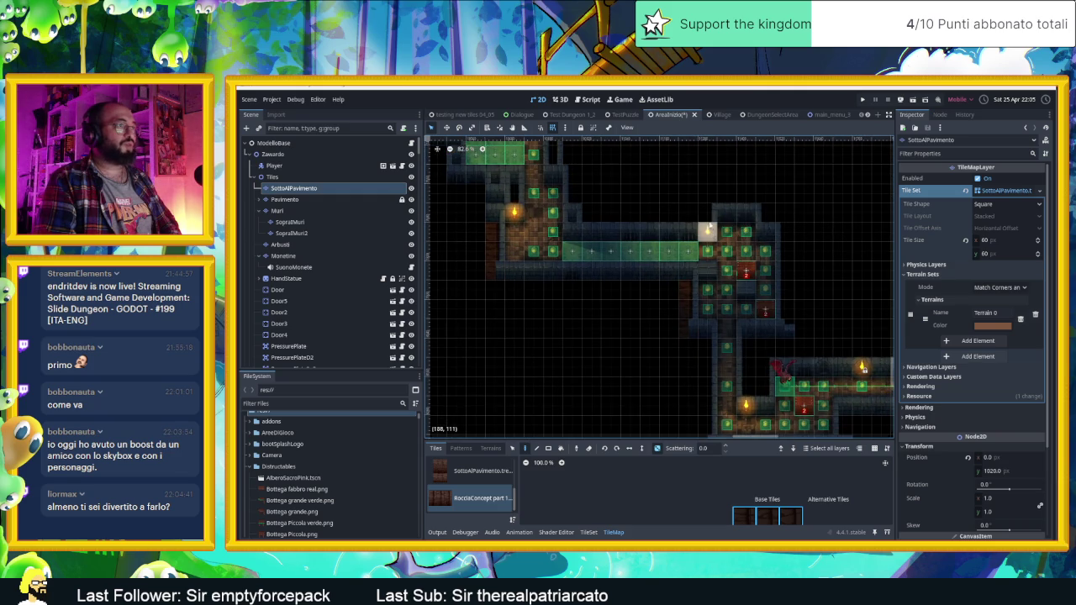
scroll(712, 242, down, 5)
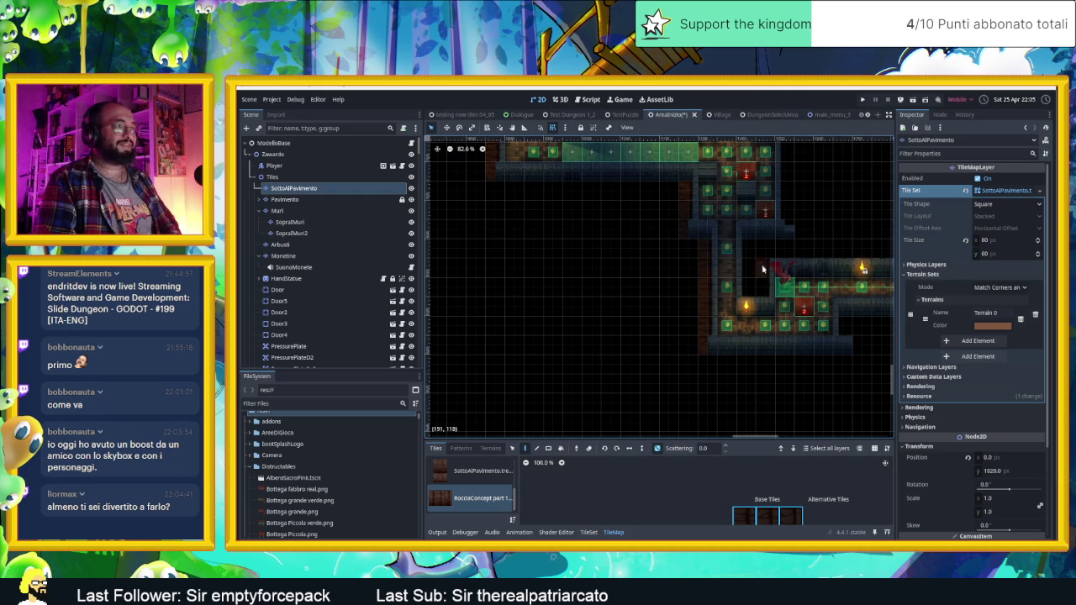
scroll(837, 301, down, 1)
scroll(836, 301, right, 10)
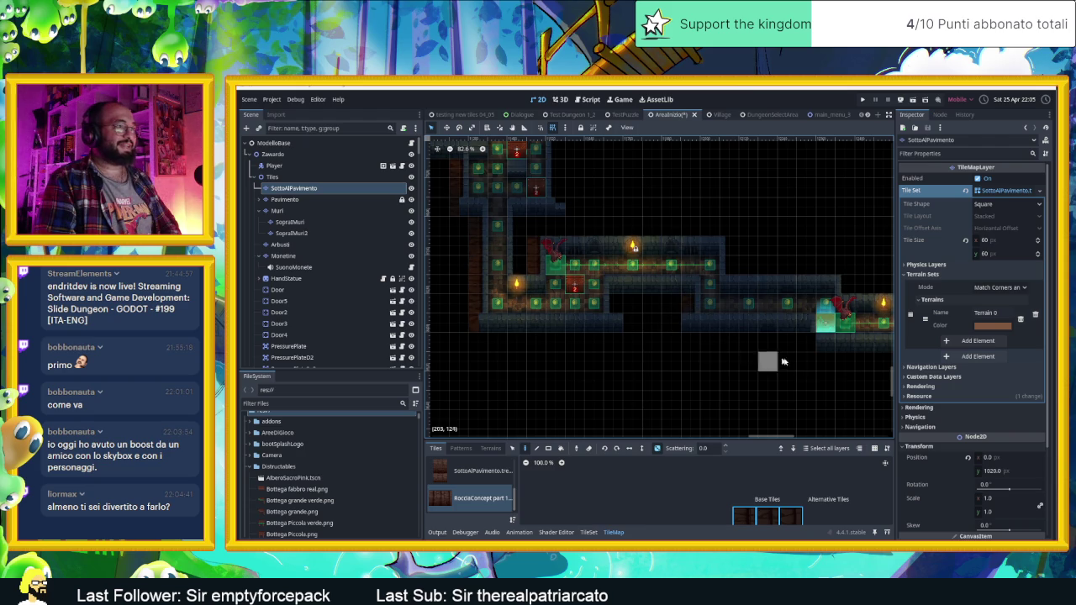
scroll(714, 337, down, 1)
scroll(714, 336, right, 4)
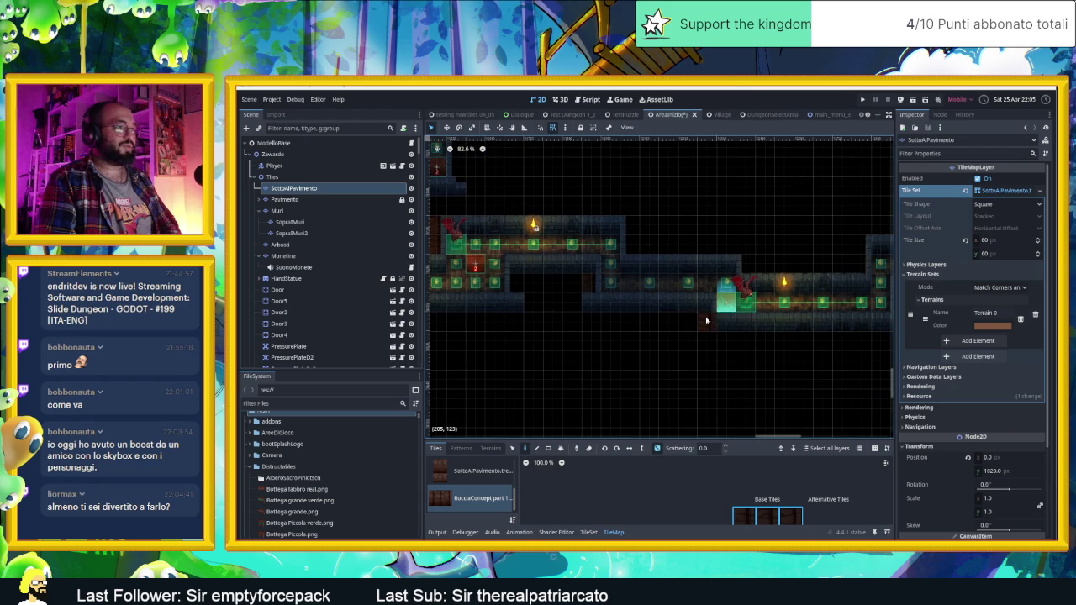
Inspect the Muri layer's Muro blue.tres tiles, then return to SottoAlPavimento with RocciaConcept selected
click(317, 210)
scroll(467, 492, down, 3)
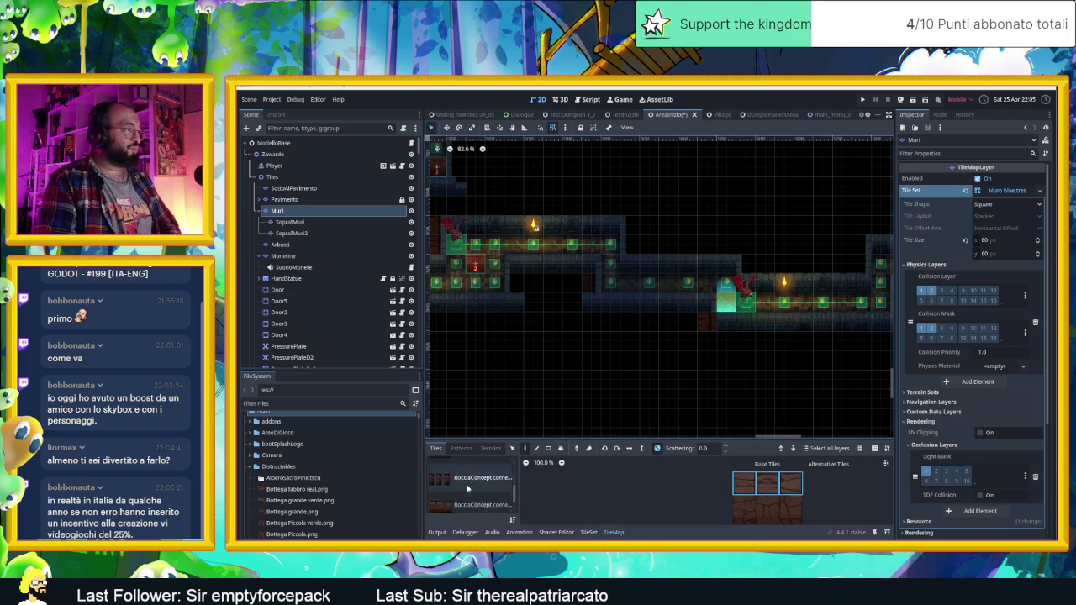
scroll(467, 487, up, 1)
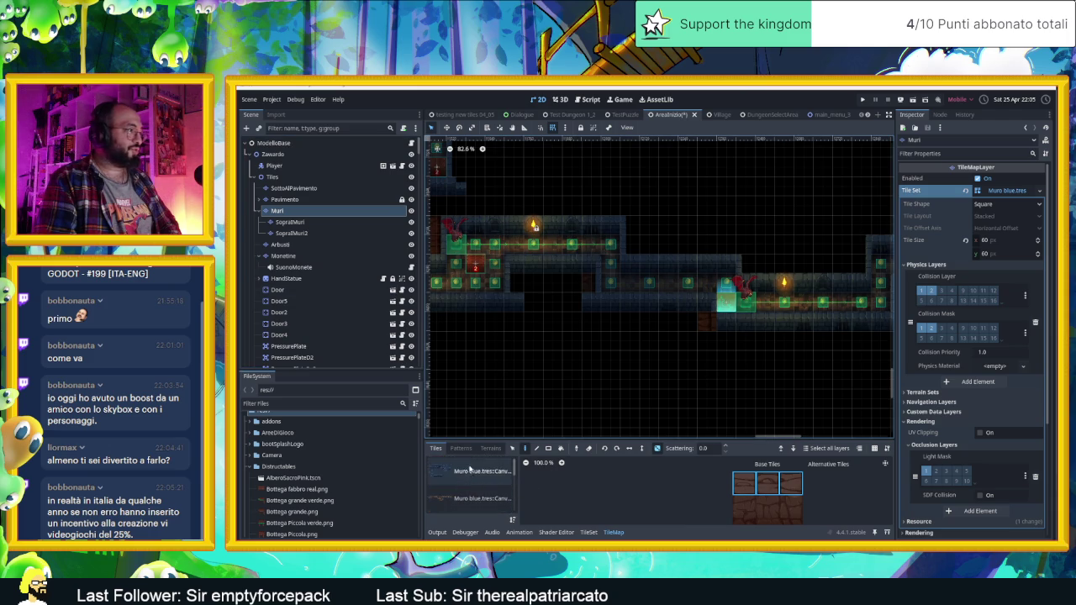
click(468, 473)
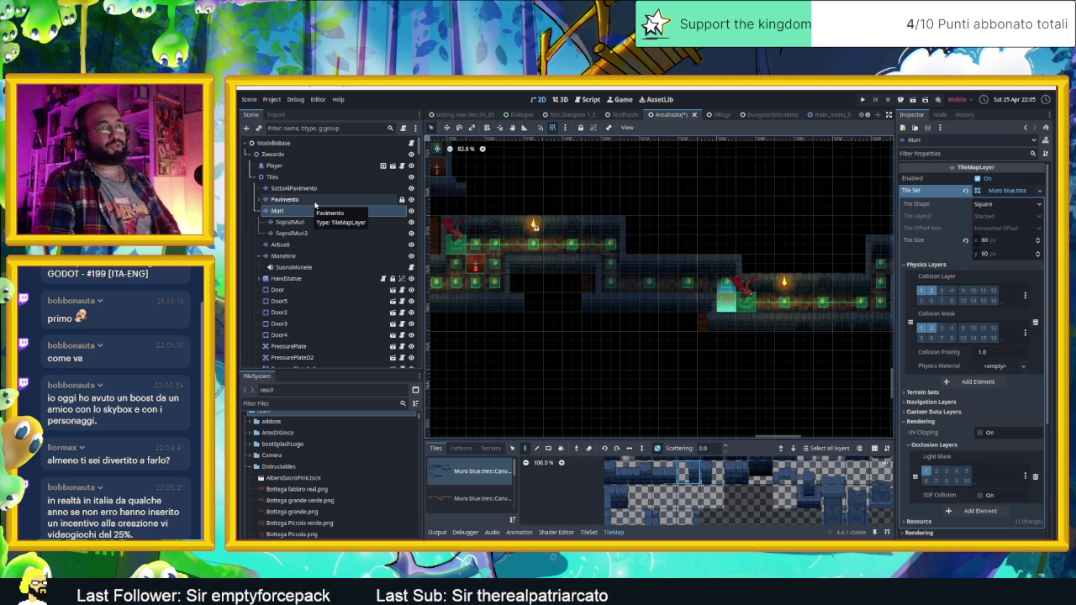
click(299, 188)
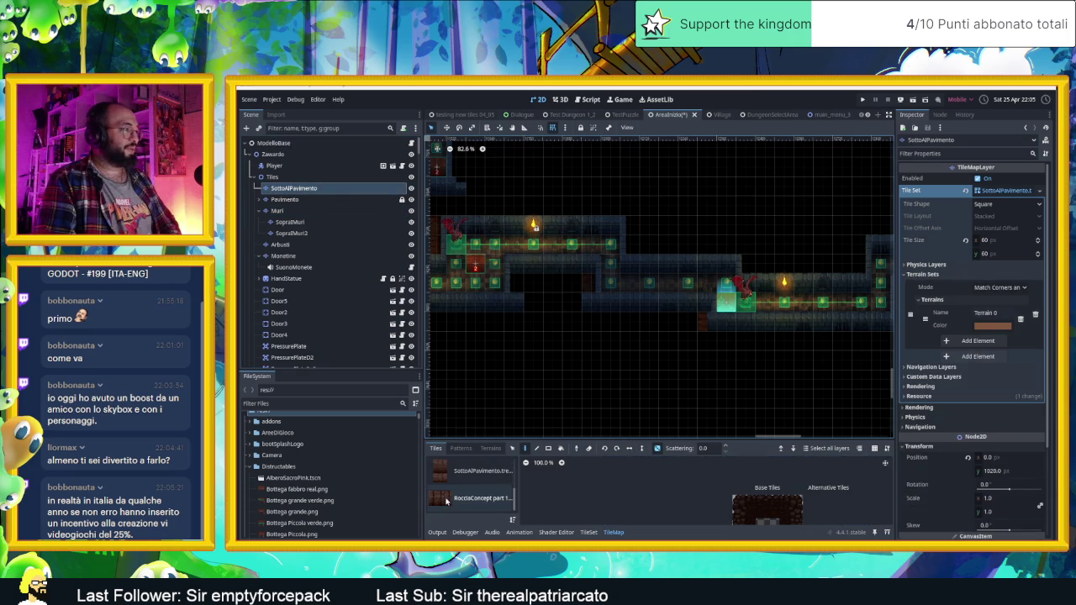
click(450, 500)
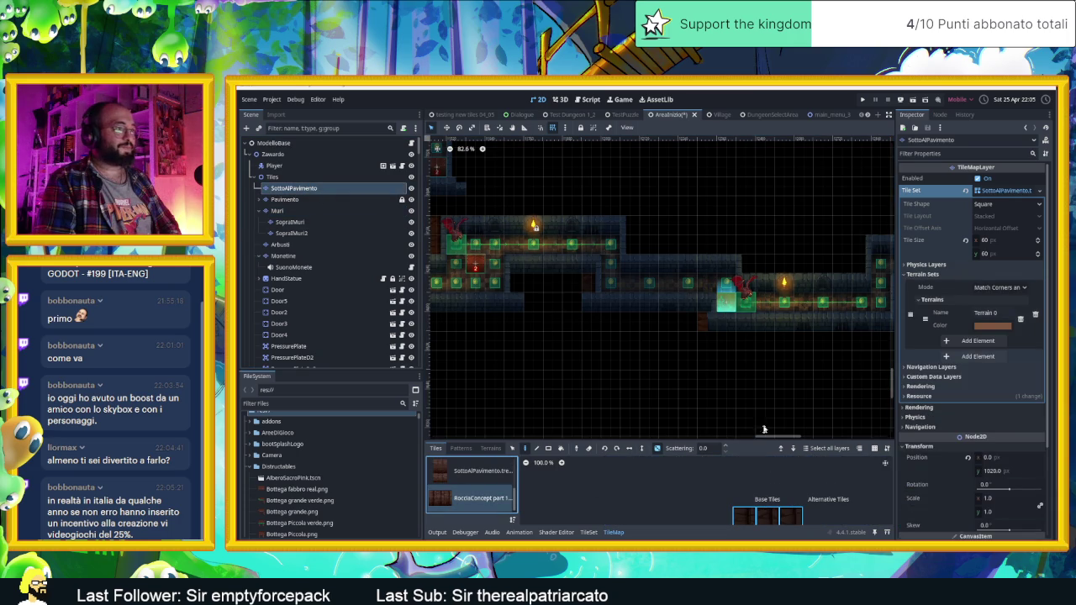
Pan the map east toward the large brick-floored rooms
scroll(673, 403, right, 4)
scroll(747, 387, right, 2)
scroll(735, 394, up, 1)
scroll(736, 394, left, 1)
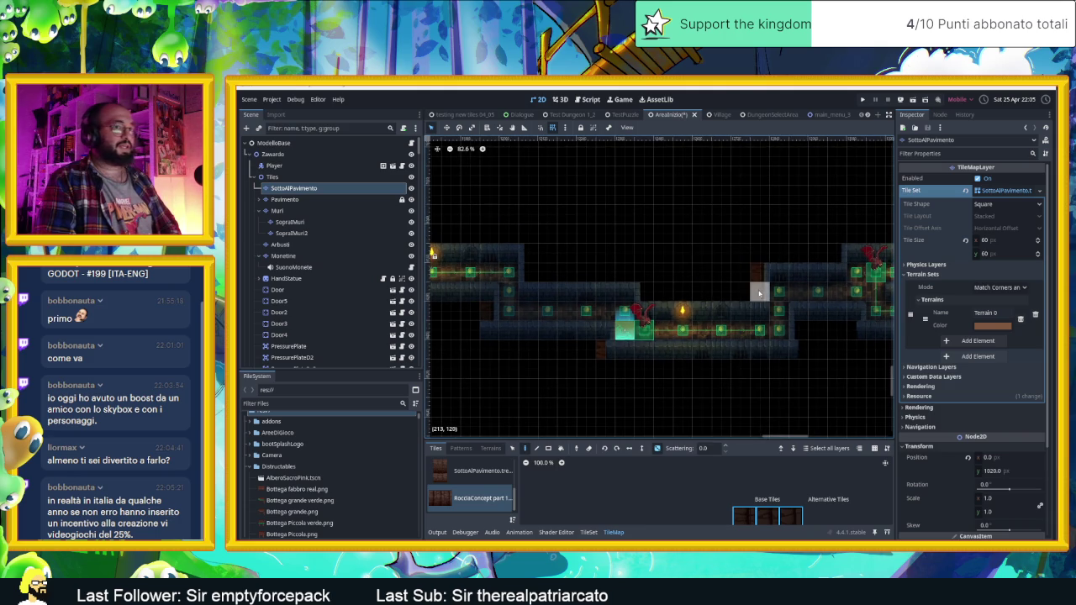
scroll(715, 357, right, 4)
scroll(706, 360, up, 1)
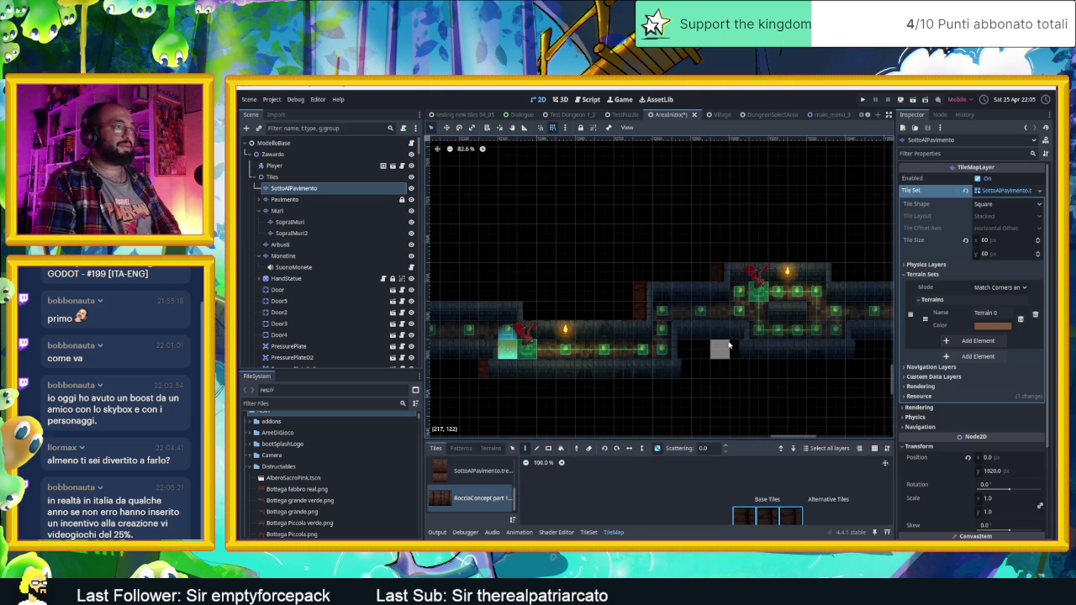
scroll(781, 386, right, 6)
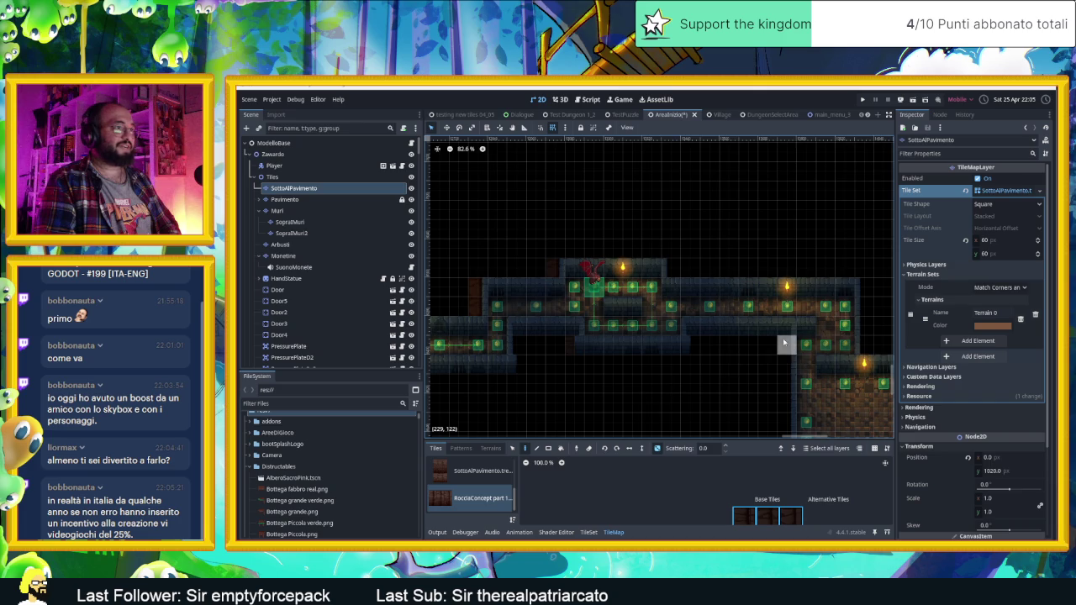
drag(783, 405, 711, 288)
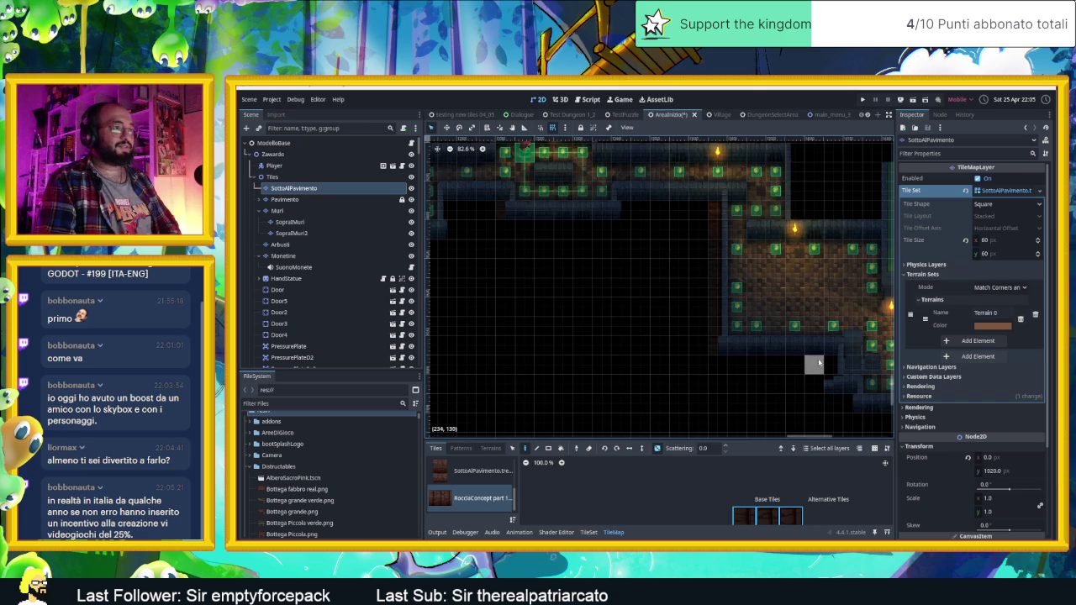
drag(827, 367, 641, 343)
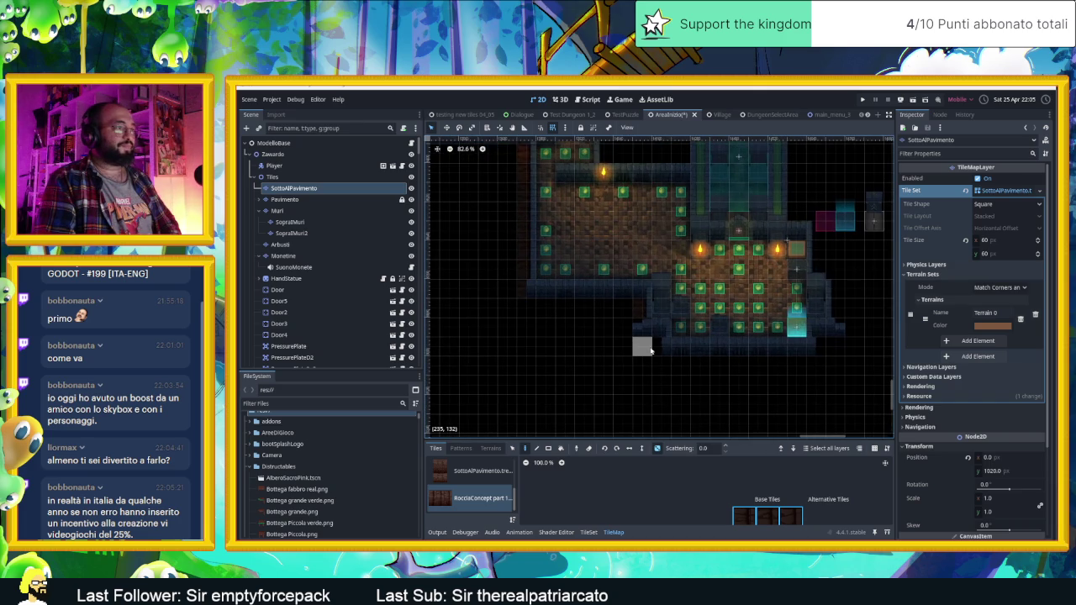
Zoom out to 56.4%, then back in to 75.1% around the lower-right rooms
scroll(807, 252, up, 5)
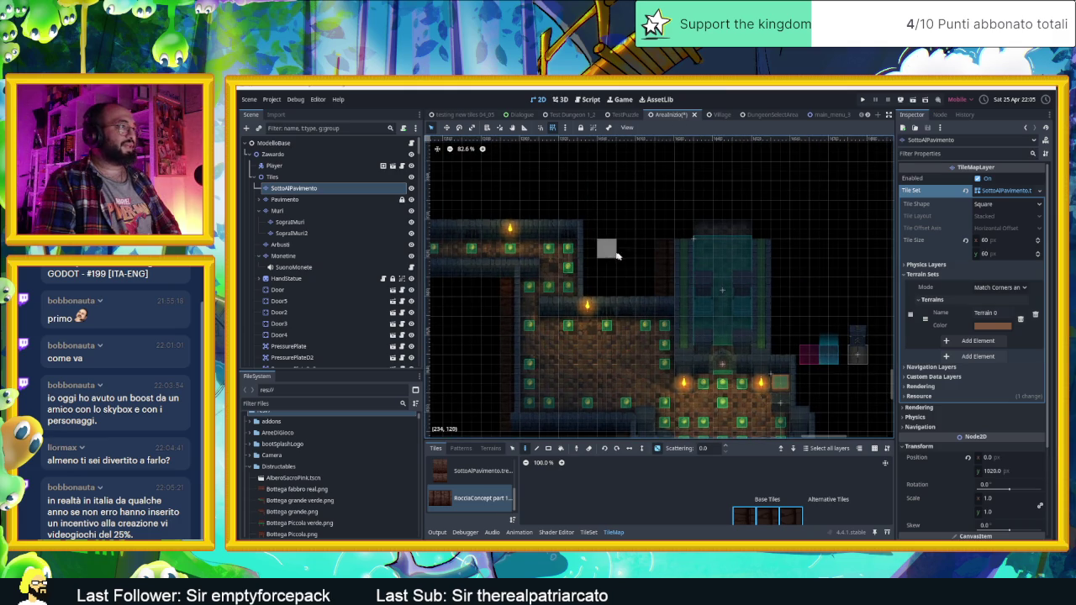
scroll(607, 247, down, 2)
scroll(608, 247, right, 2)
scroll(630, 253, down, 3)
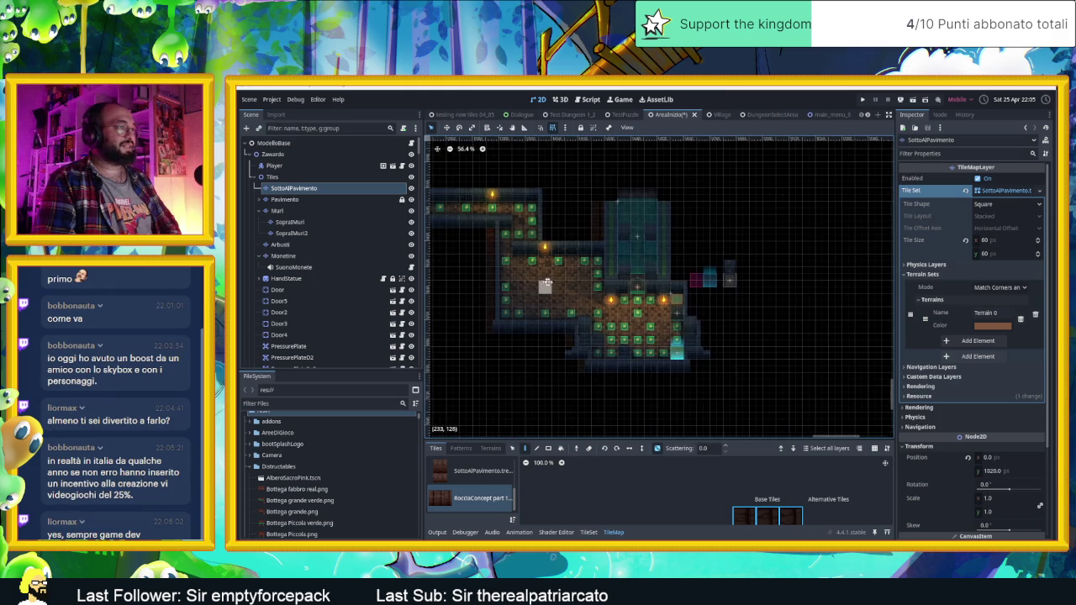
scroll(589, 294, left, 3)
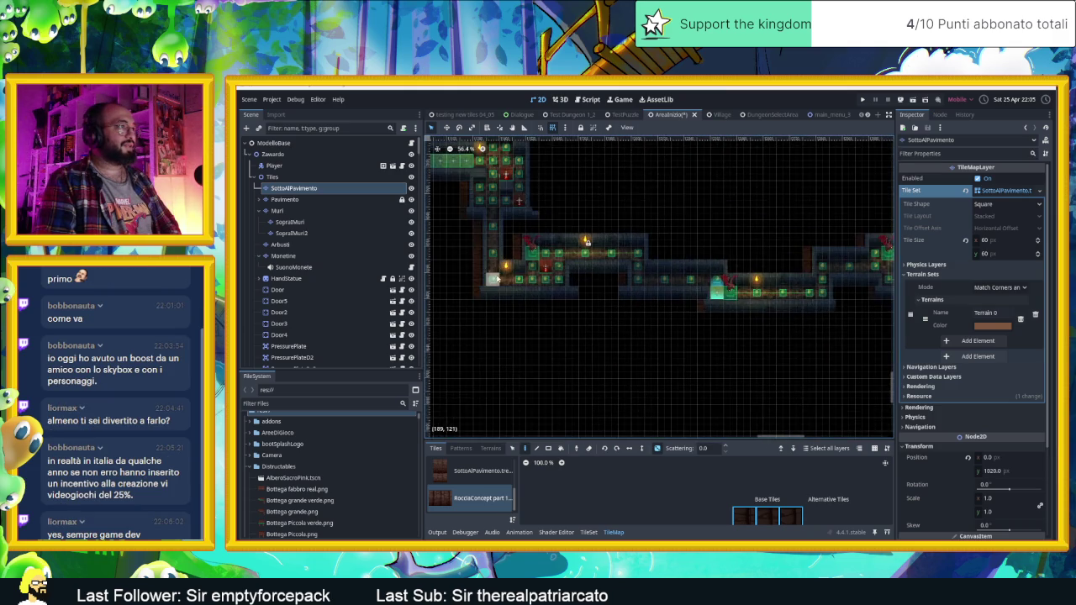
scroll(846, 280, right, 3)
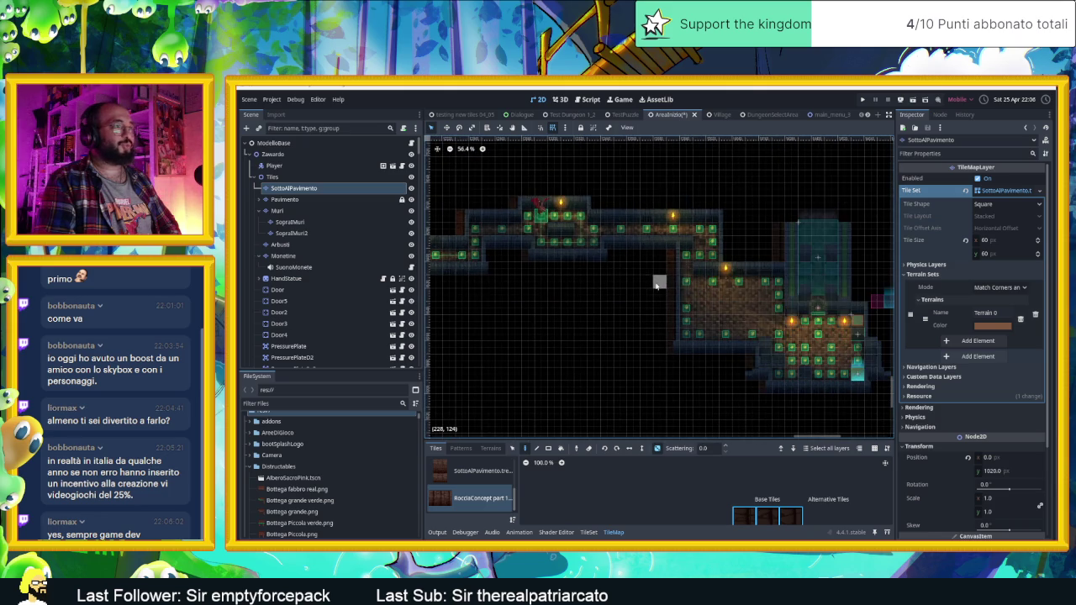
scroll(683, 280, up, 2)
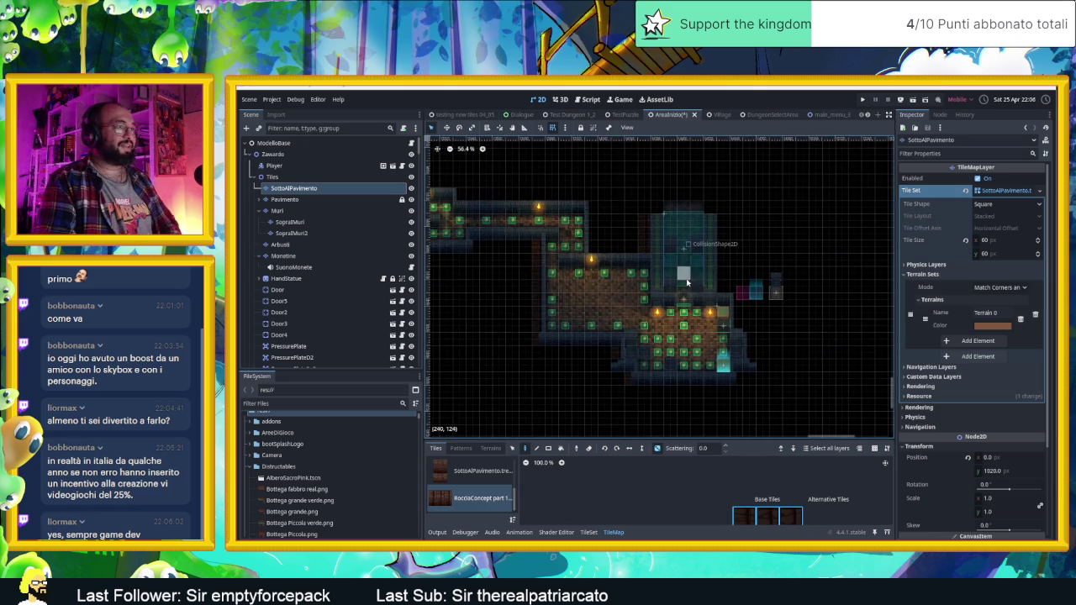
scroll(723, 362, up, 2)
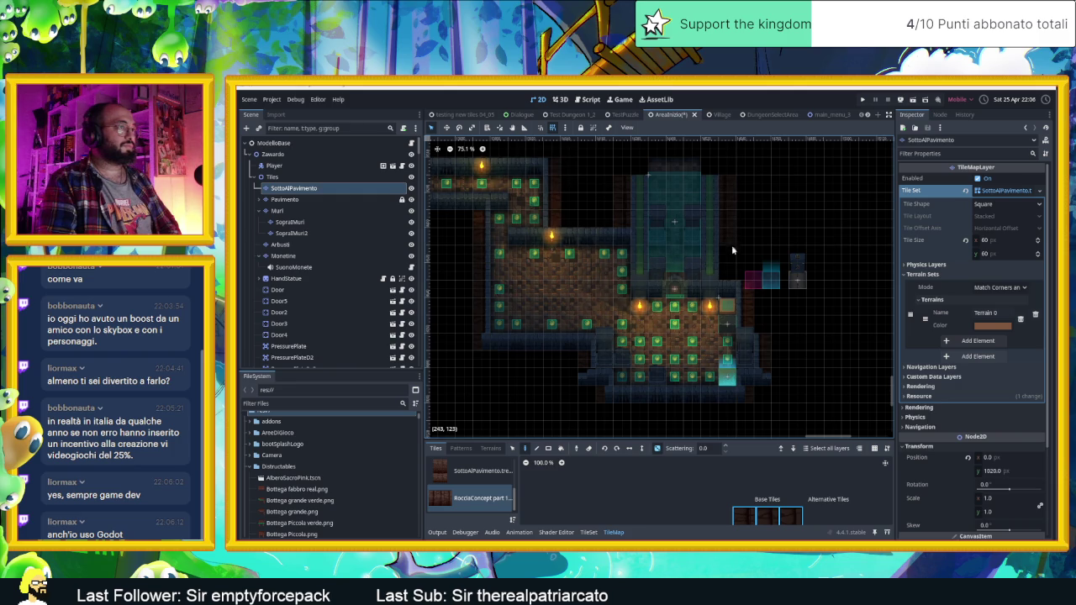
Pan the map back west and north toward the upper-left starting rooms
drag(538, 220, 626, 246)
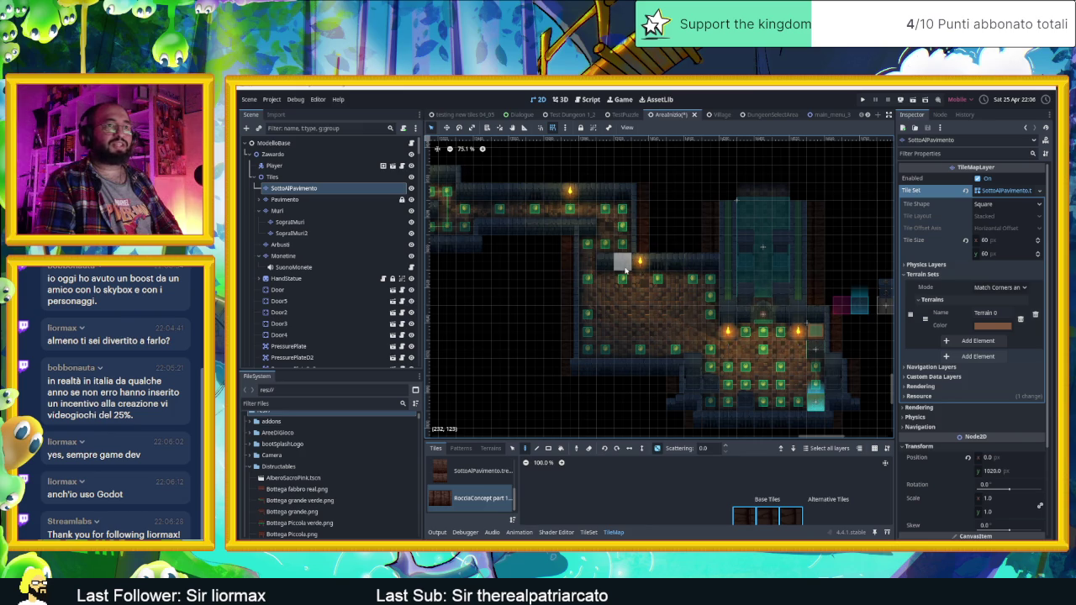
drag(598, 270, 726, 307)
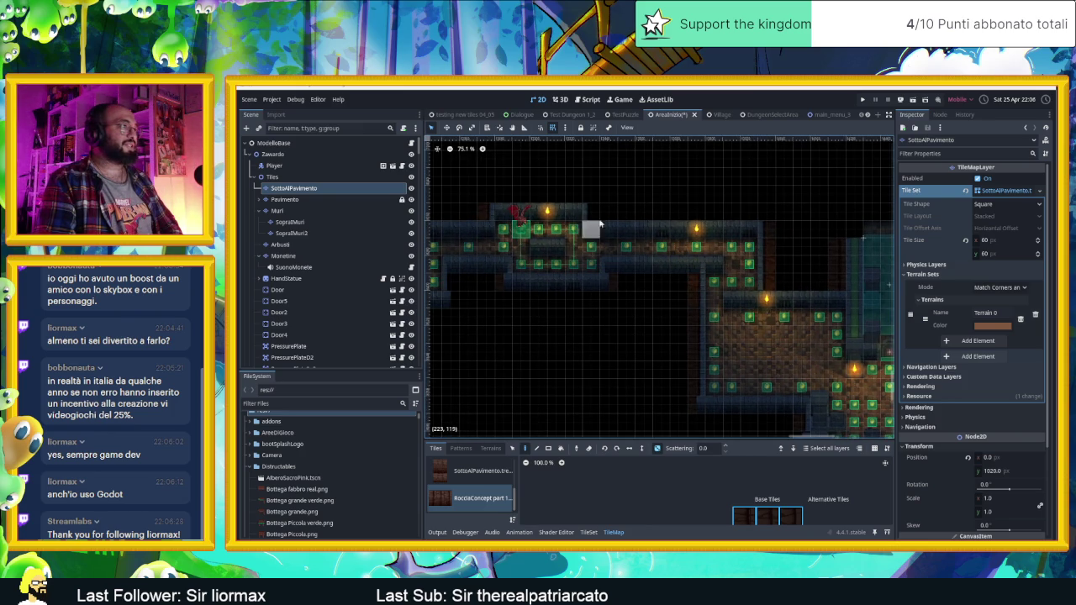
drag(530, 296, 702, 309)
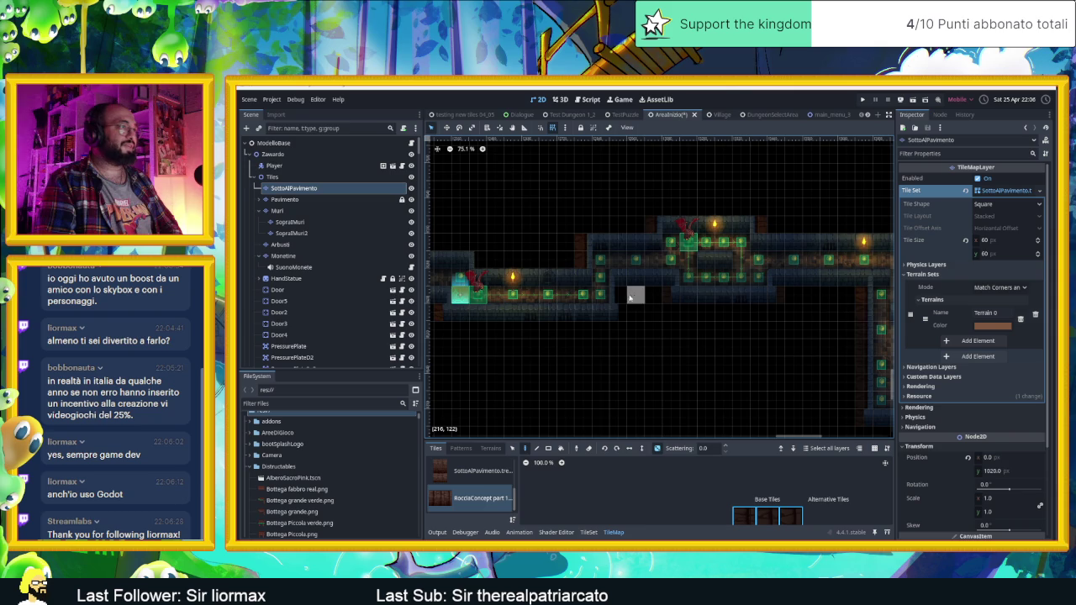
scroll(624, 310, left, 5)
scroll(634, 319, up, 1)
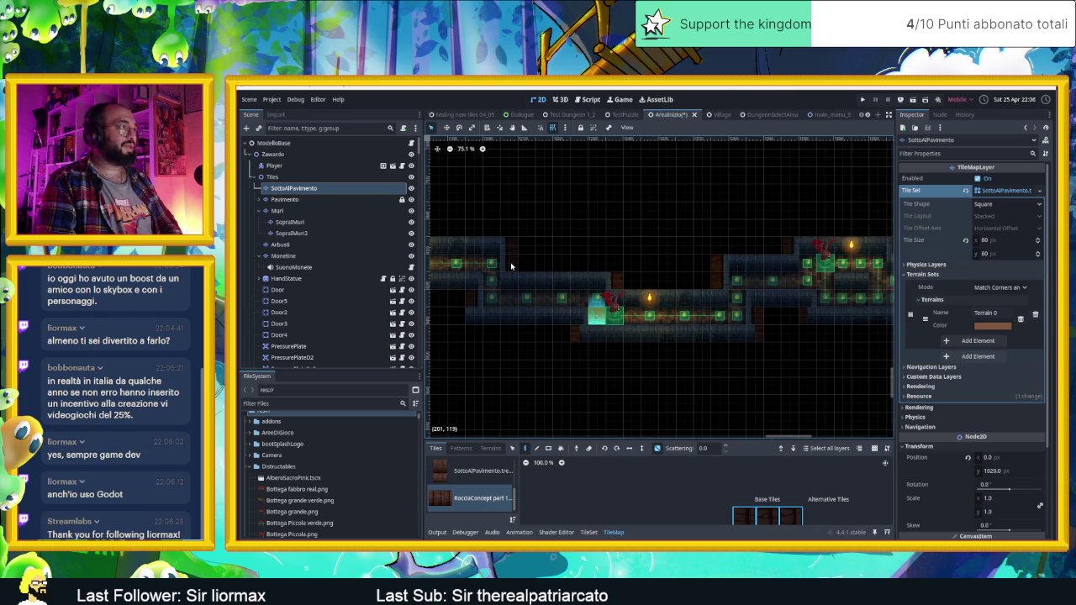
drag(510, 244, 716, 297)
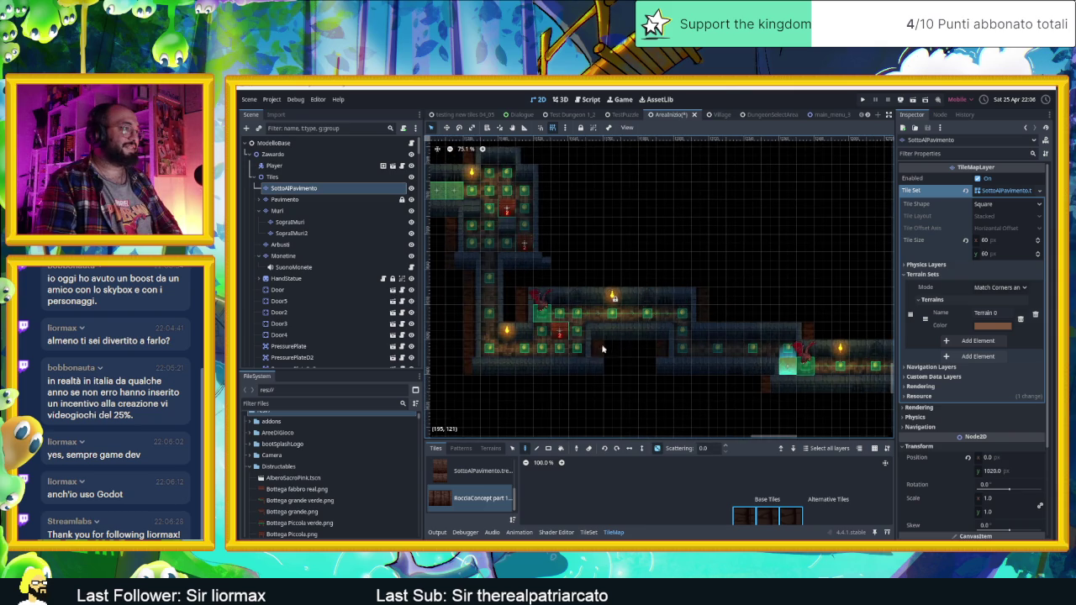
drag(606, 274, 698, 305)
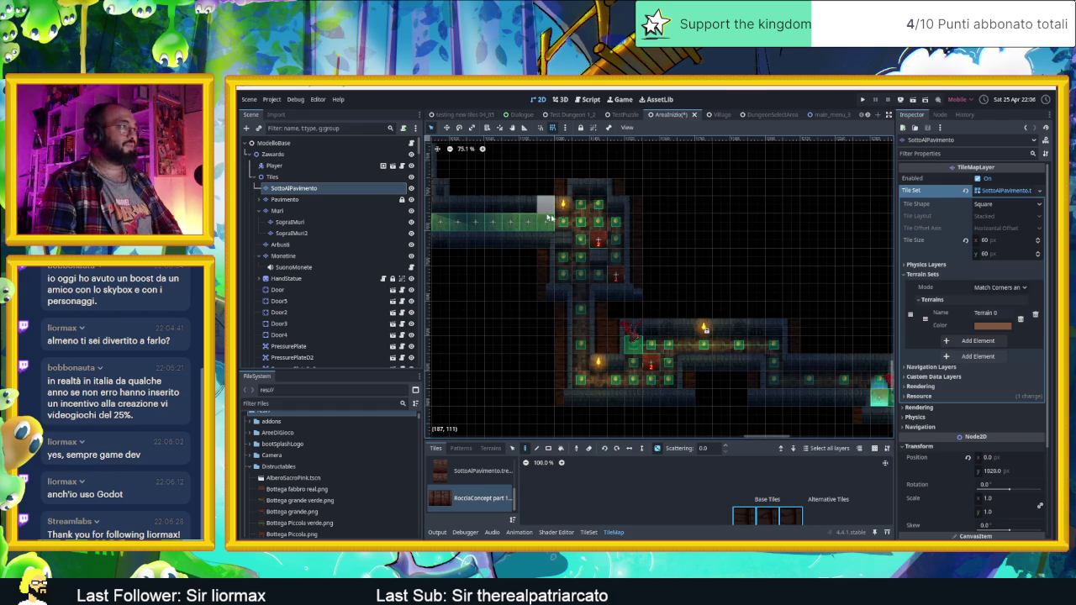
drag(543, 216, 716, 248)
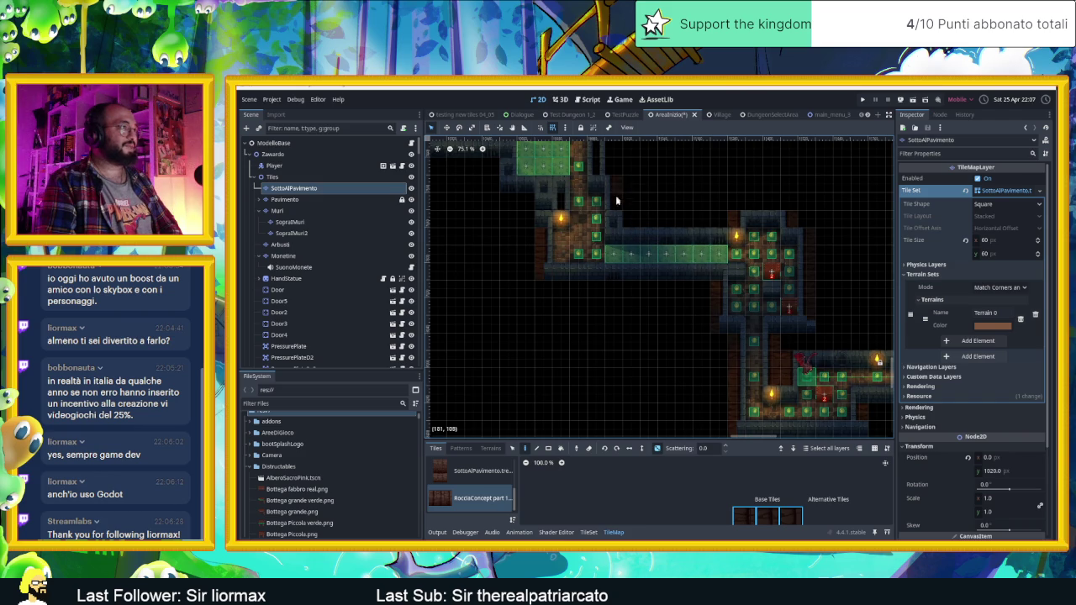
drag(635, 188, 697, 316)
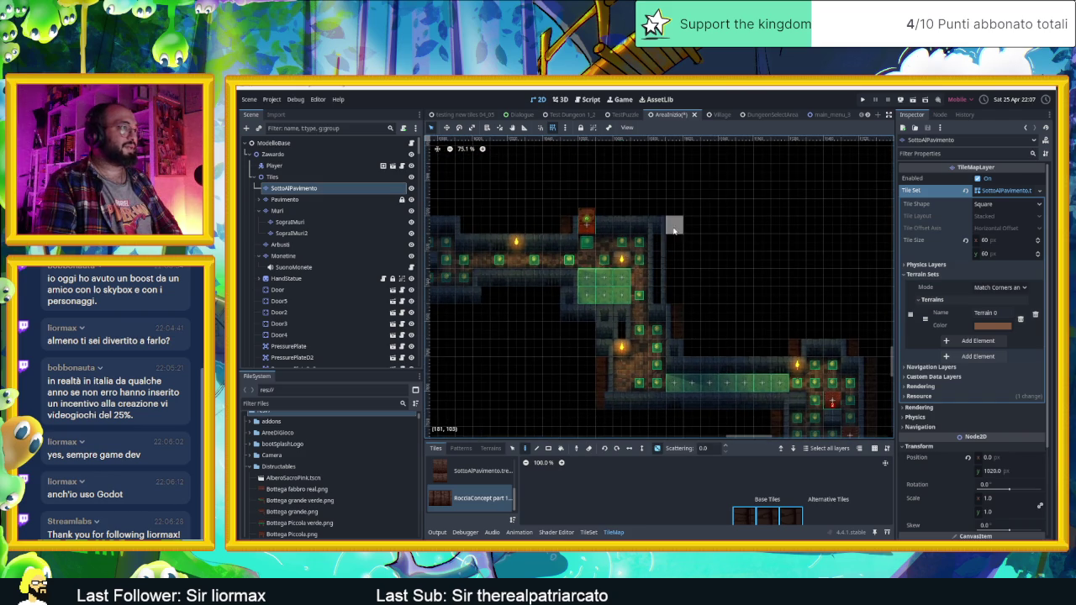
drag(552, 245, 703, 269)
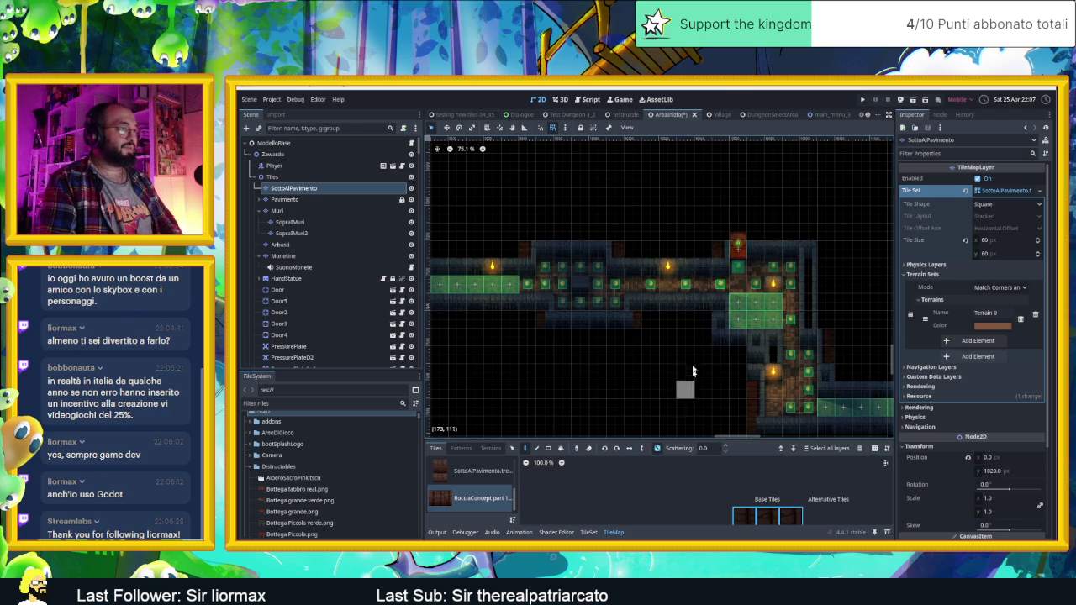
Switch to the Paint tool for the SottoAlPavimento layer
click(525, 448)
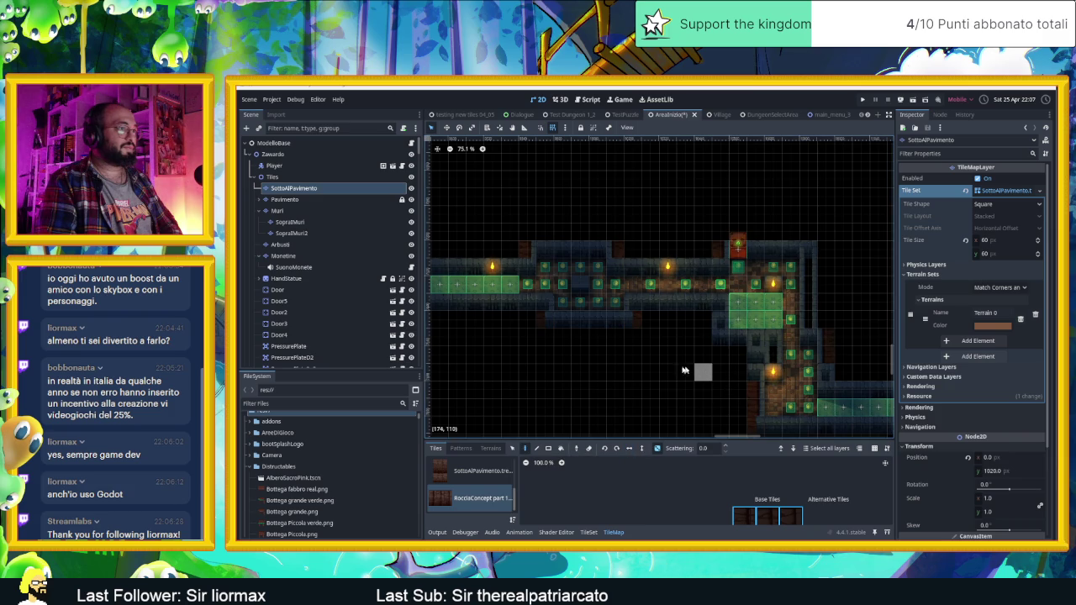
scroll(702, 370, left, 3)
scroll(629, 359, left, 10)
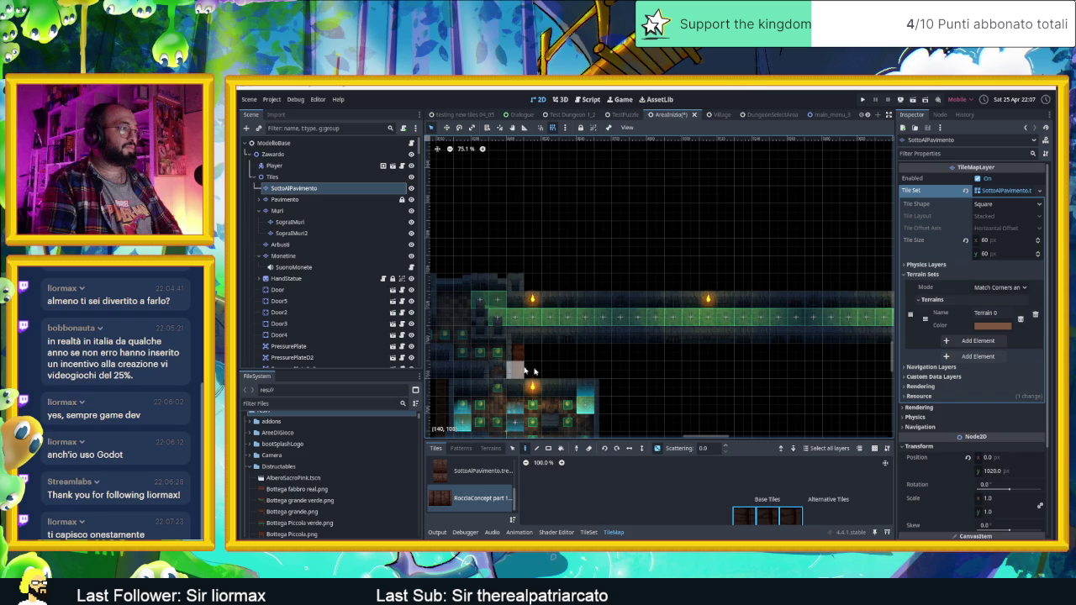
scroll(602, 299, down, 5)
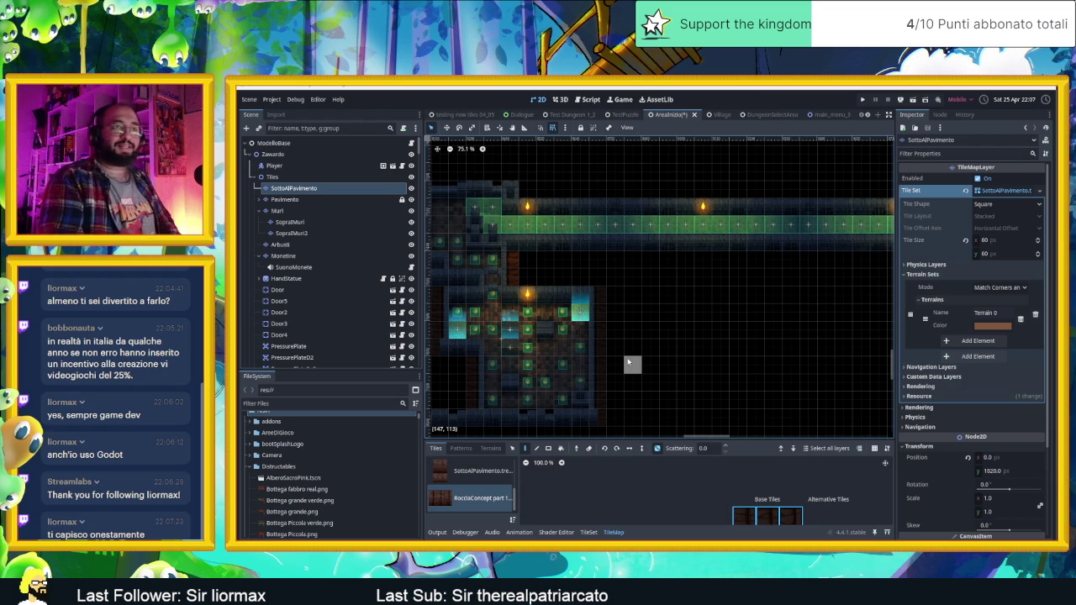
scroll(649, 346, left, 4)
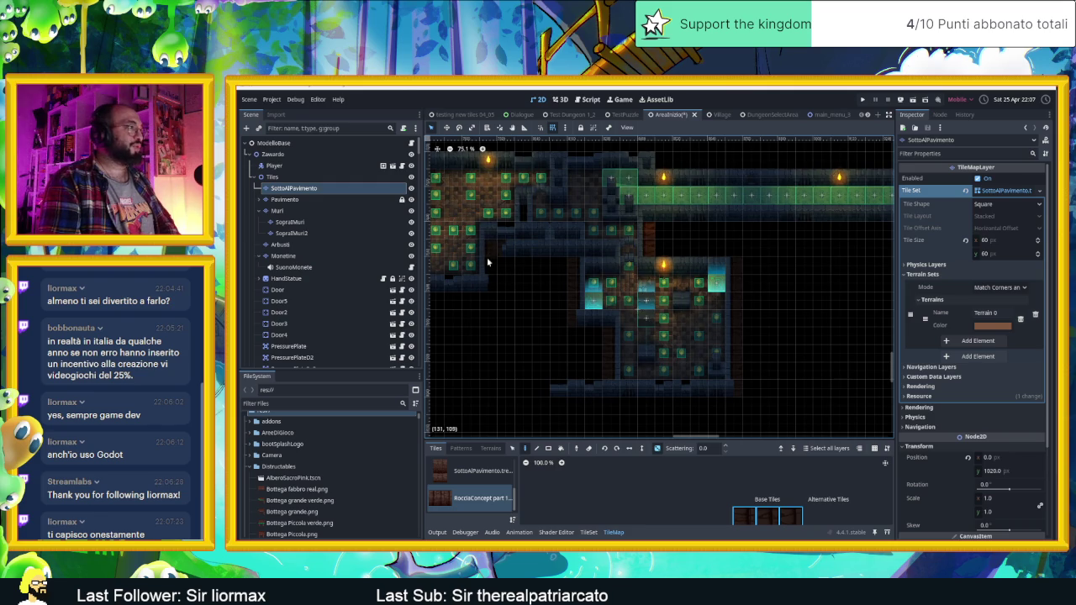
mouse_move(585, 168)
mouse_down()
mouse_move(723, 236)
mouse_move(800, 139)
mouse_up()
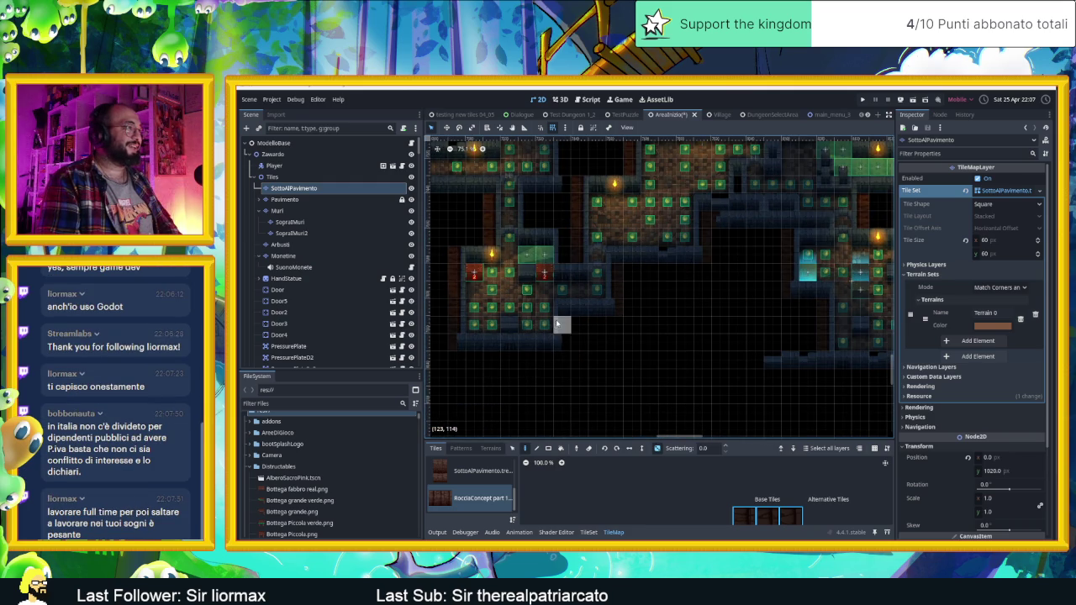
scroll(572, 320, up, 4)
scroll(571, 319, left, 2)
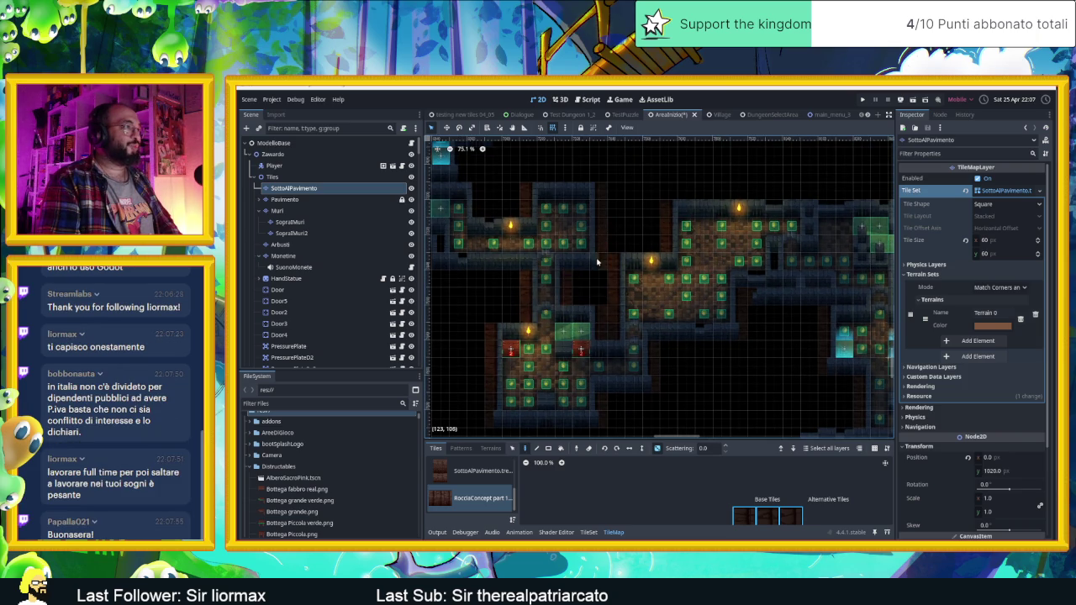
scroll(599, 244, up, 2)
scroll(599, 244, left, 7)
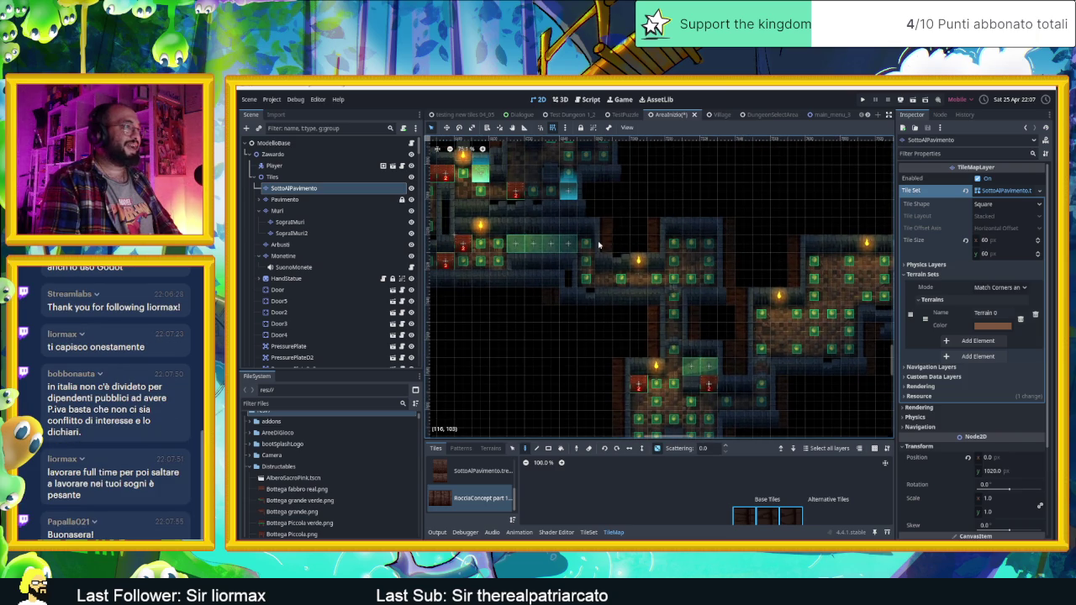
mouse_move(614, 186)
mouse_down()
mouse_move(644, 255)
mouse_move(675, 287)
mouse_up()
scroll(672, 252, up, 2)
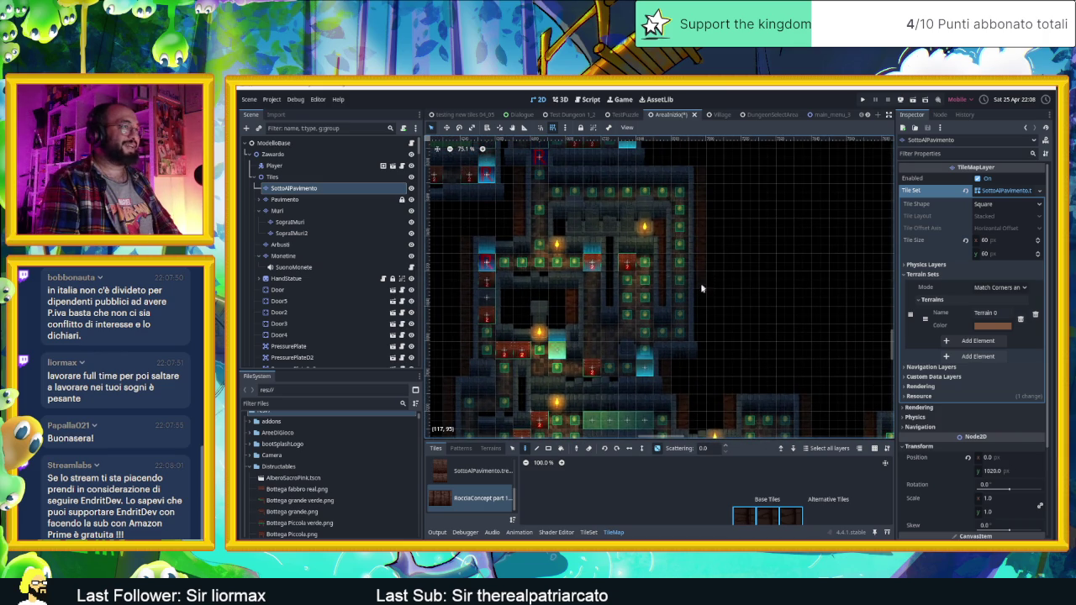
scroll(700, 319, up, 5)
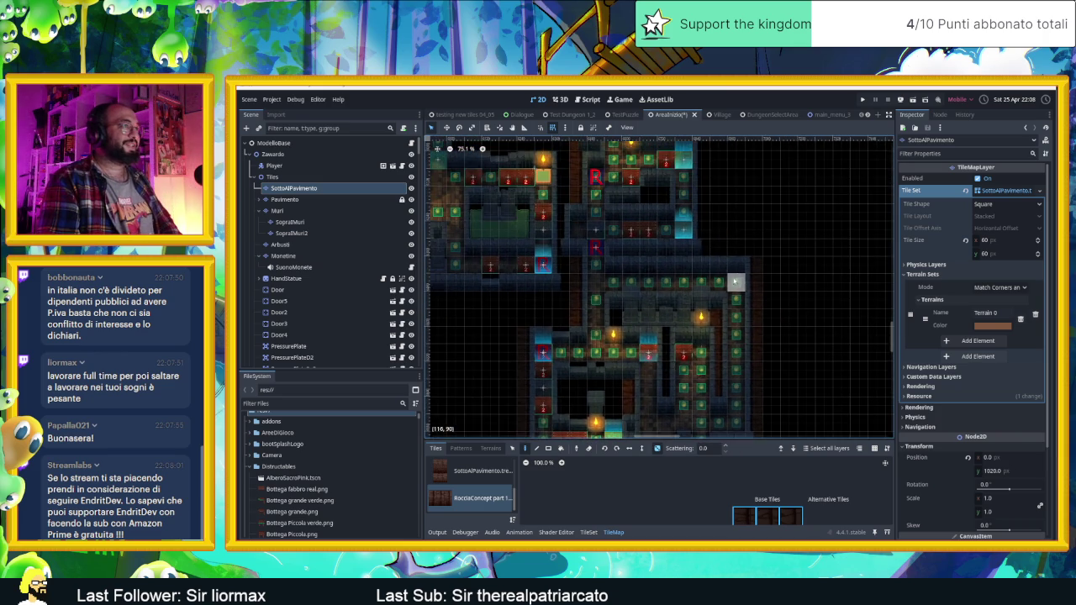
scroll(714, 248, up, 5)
scroll(714, 248, up, 3)
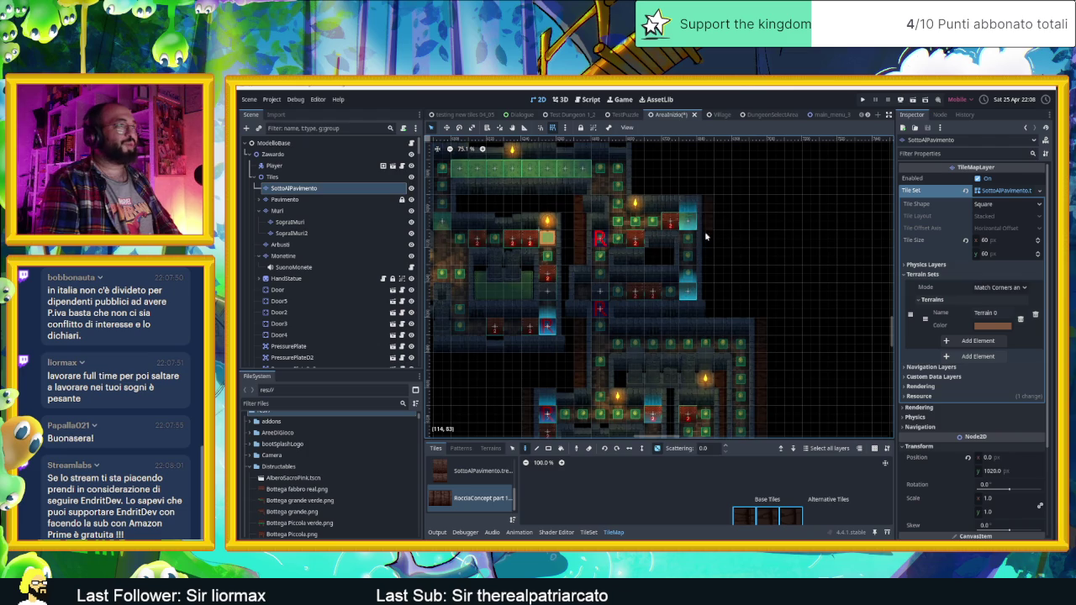
scroll(704, 243, up, 5)
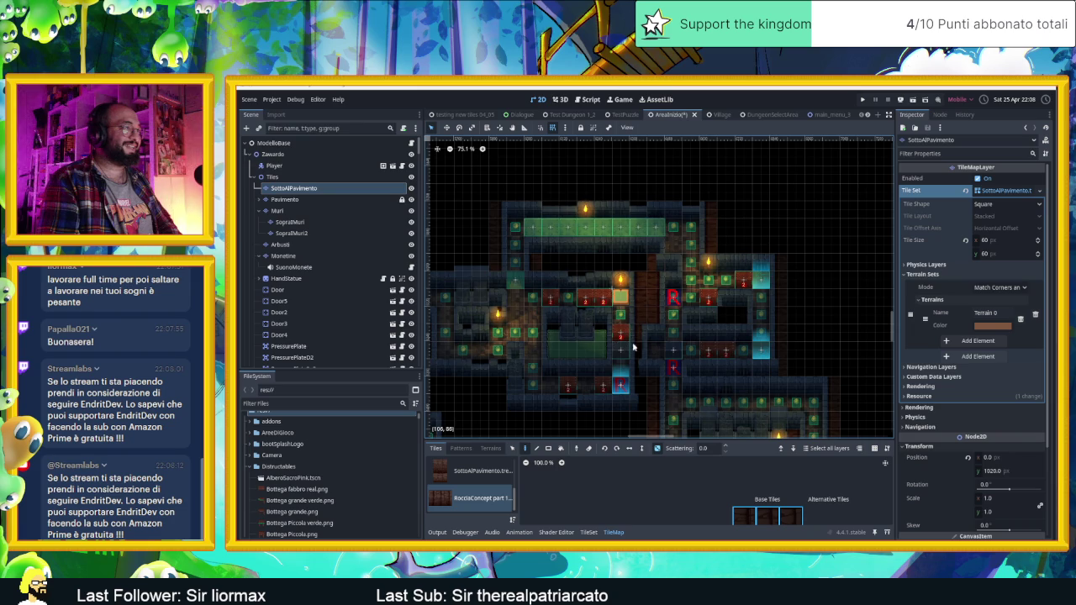
drag(635, 395, 689, 282)
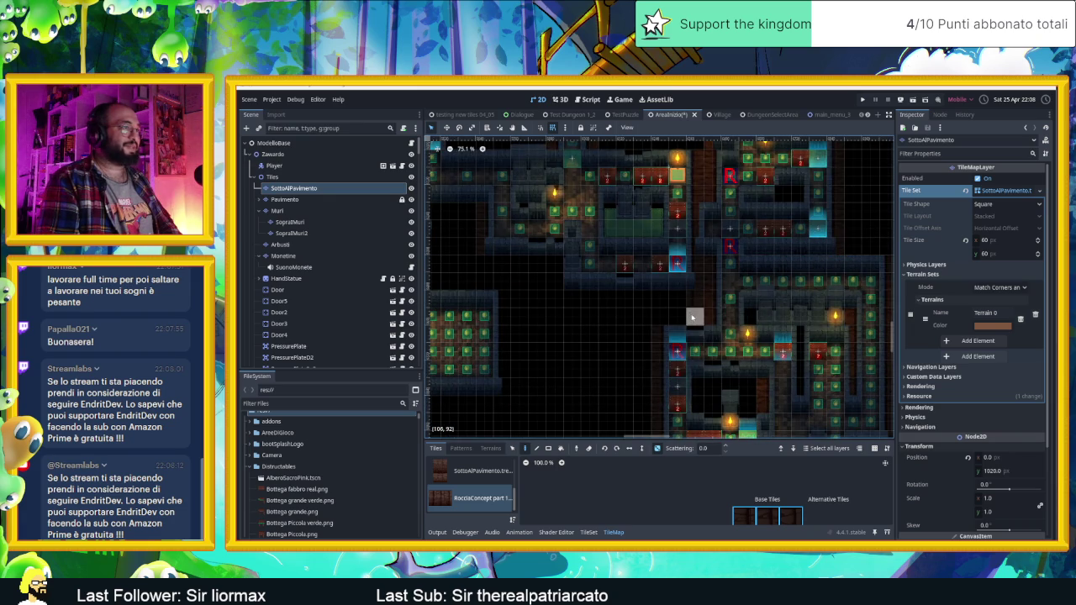
mouse_move(557, 223)
mouse_down()
mouse_move(637, 245)
mouse_move(703, 369)
mouse_up()
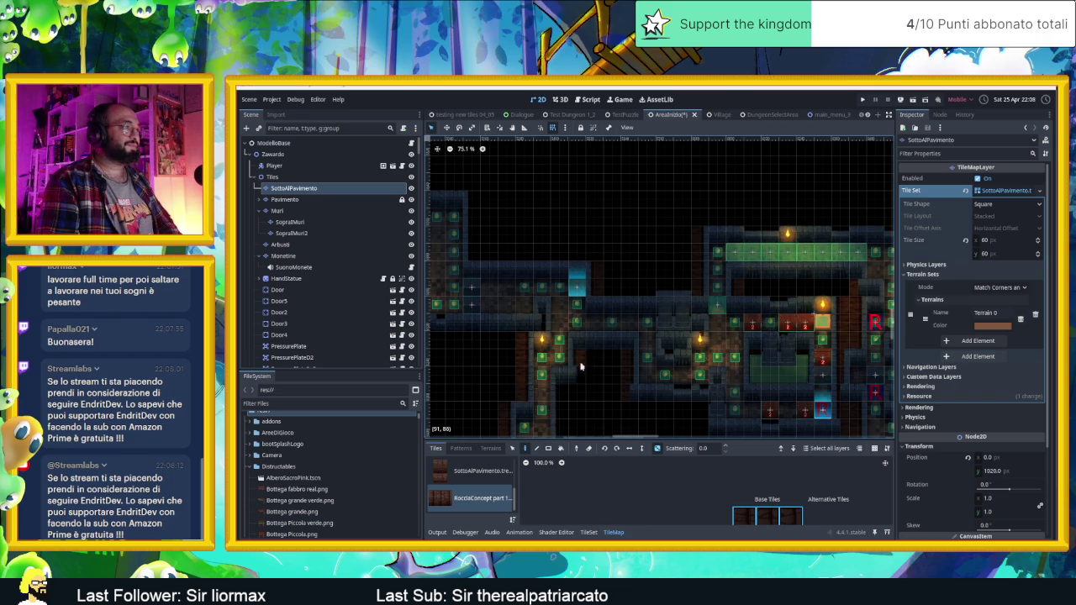
drag(593, 370, 619, 294)
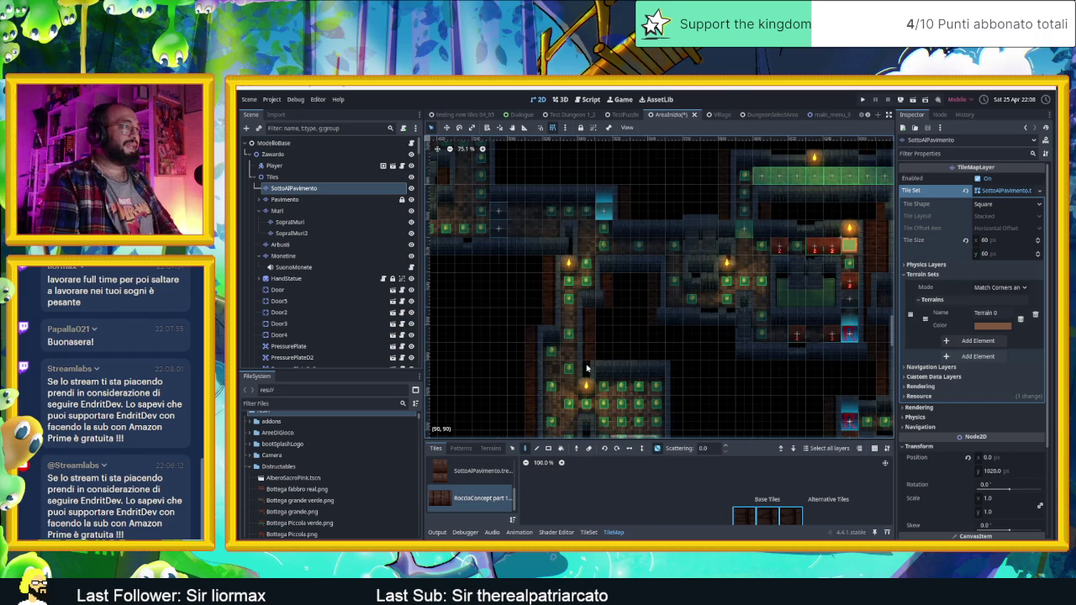
drag(601, 370, 595, 233)
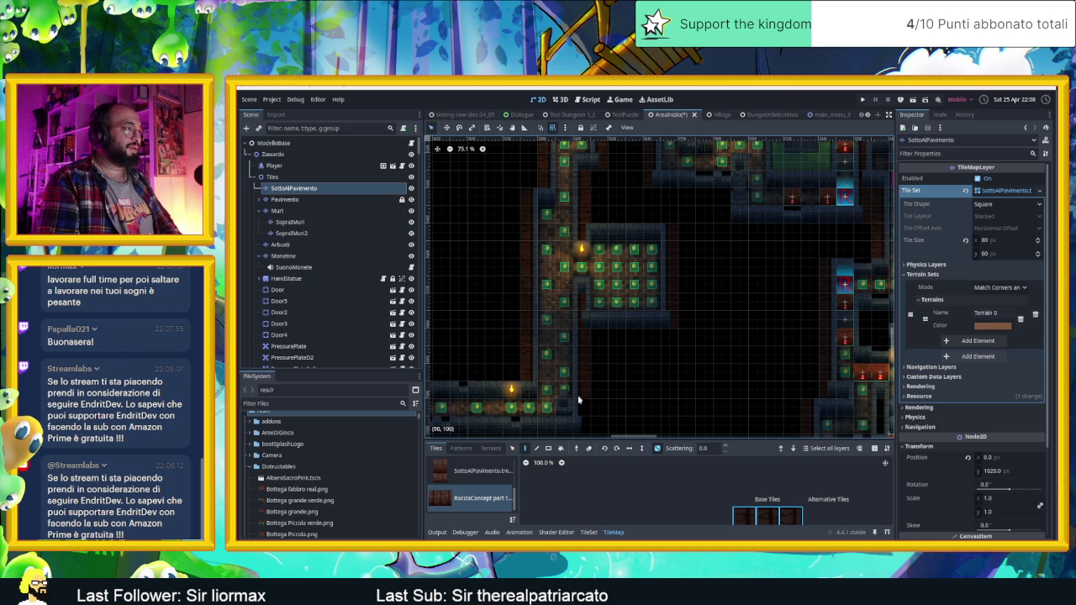
scroll(638, 269, up, 6)
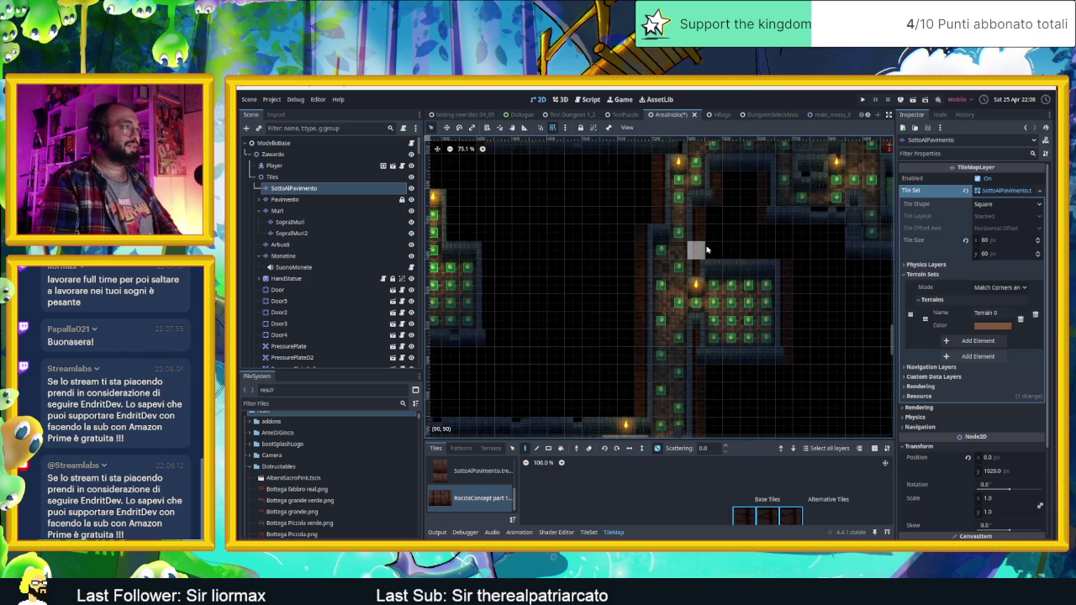
scroll(723, 285, up, 1)
scroll(728, 292, up, 8)
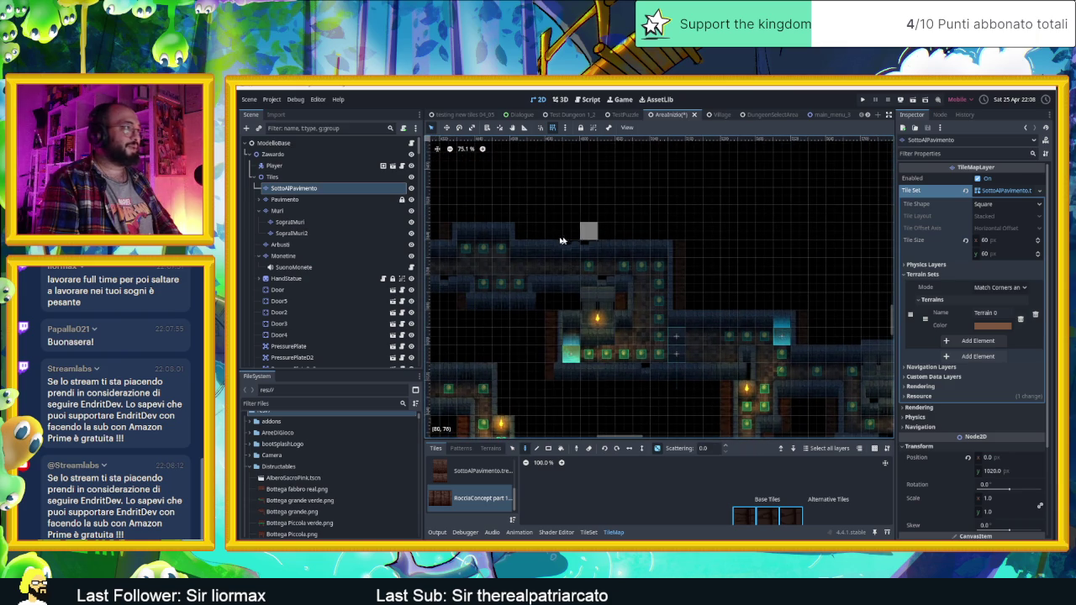
scroll(631, 285, left, 2)
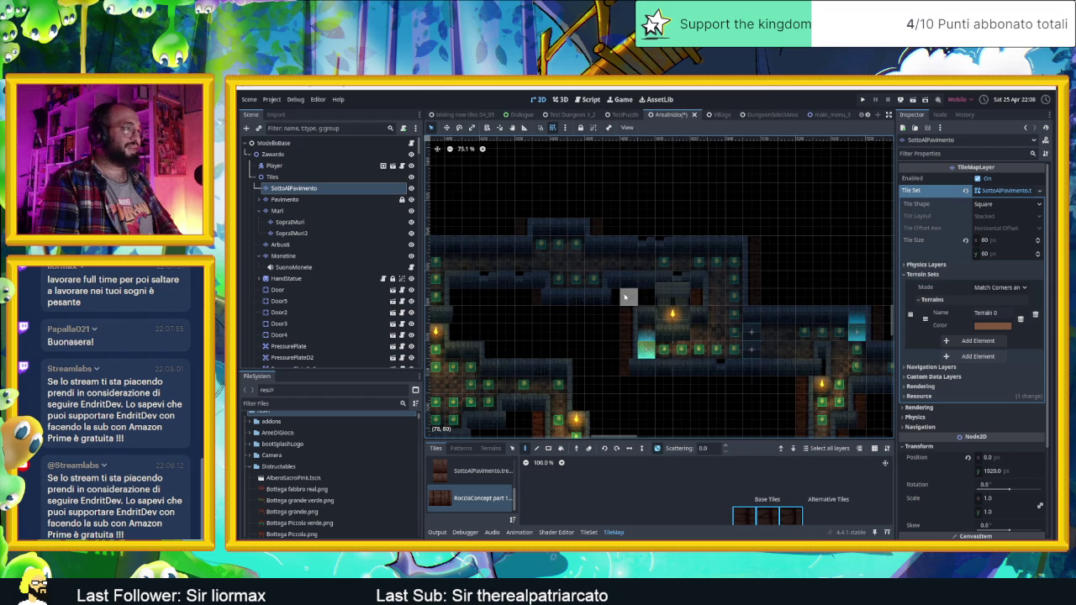
scroll(505, 207, left, 4)
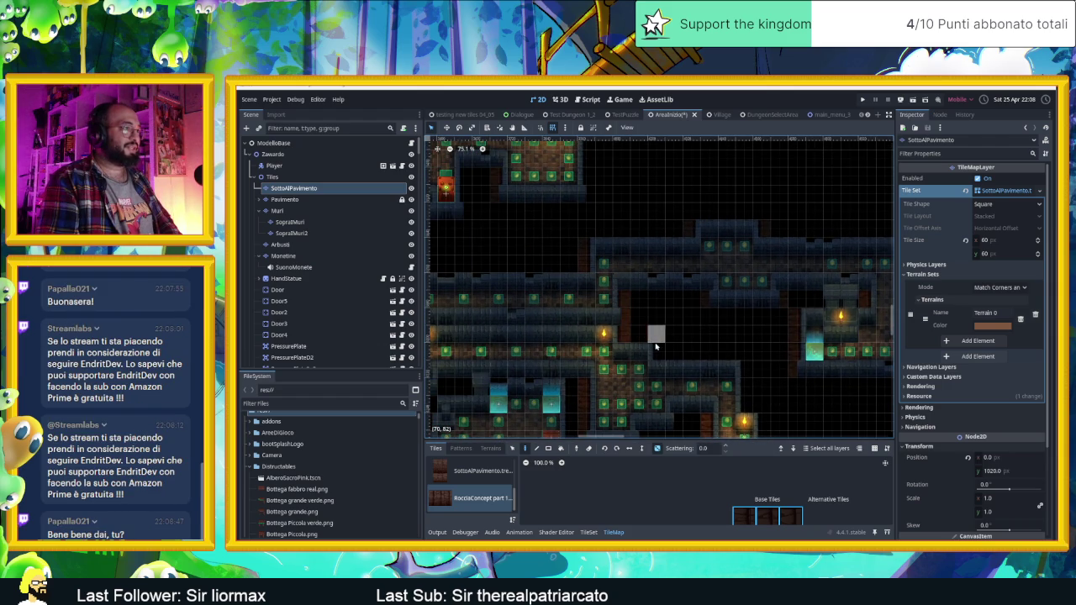
scroll(713, 263, down, 3)
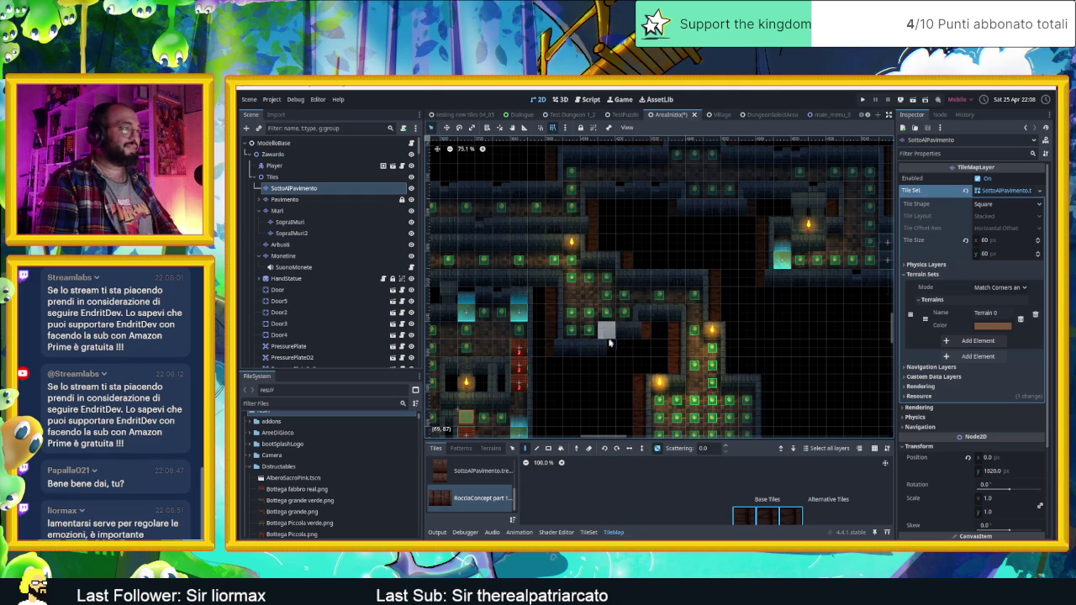
scroll(762, 365, down, 2)
scroll(762, 365, right, 2)
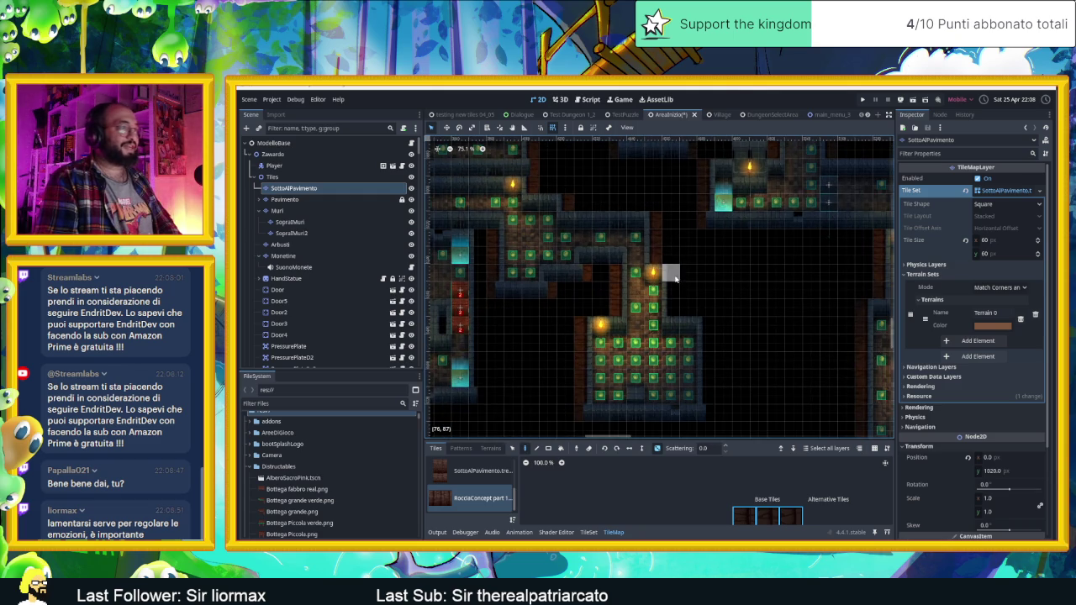
scroll(759, 343, down, 2)
scroll(759, 343, right, 1)
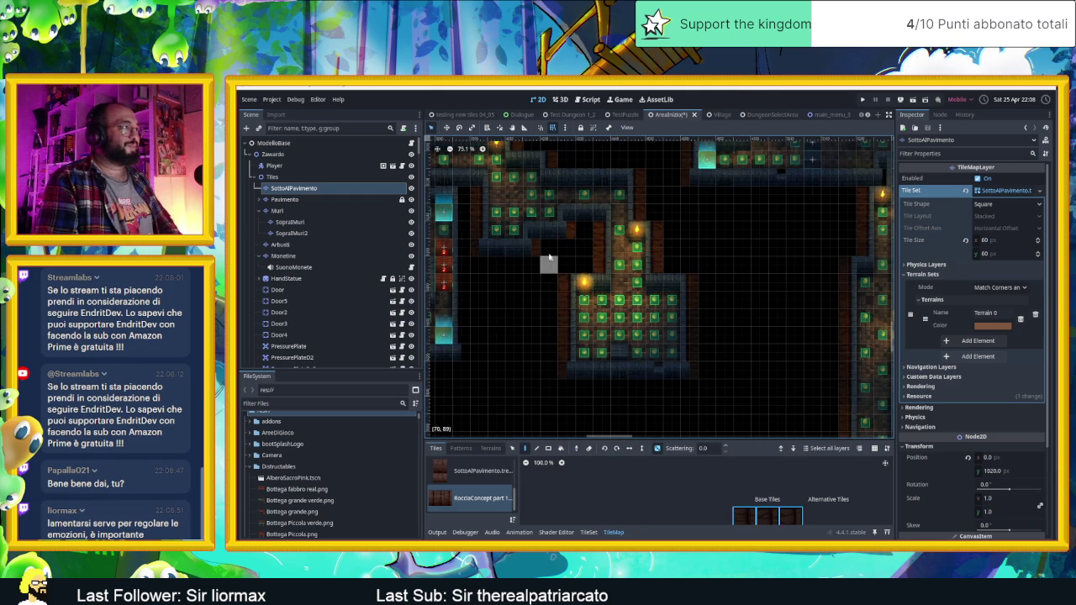
drag(480, 211, 666, 256)
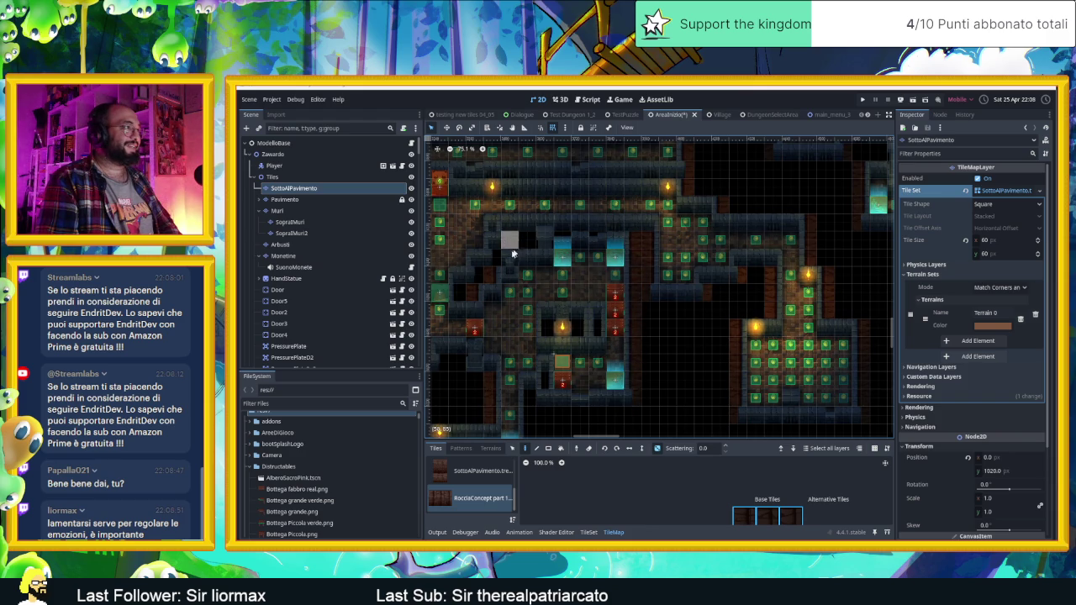
drag(603, 312, 636, 215)
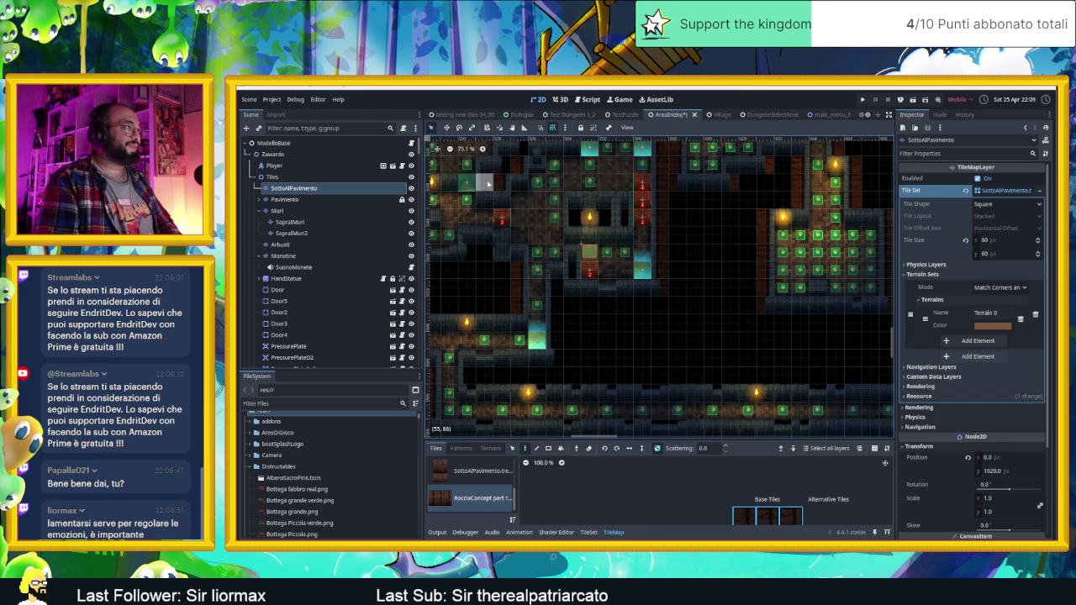
drag(553, 173, 563, 216)
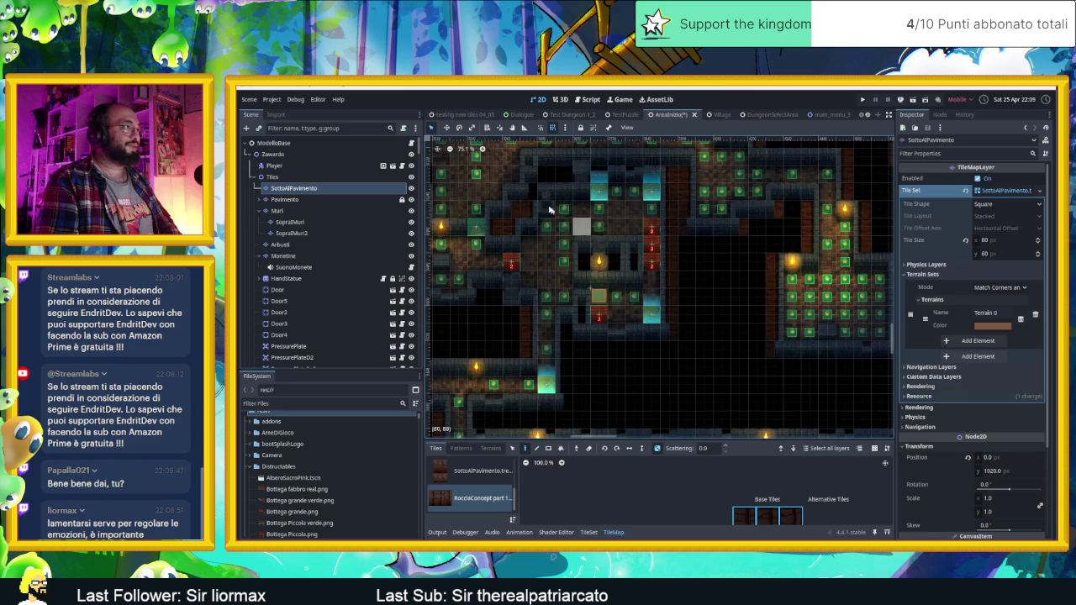
scroll(703, 252, down, 3)
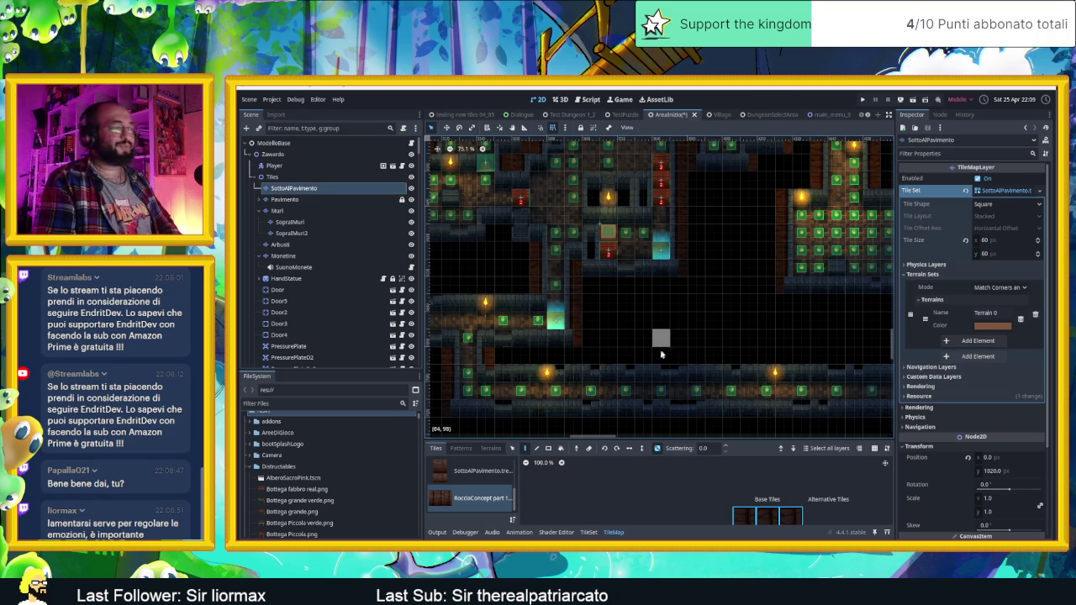
scroll(661, 341, left, 10)
scroll(660, 341, down, 3)
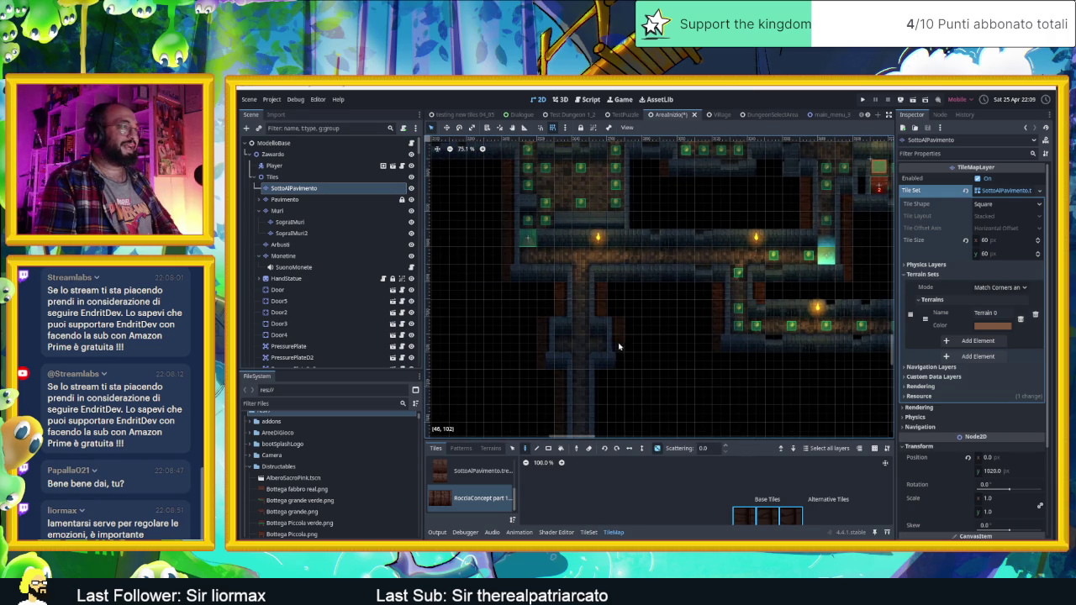
scroll(634, 360, down, 3)
scroll(634, 360, left, 1)
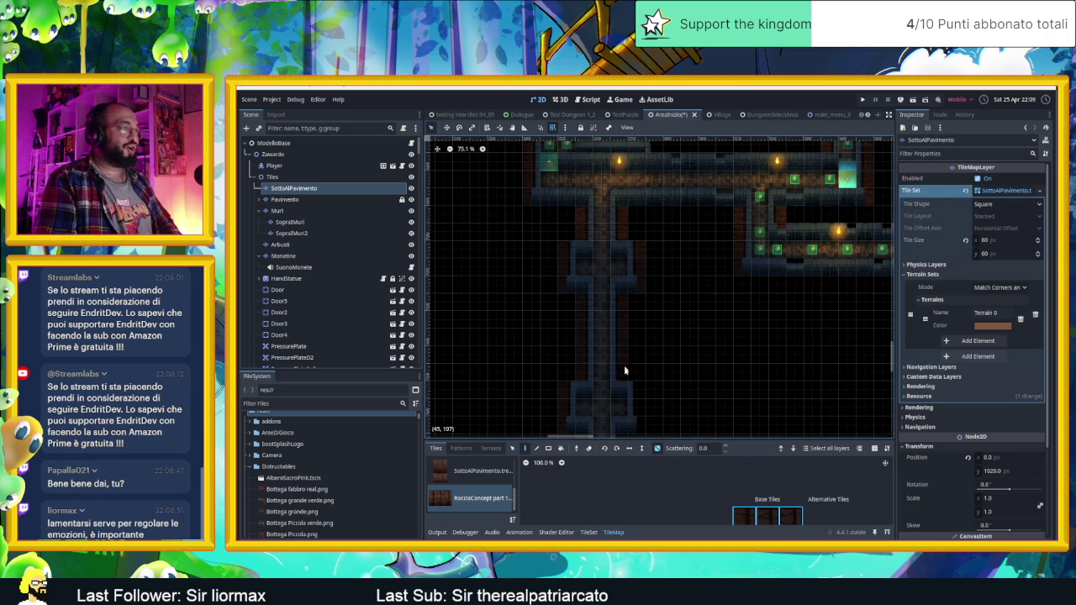
scroll(639, 361, down, 3)
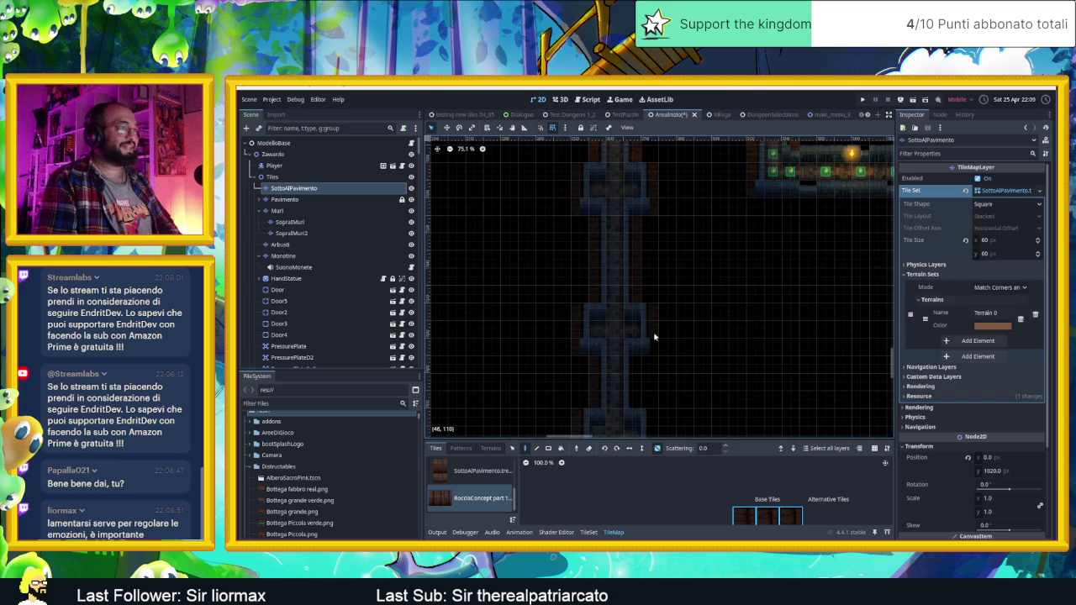
scroll(652, 332, down, 3)
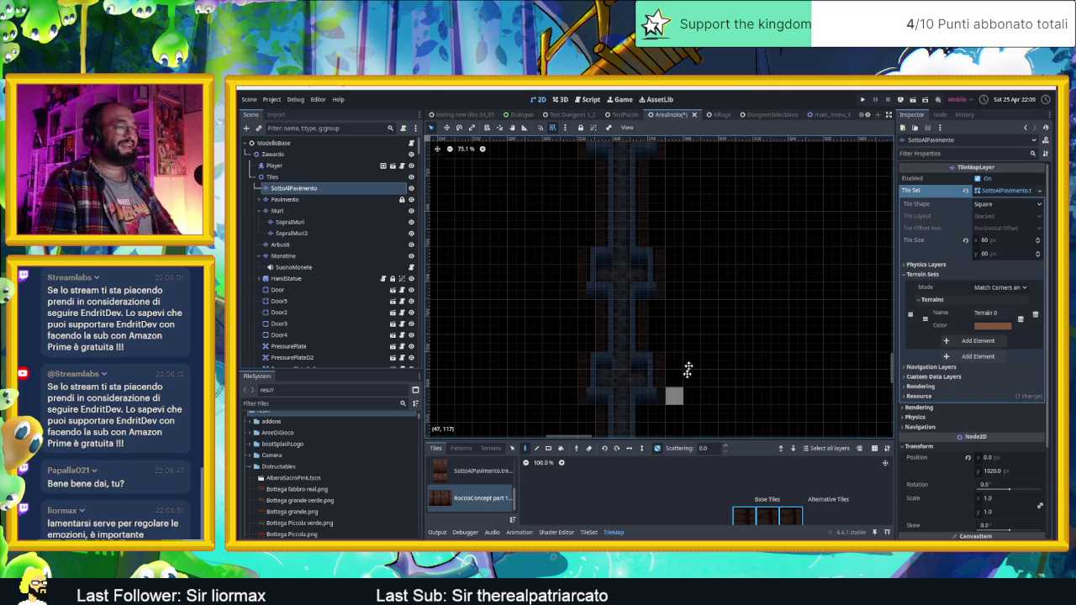
scroll(675, 385, down, 4)
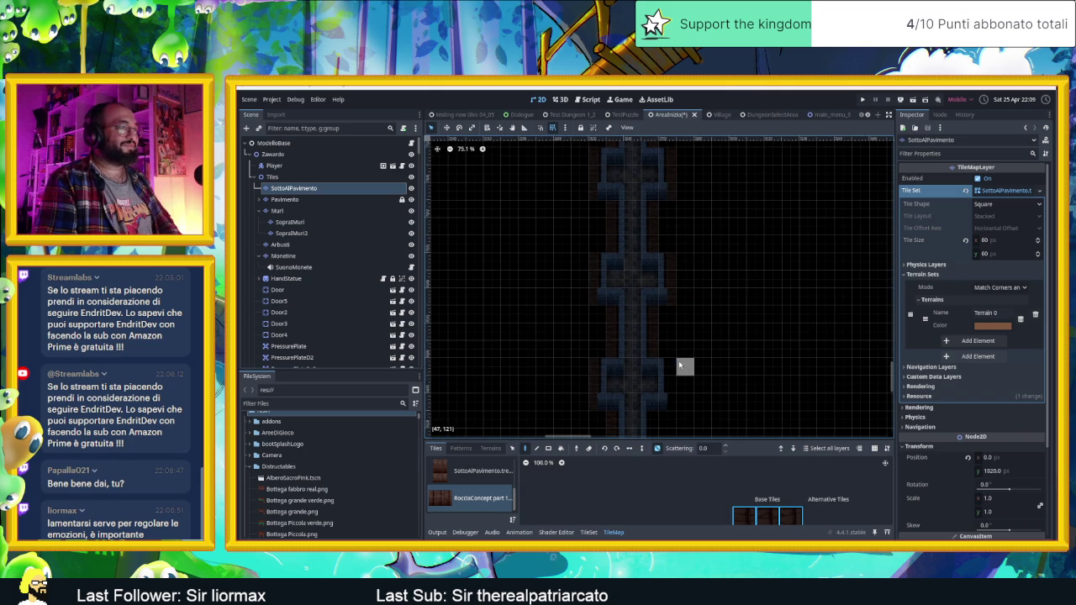
scroll(668, 401, down, 3)
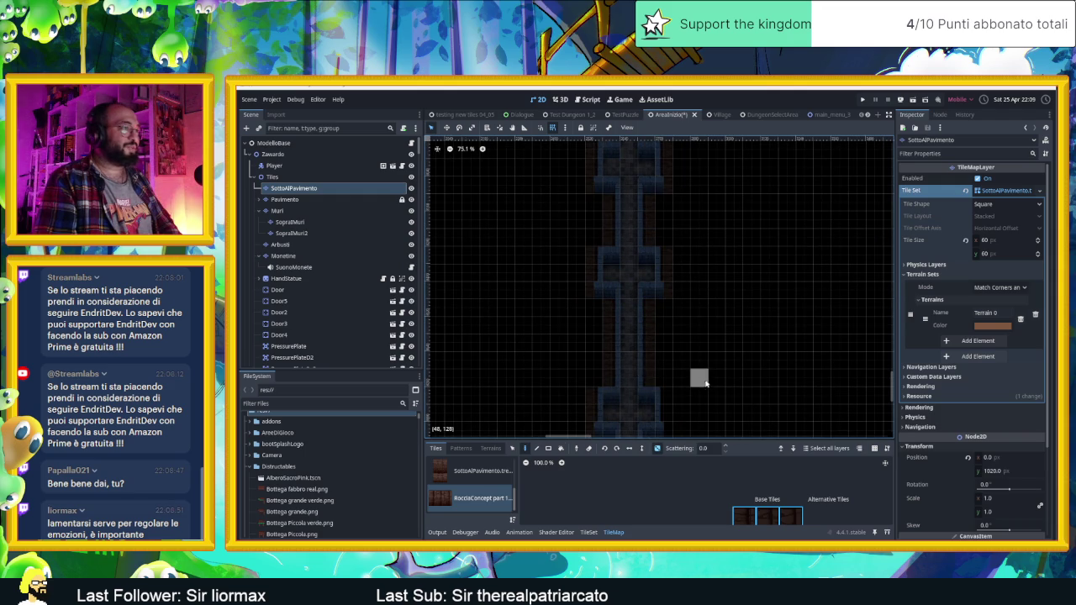
scroll(689, 353, down, 2)
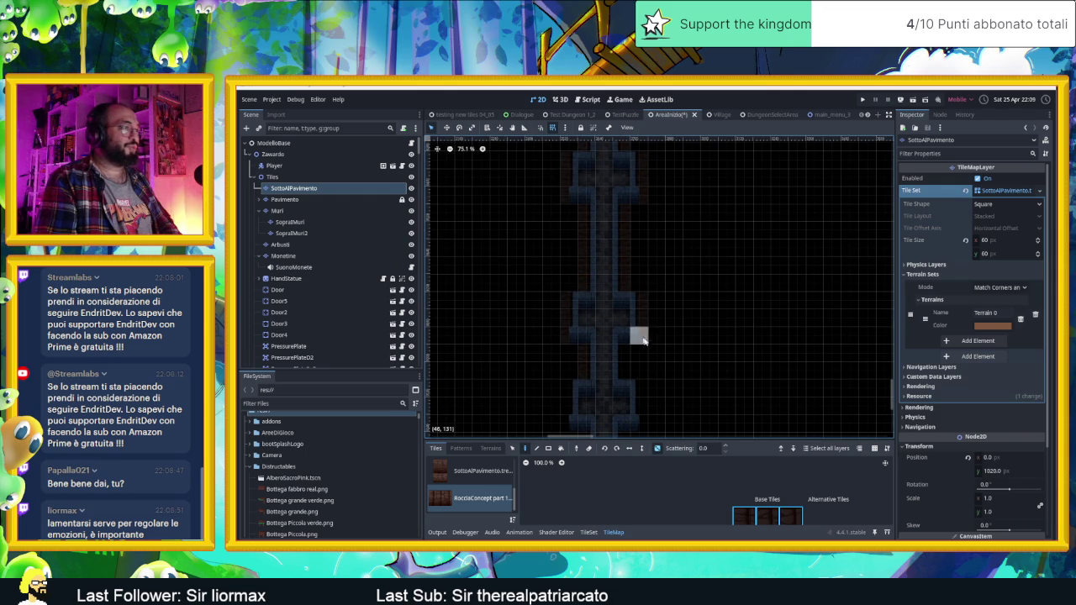
scroll(640, 336, down, 2)
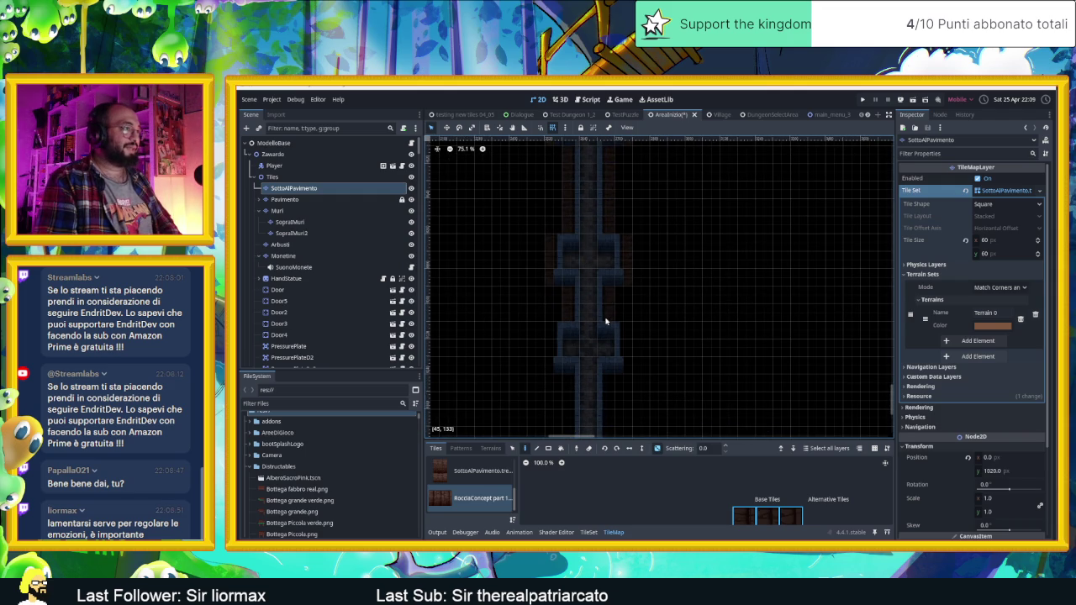
scroll(665, 276, down, 3)
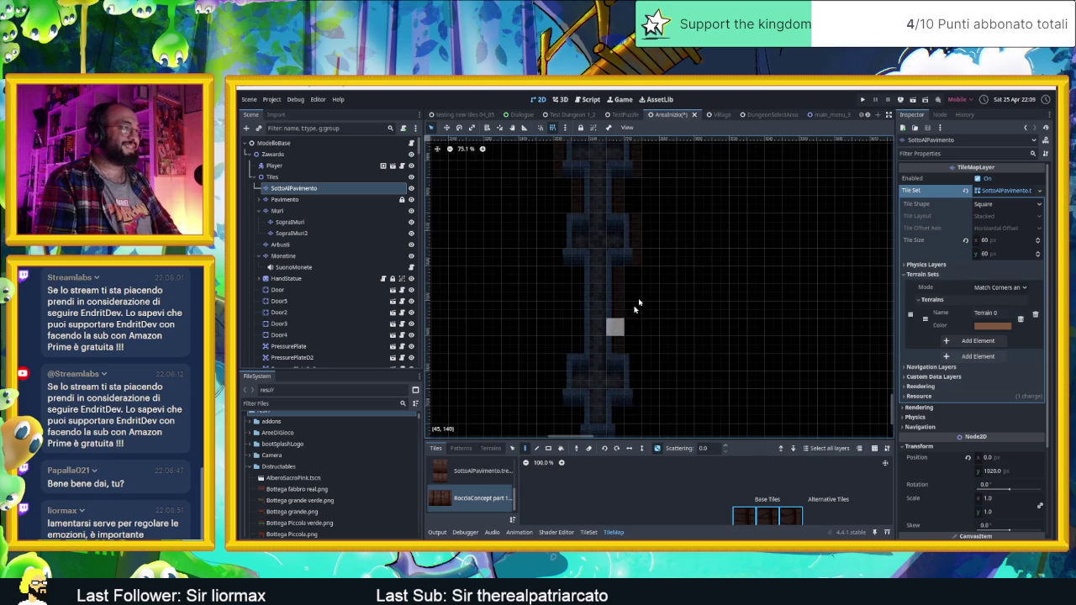
scroll(706, 252, up, 5)
scroll(723, 268, up, 12)
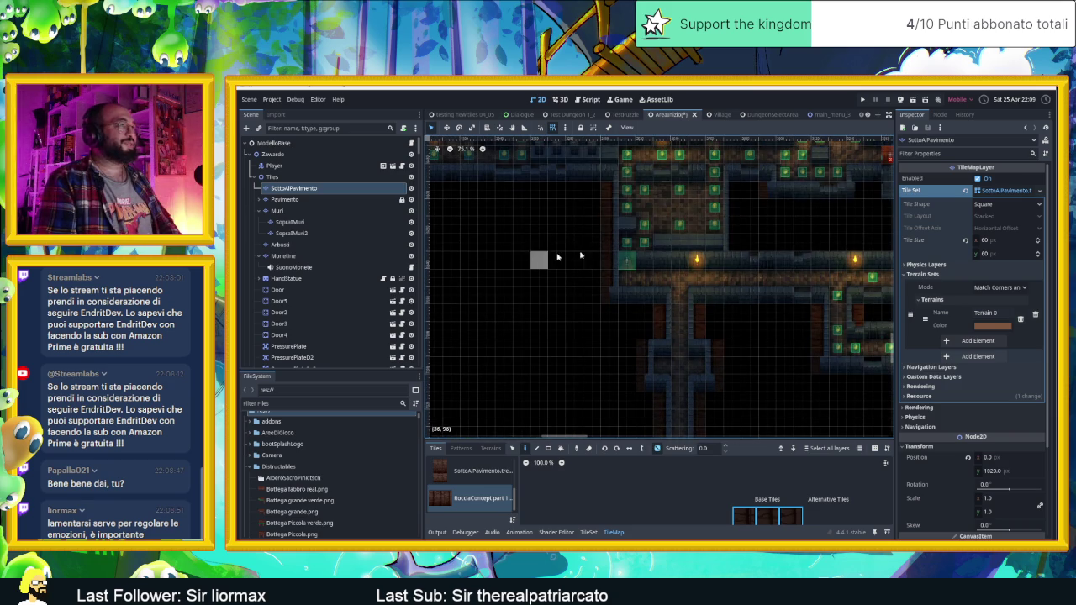
scroll(752, 221, up, 5)
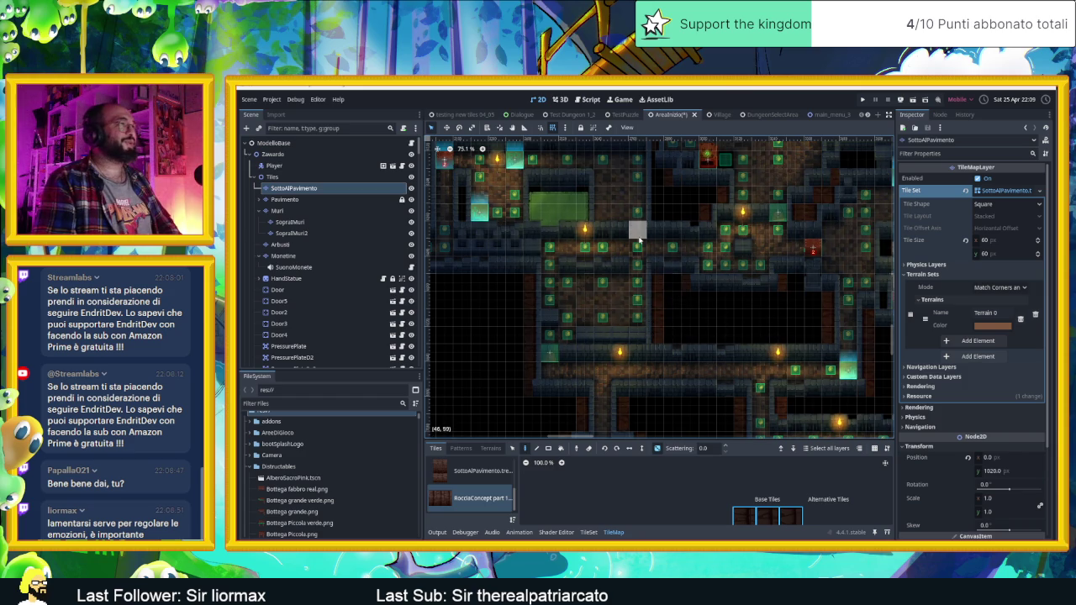
scroll(648, 235, up, 3)
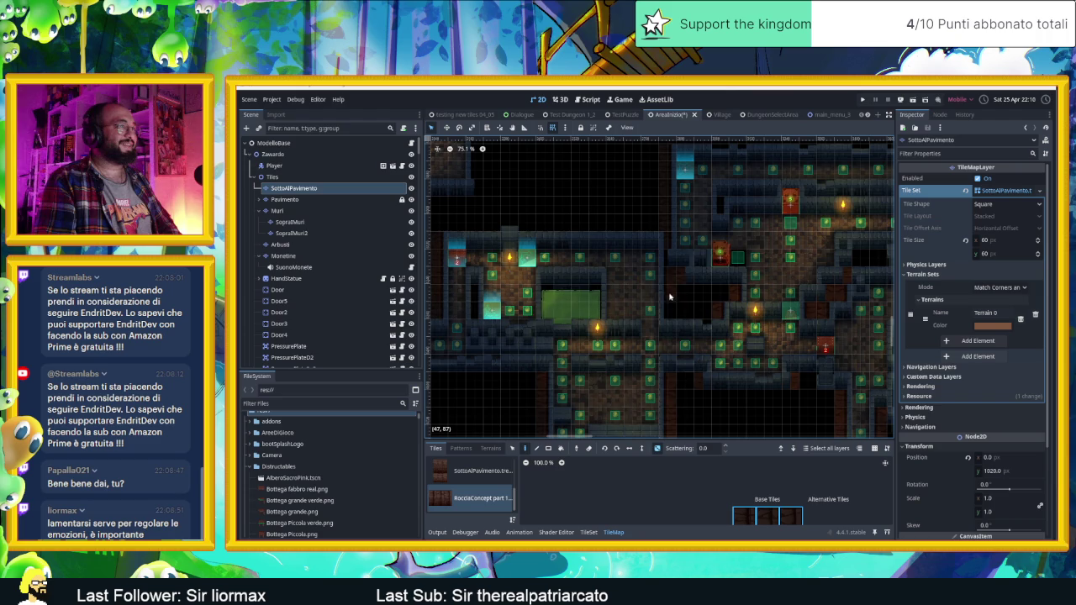
drag(567, 226, 709, 240)
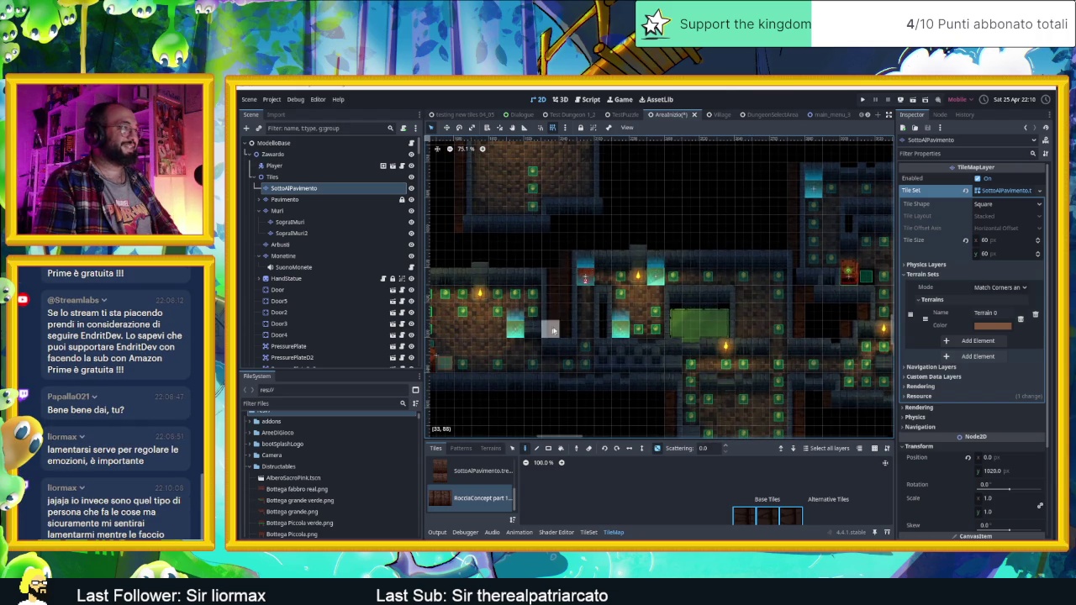
scroll(555, 328, up, 4)
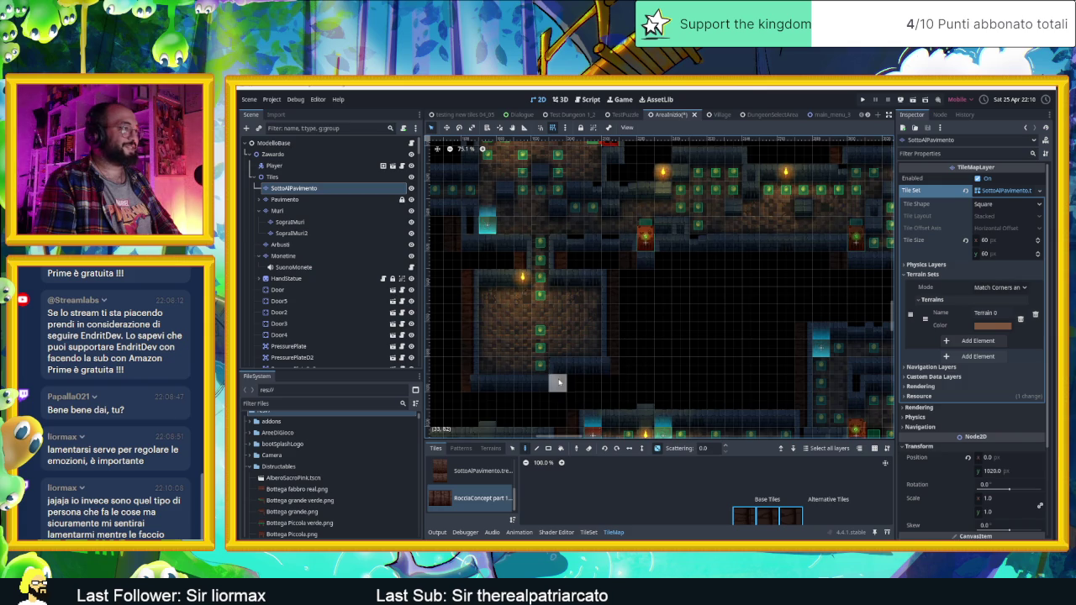
scroll(731, 324, up, 2)
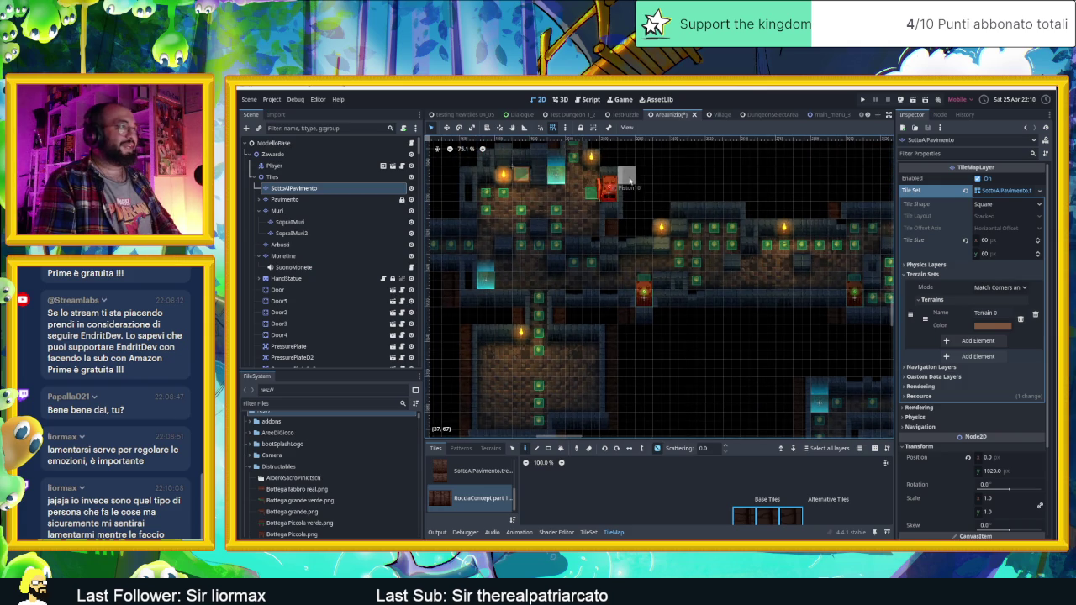
scroll(622, 219, up, 3)
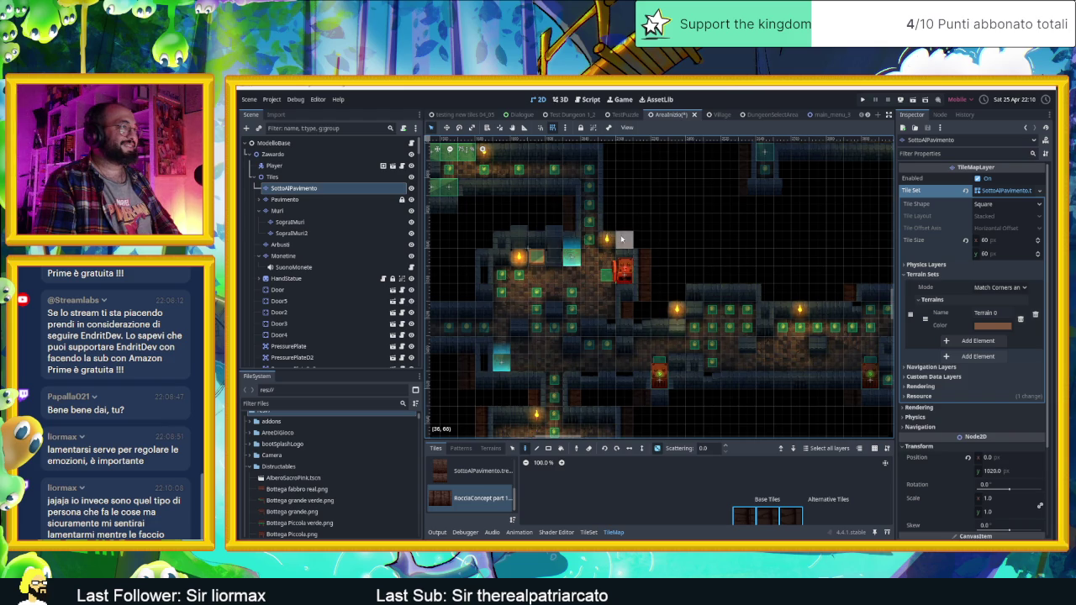
scroll(731, 277, up, 3)
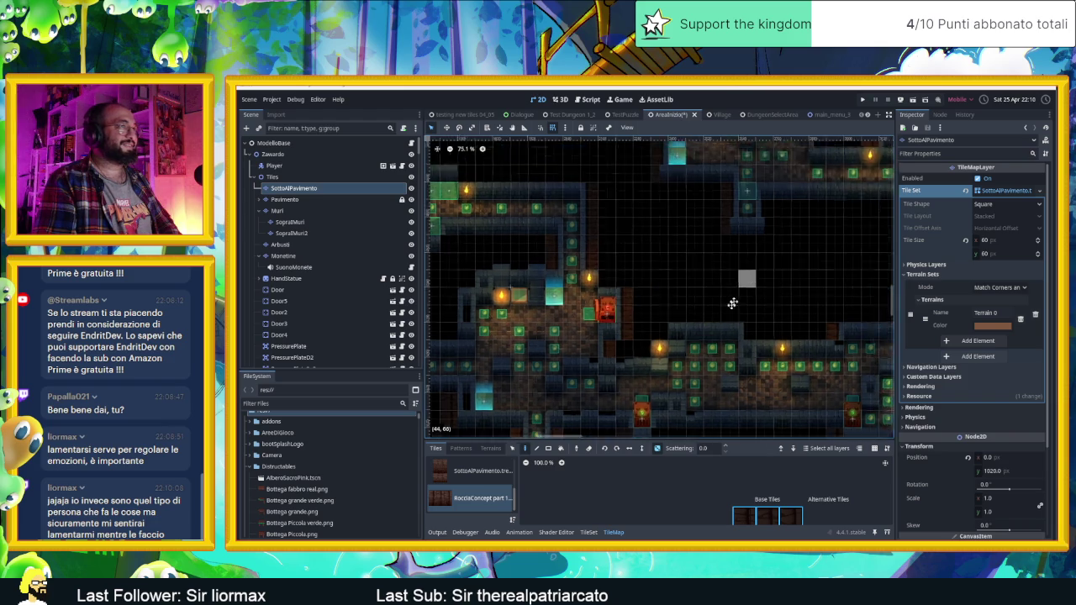
scroll(723, 273, right, 5)
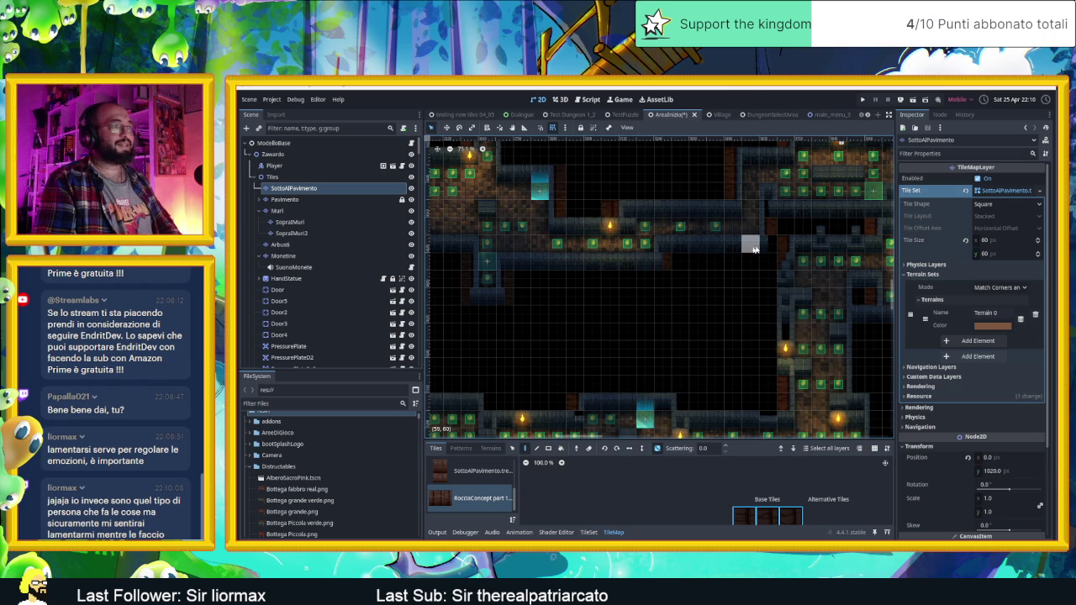
drag(501, 213, 666, 324)
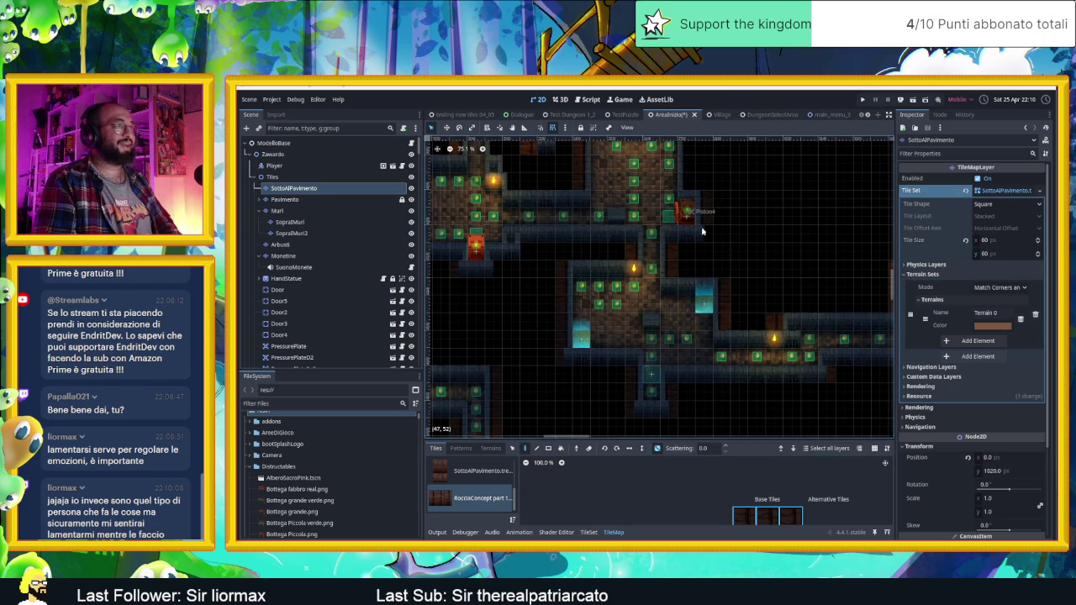
scroll(698, 235, up, 3)
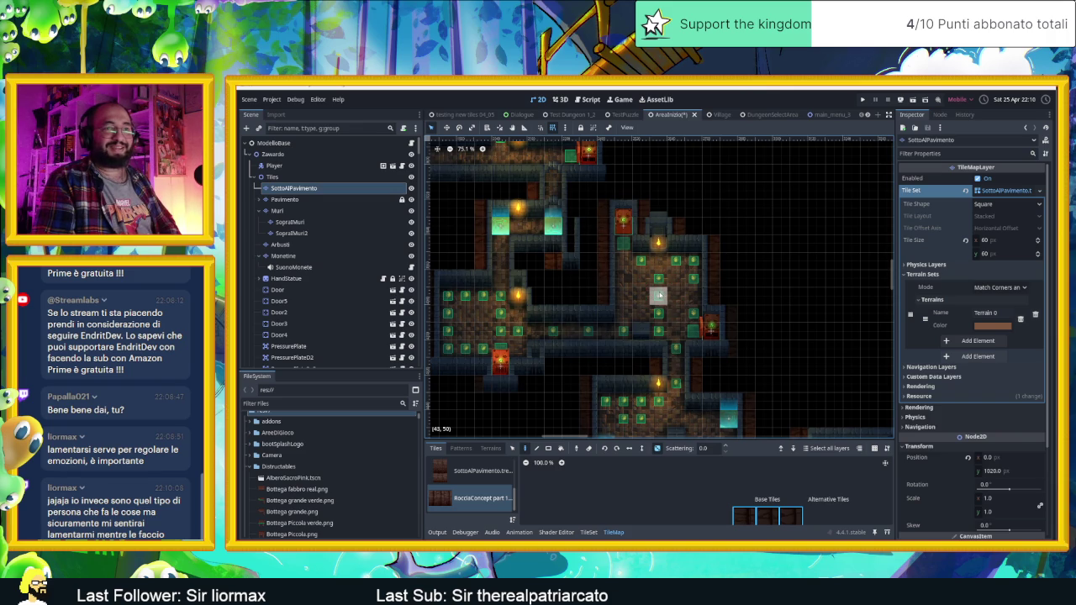
scroll(632, 311, left, 3)
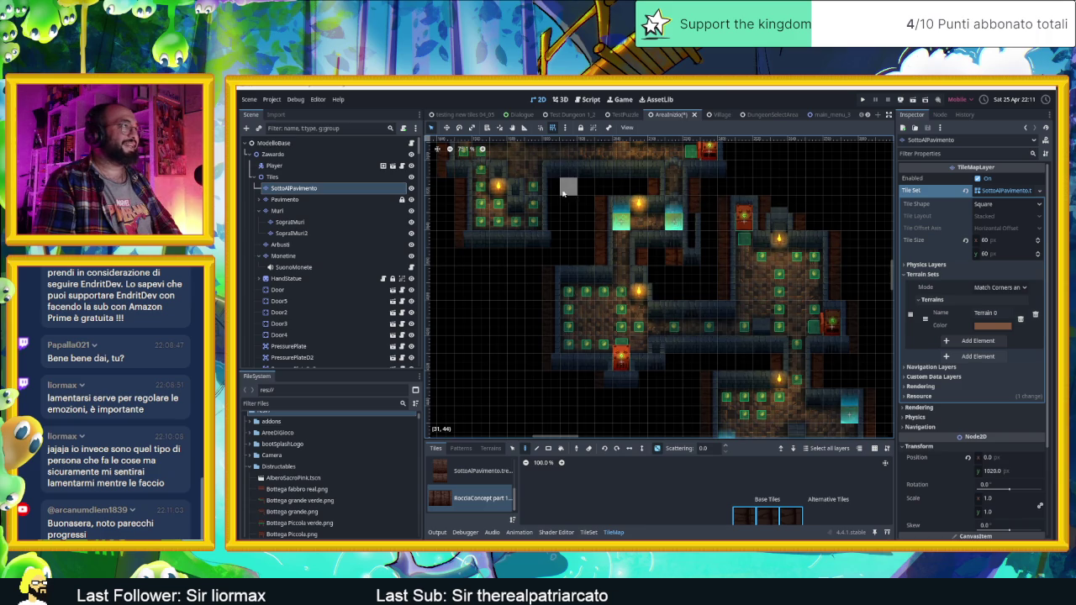
scroll(551, 241, up, 3)
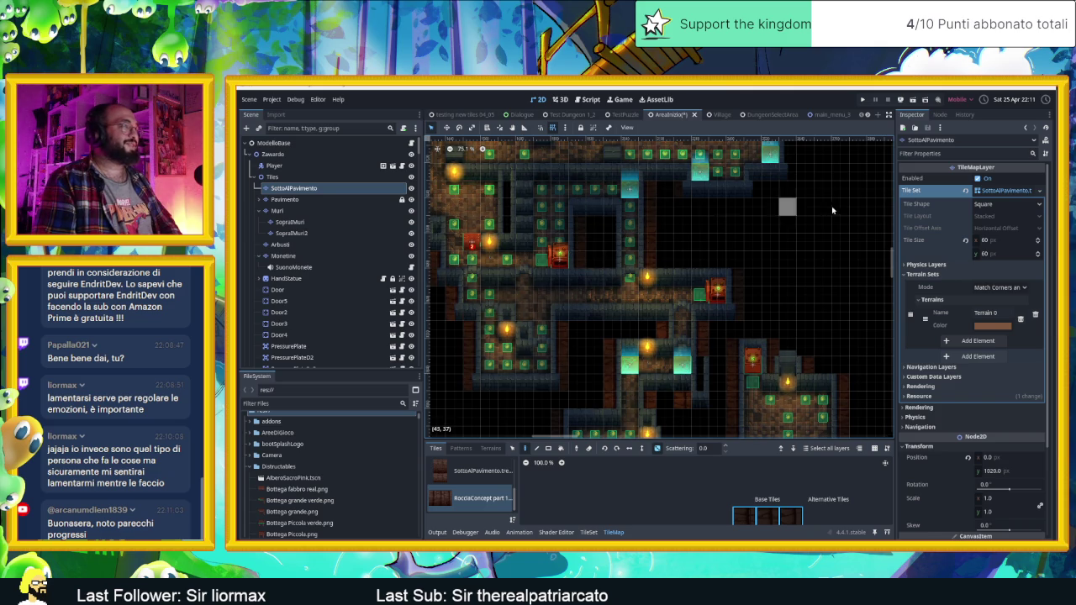
drag(819, 222, 793, 296)
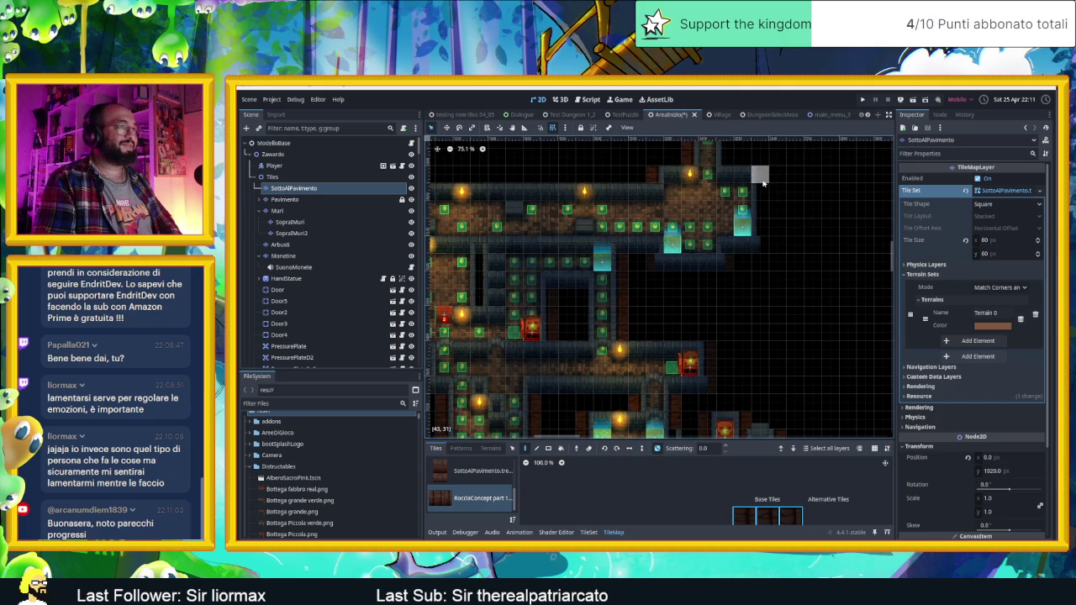
scroll(759, 244, up, 2)
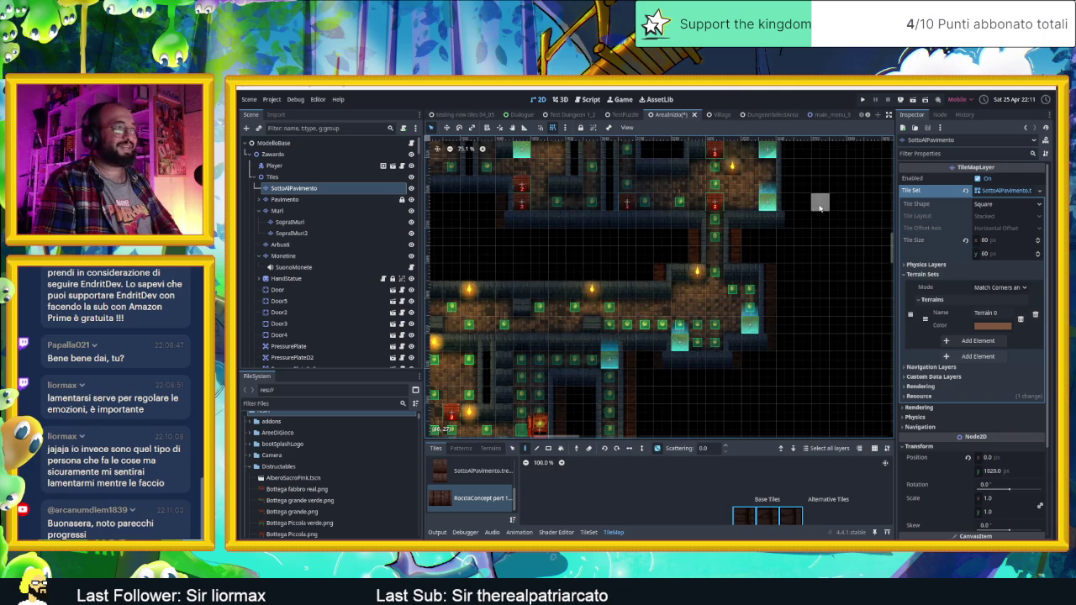
scroll(749, 240, up, 2)
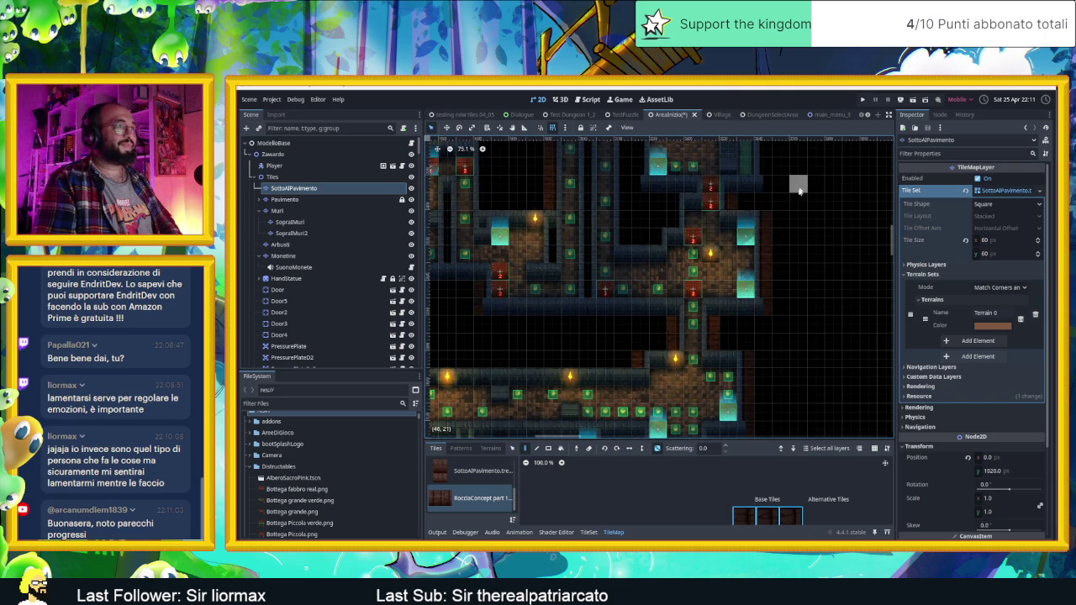
scroll(772, 290, up, 2)
scroll(639, 202, up, 2)
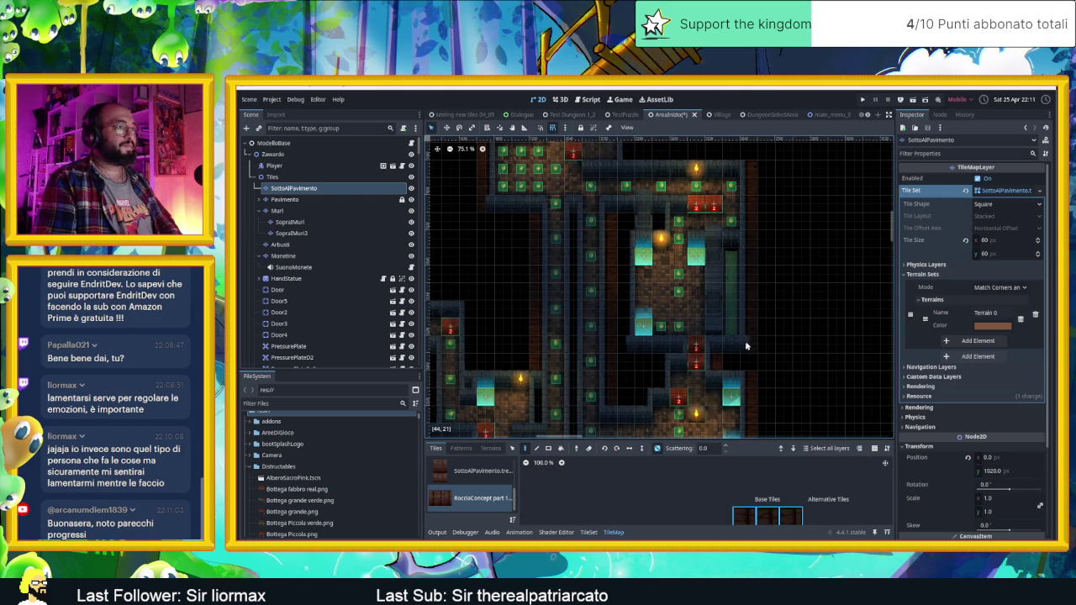
scroll(722, 284, up, 3)
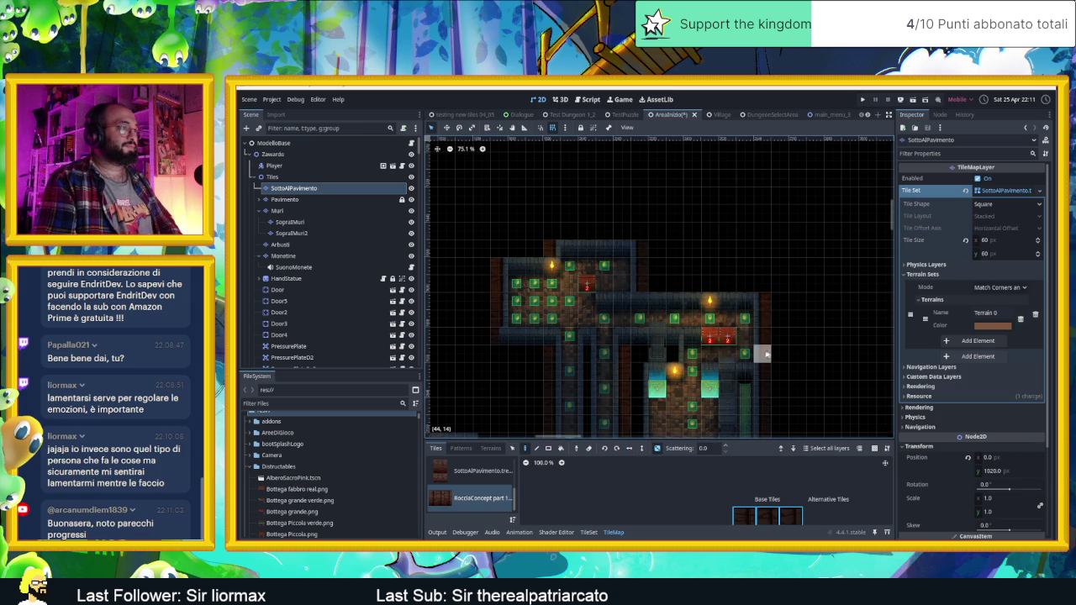
scroll(673, 273, down, 3)
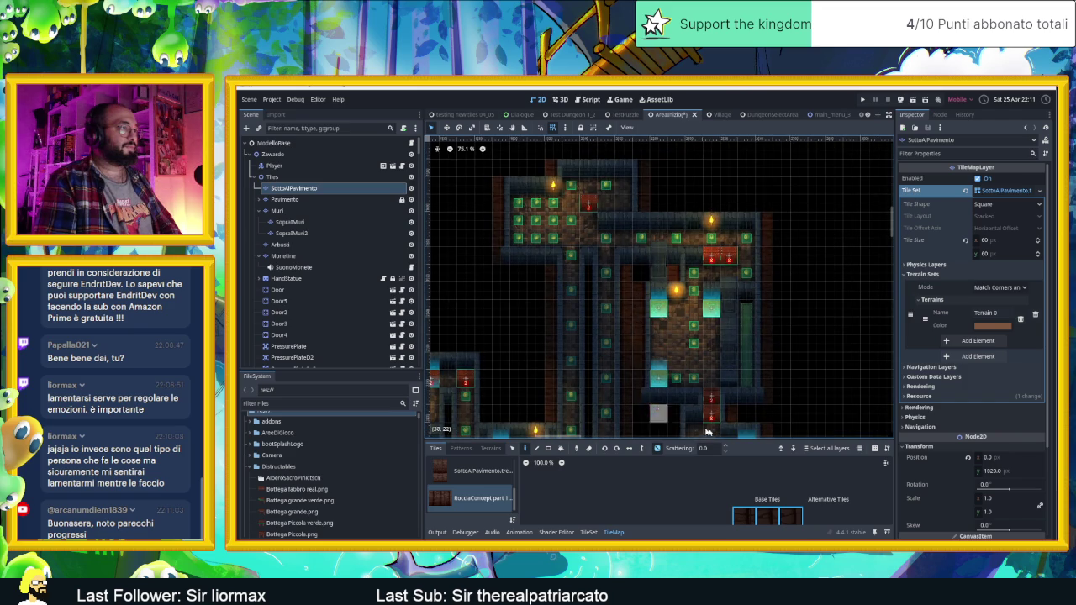
scroll(681, 420, down, 5)
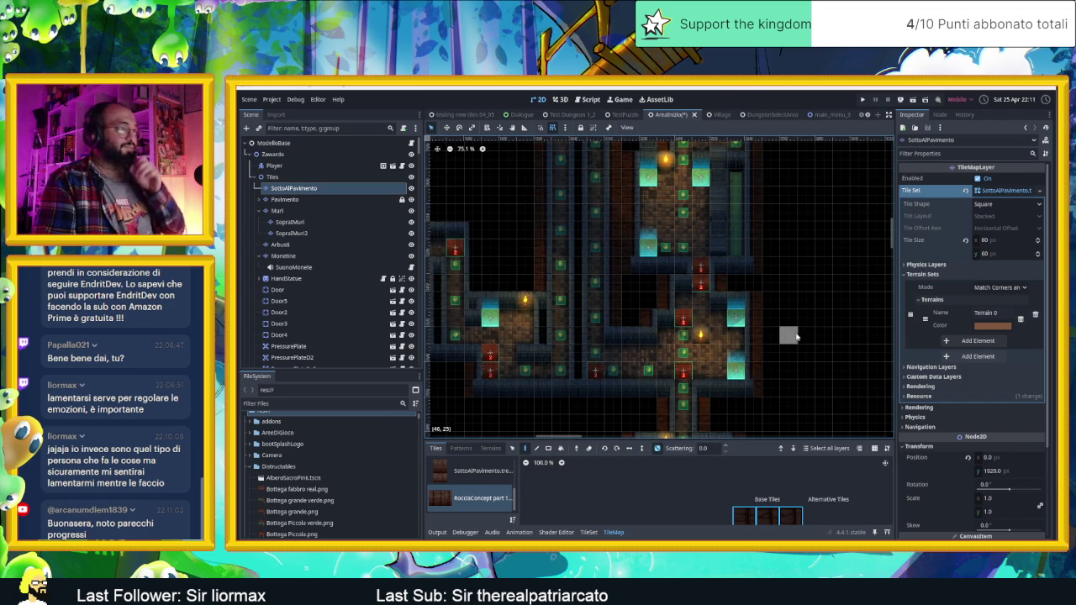
scroll(794, 339, down, 2)
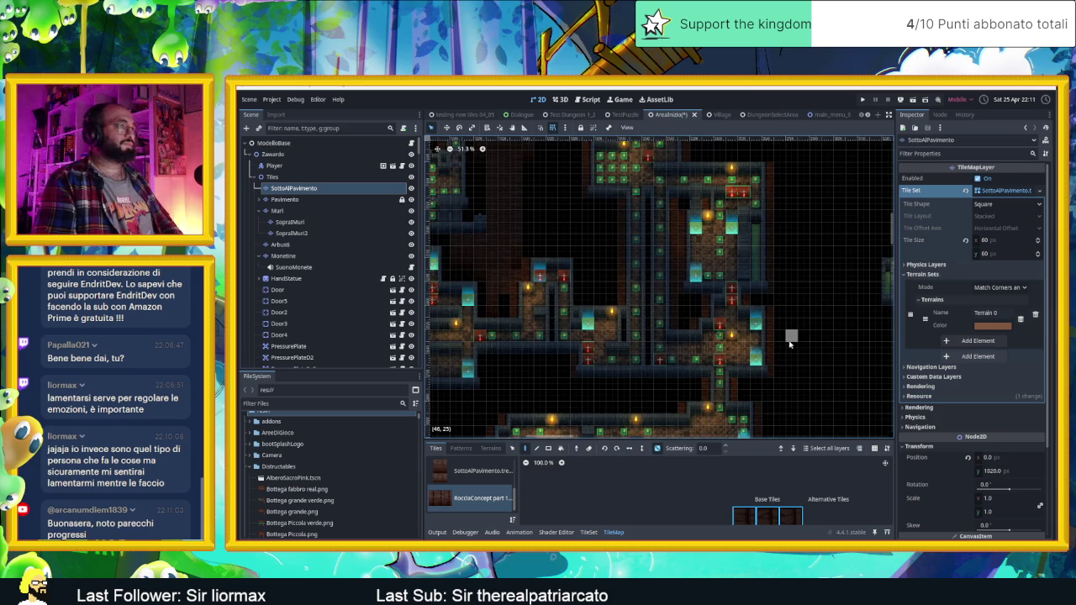
scroll(584, 336, up, 1)
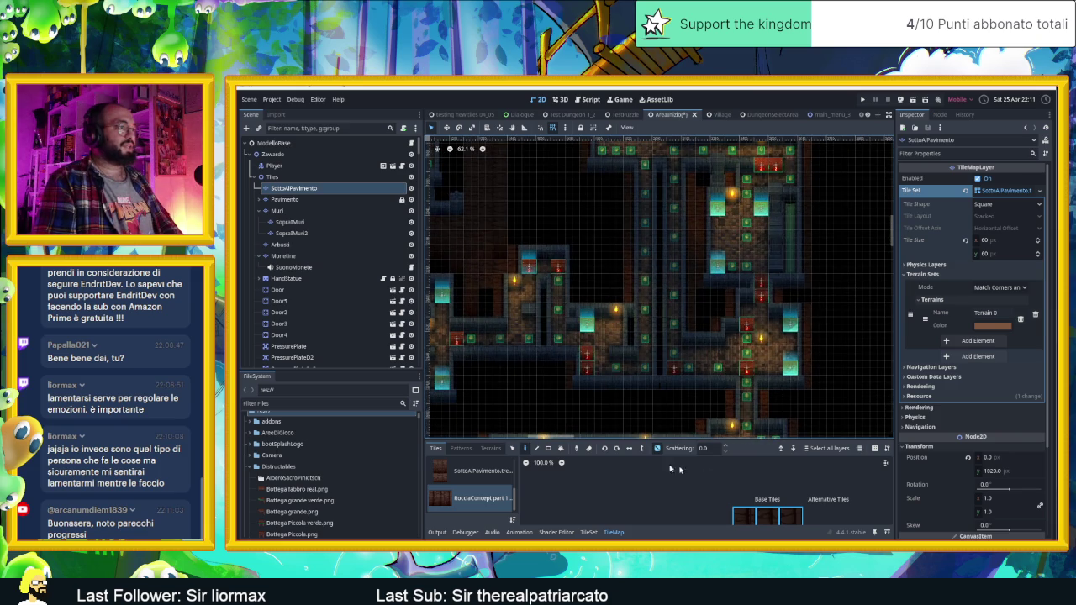
drag(622, 274, 698, 366)
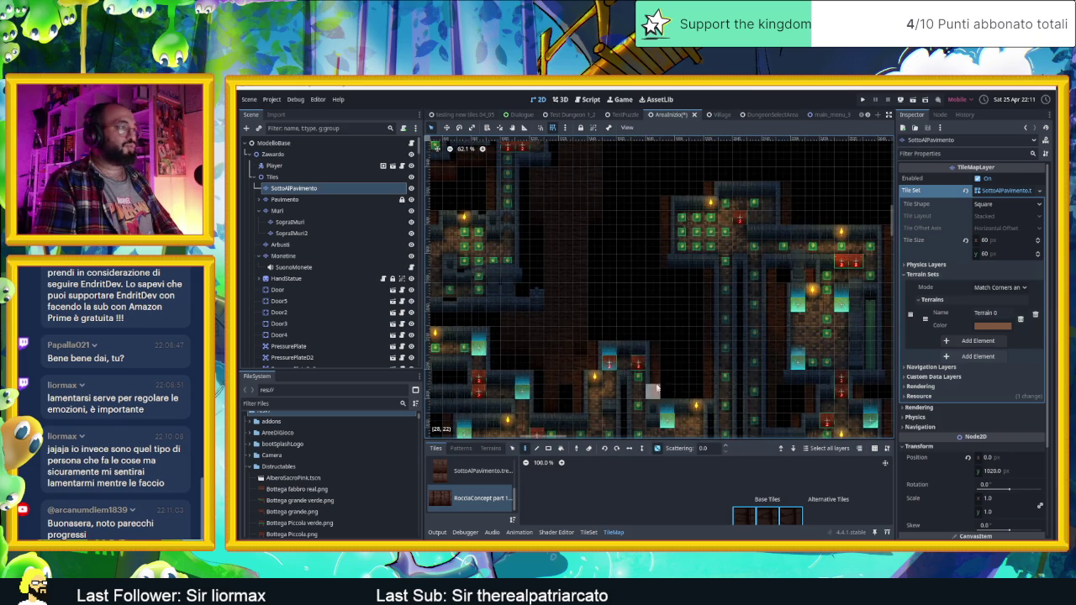
scroll(639, 334, left, 3)
scroll(639, 334, down, 1)
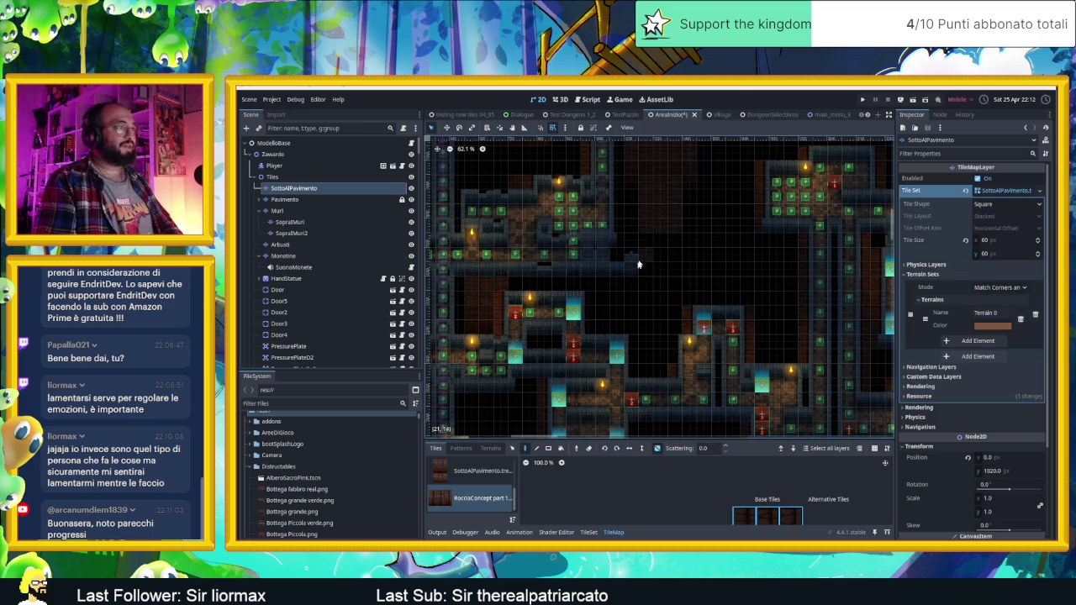
scroll(679, 233, up, 4)
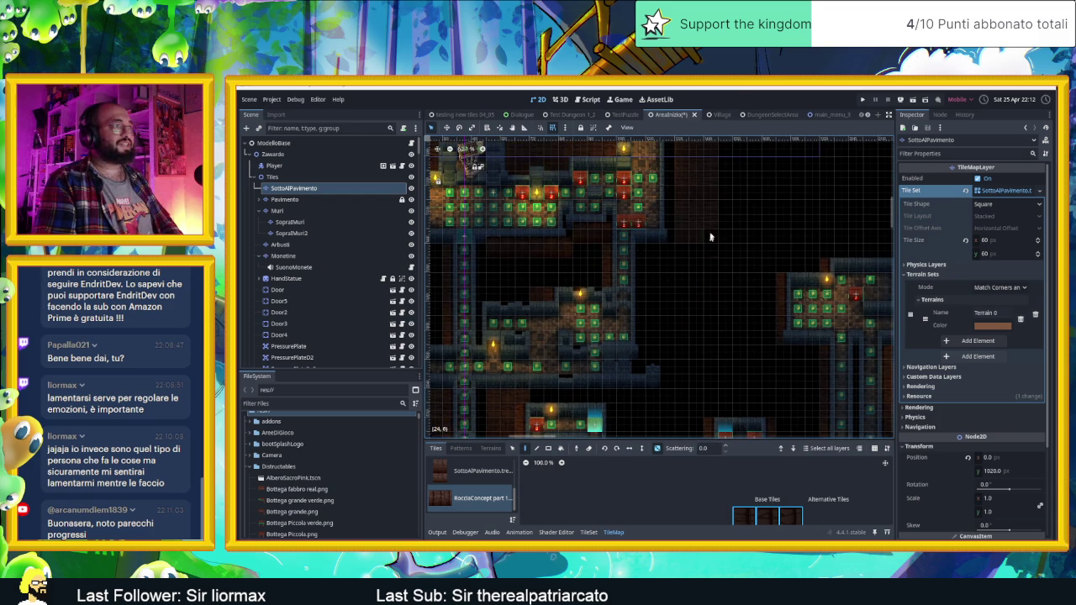
scroll(716, 276, down, 1)
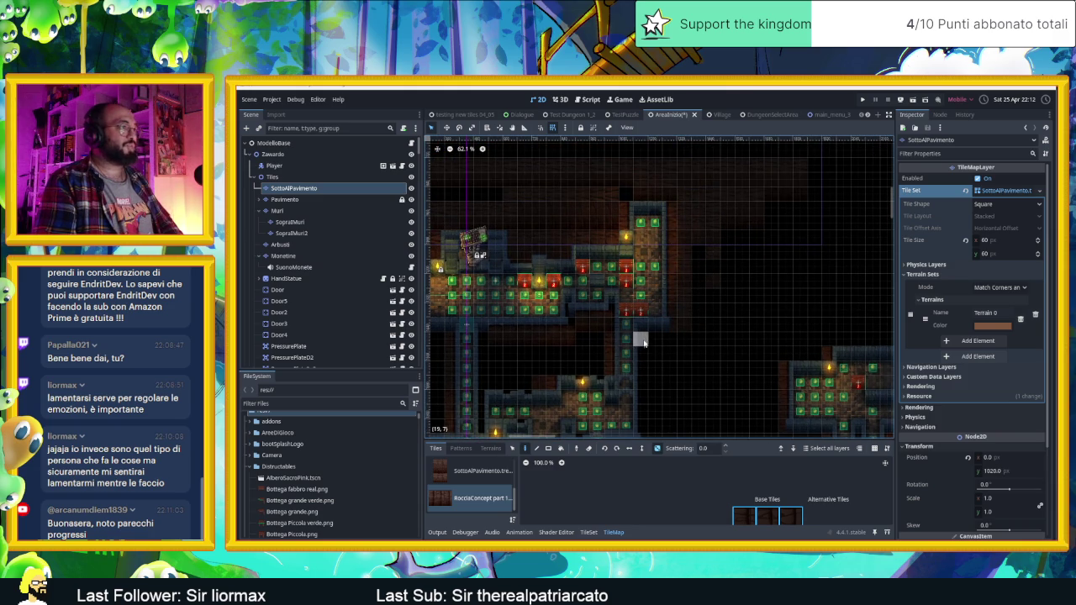
scroll(664, 336, down, 3)
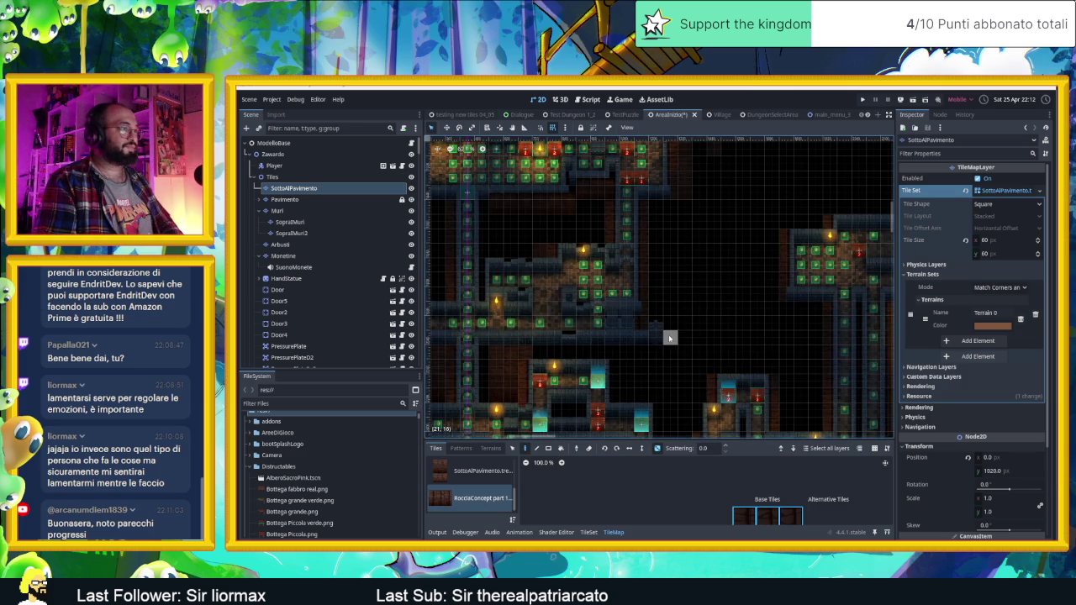
scroll(752, 308, left, 5)
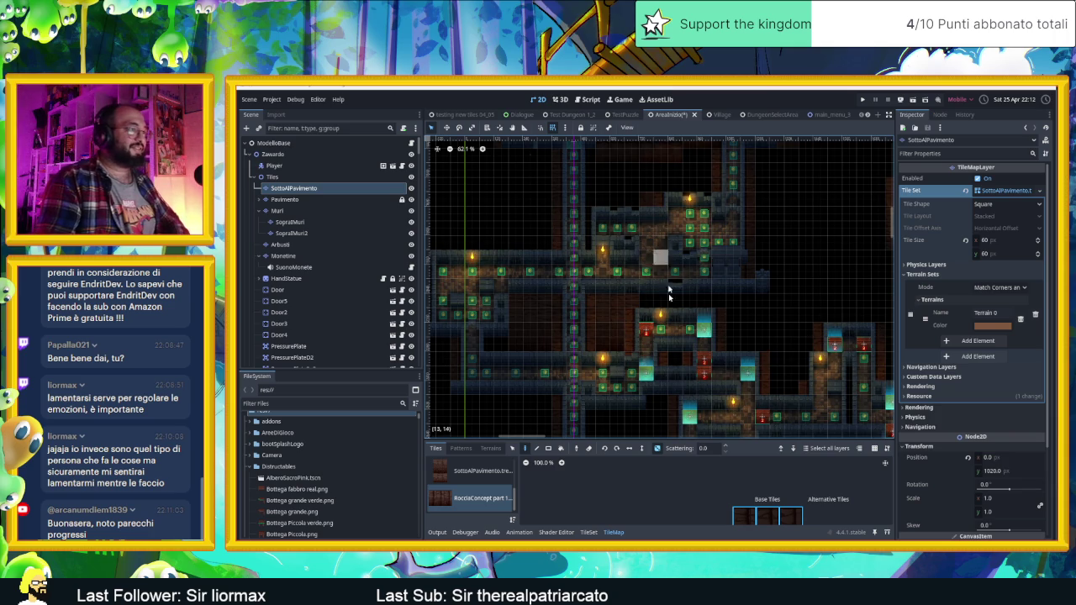
scroll(751, 330, down, 5)
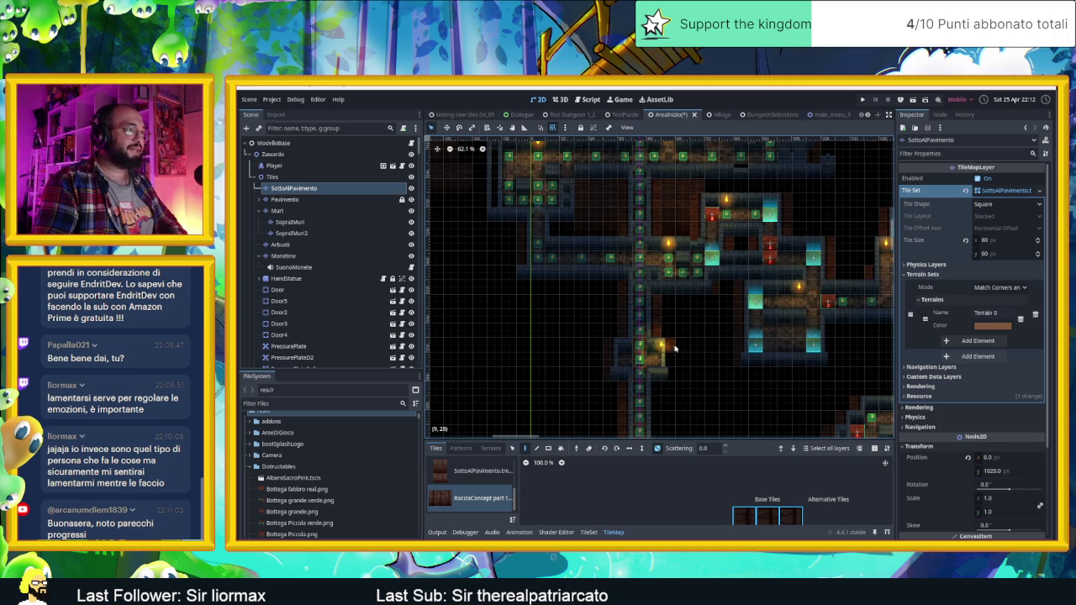
scroll(712, 346, down, 2)
scroll(711, 345, right, 4)
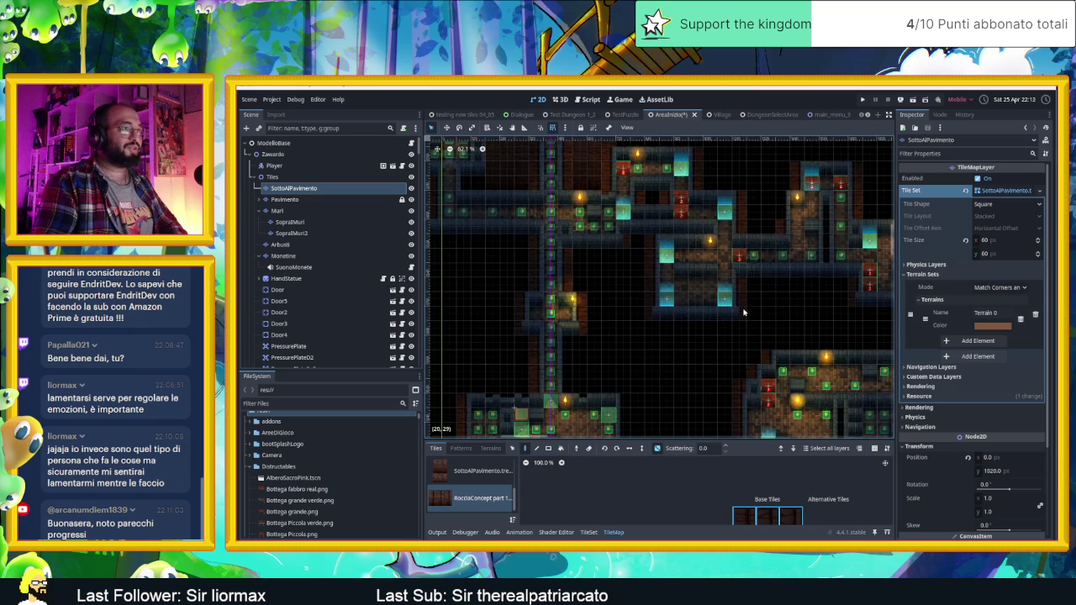
scroll(807, 312, right, 3)
scroll(807, 313, up, 1)
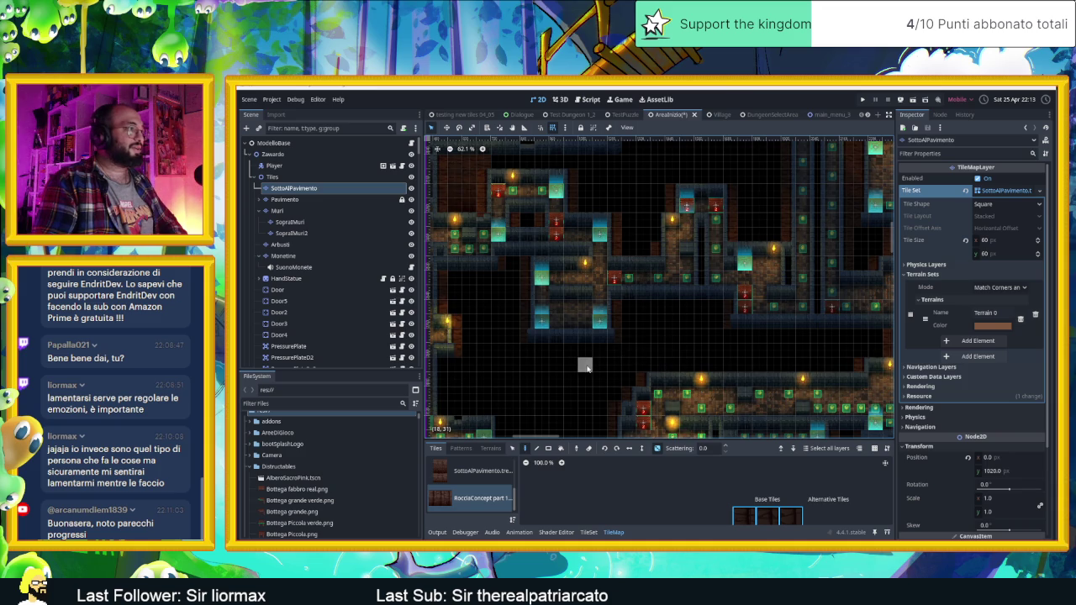
scroll(514, 350, right, 2)
scroll(514, 350, down, 1)
scroll(588, 317, left, 3)
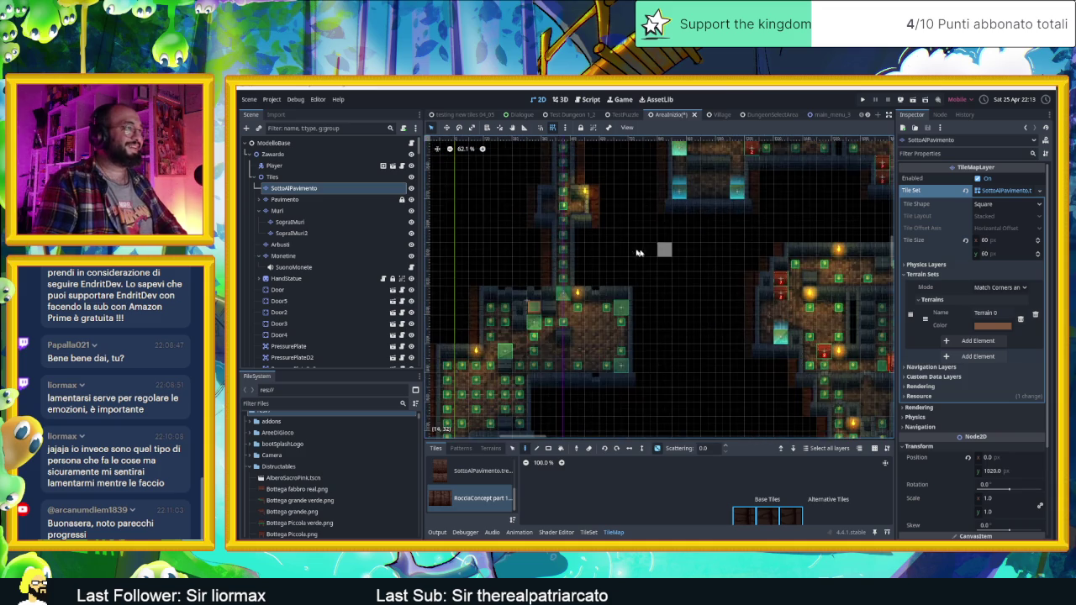
scroll(614, 264, left, 3)
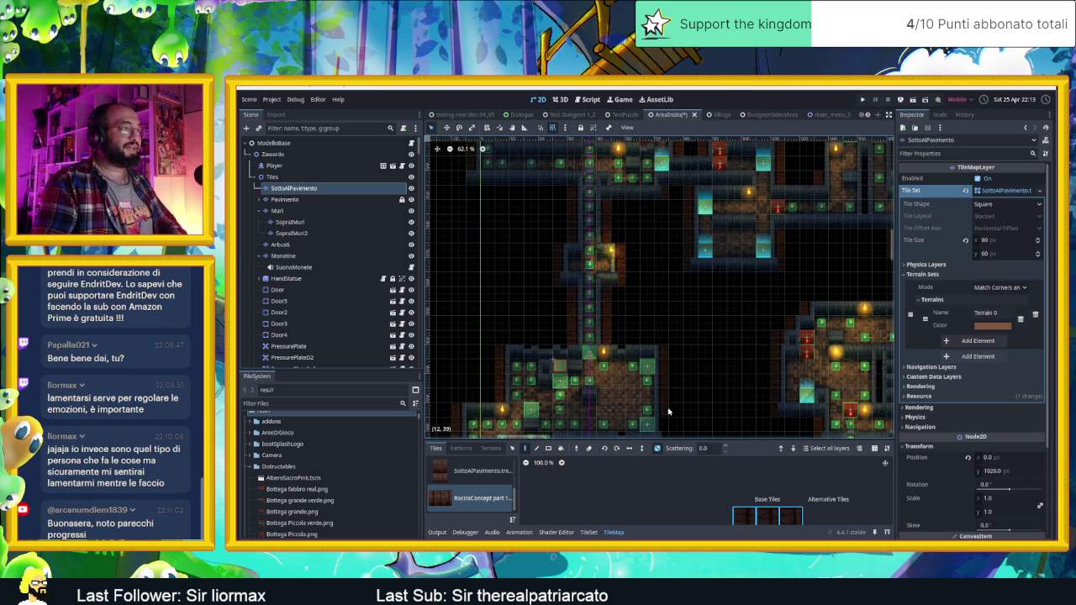
scroll(702, 410, down, 3)
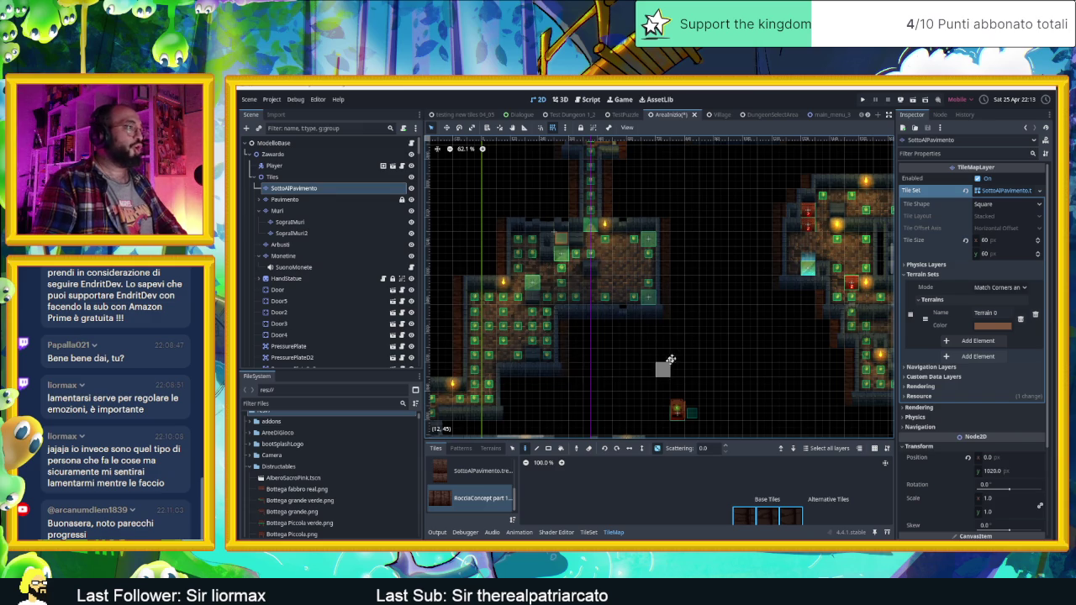
scroll(567, 376, down, 2)
scroll(568, 377, left, 2)
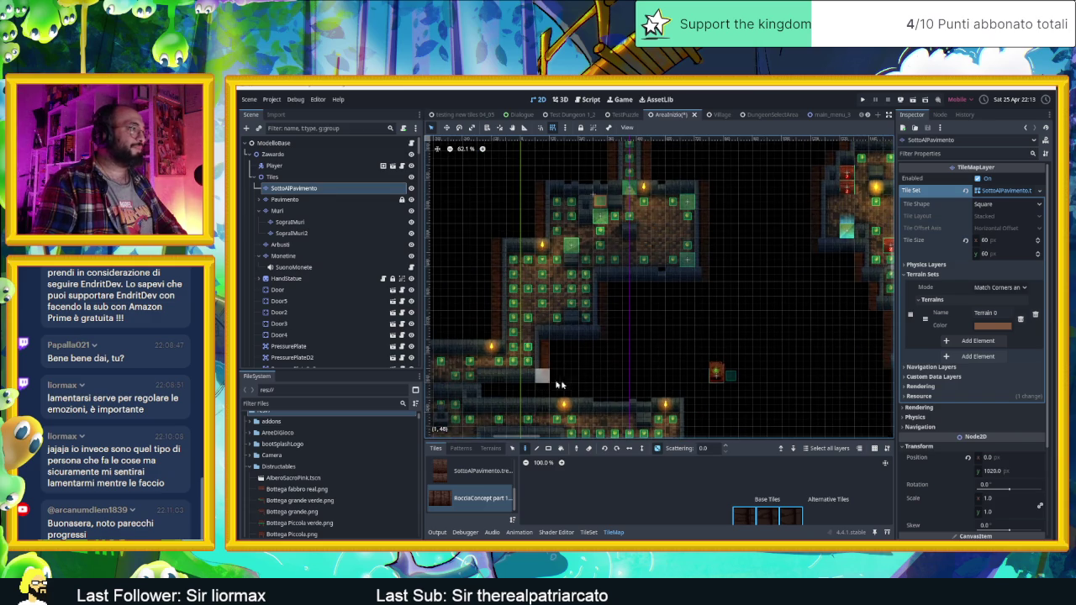
scroll(547, 383, down, 1)
scroll(670, 273, down, 3)
scroll(670, 273, right, 2)
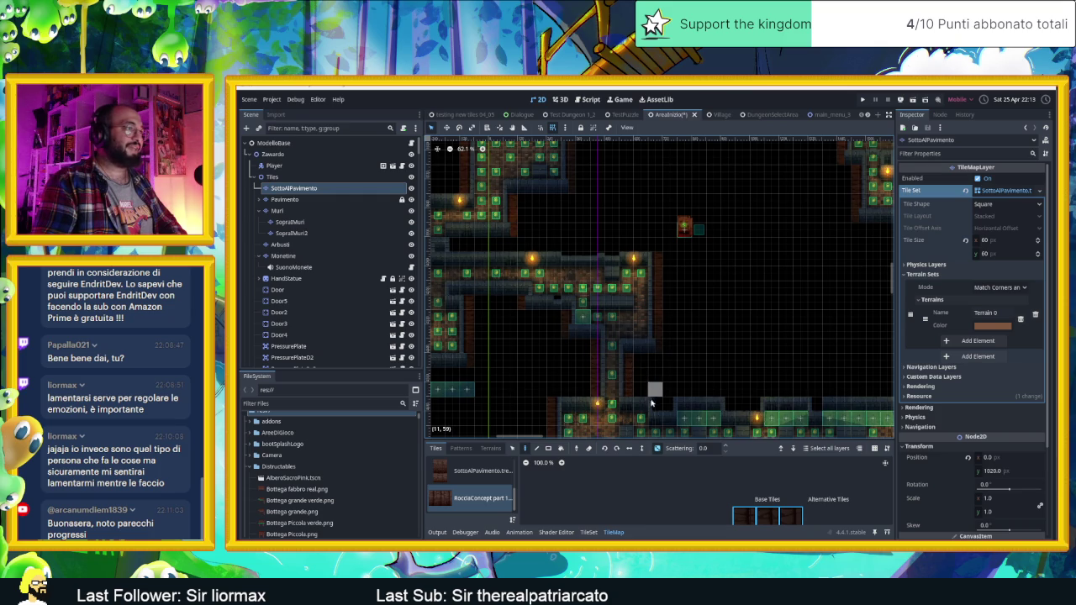
drag(795, 388, 657, 338)
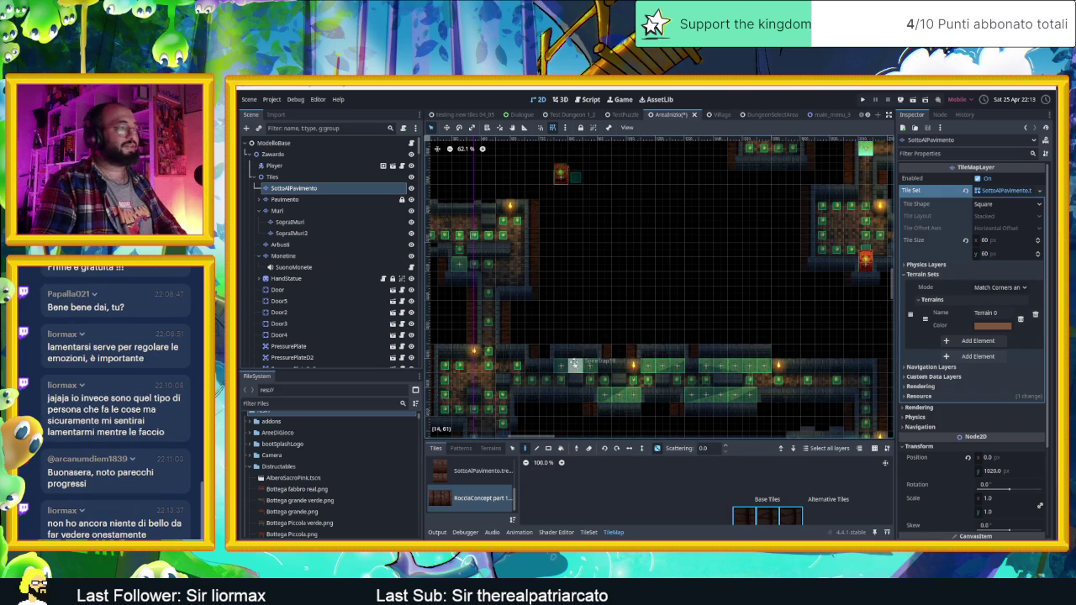
scroll(575, 364, down, 3)
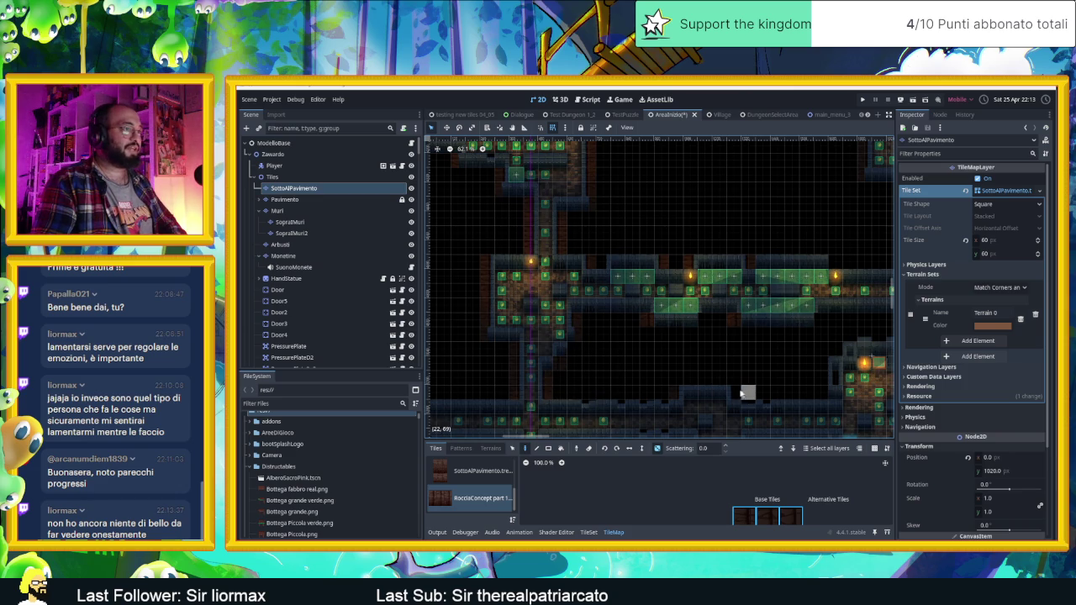
drag(803, 395, 612, 392)
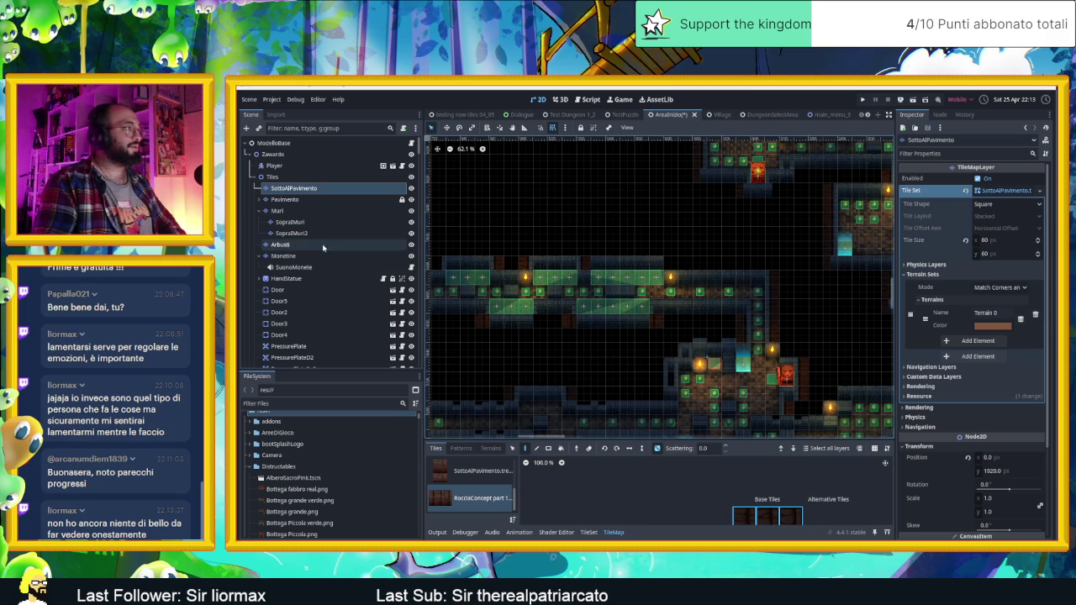
click(290, 210)
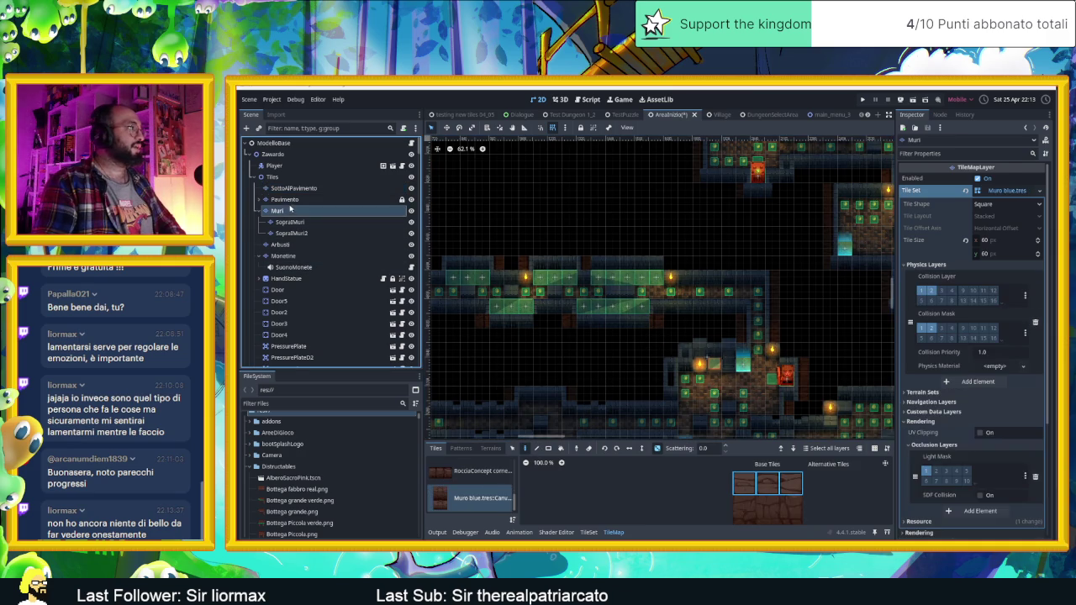
click(464, 471)
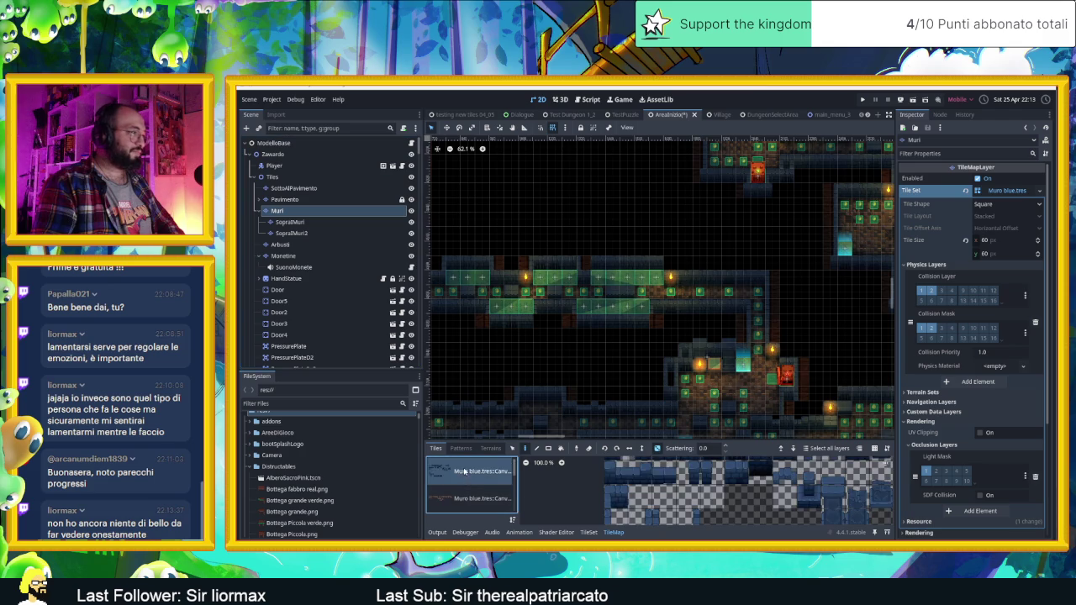
click(698, 475)
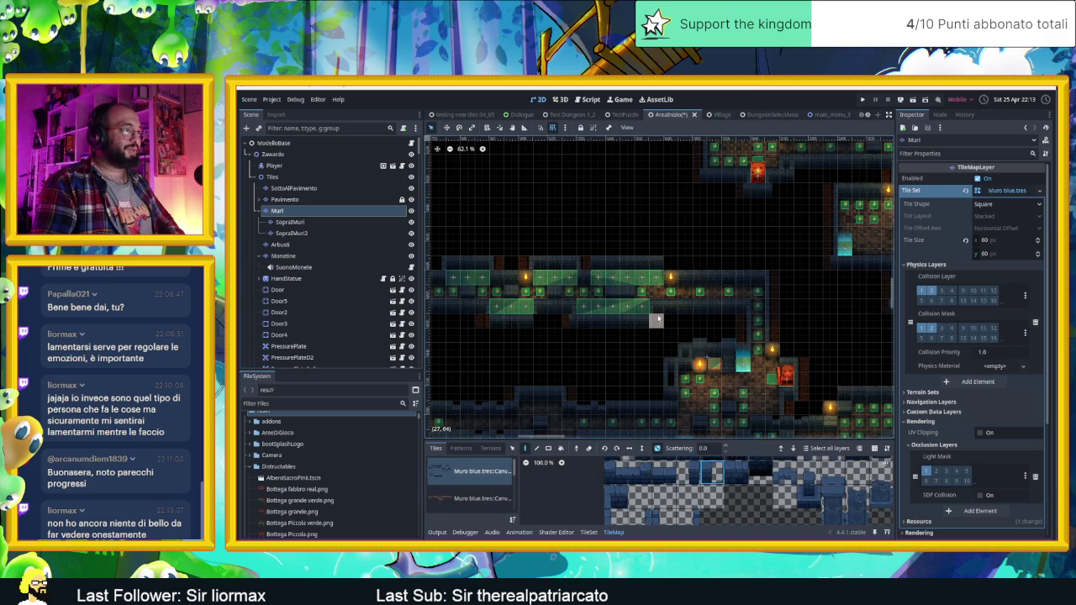
click(688, 472)
scroll(601, 371, left, 3)
scroll(601, 371, down, 2)
scroll(555, 358, up, 2)
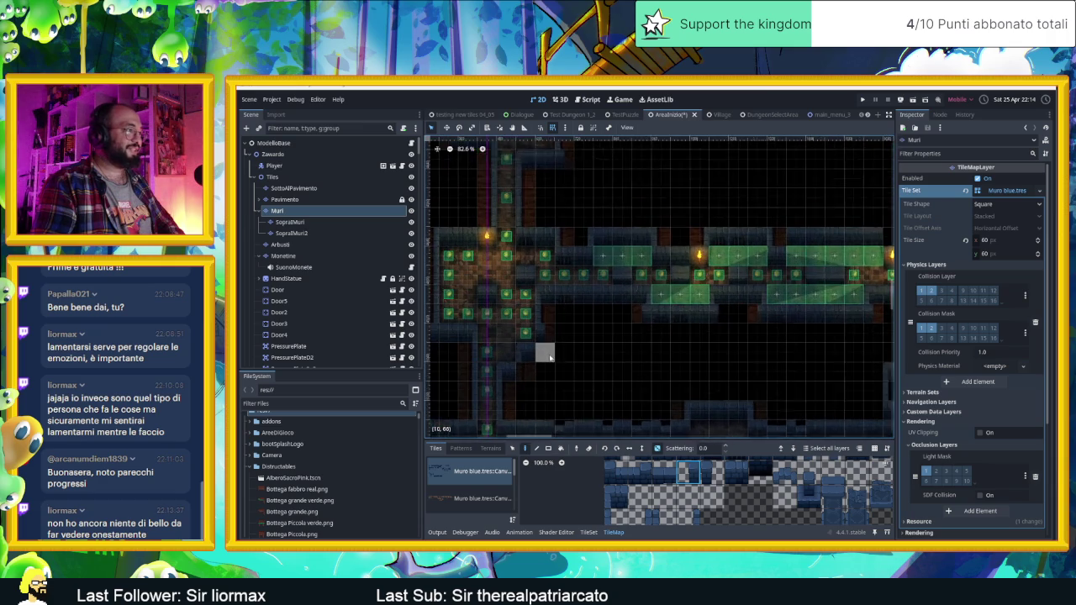
scroll(550, 357, up, 1)
click(712, 473)
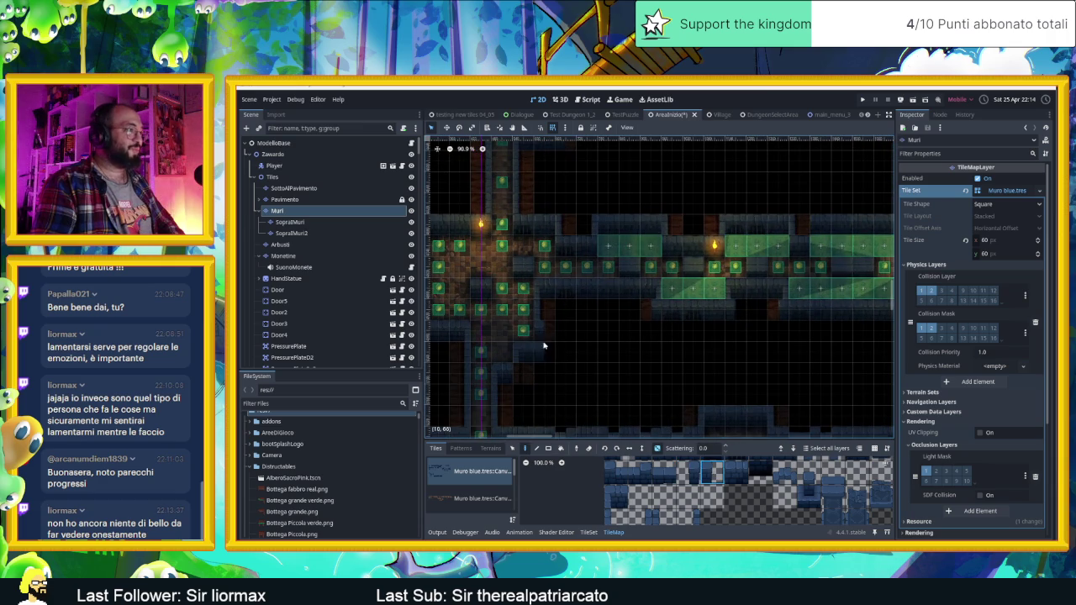
scroll(635, 391, down, 2)
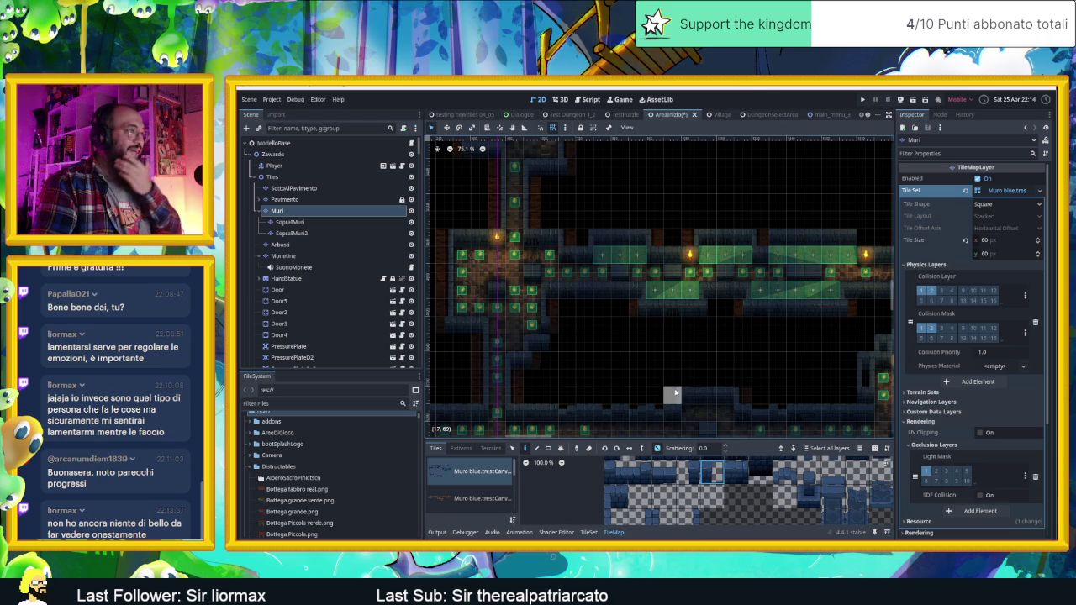
scroll(483, 496, down, 3)
scroll(485, 499, down, 1)
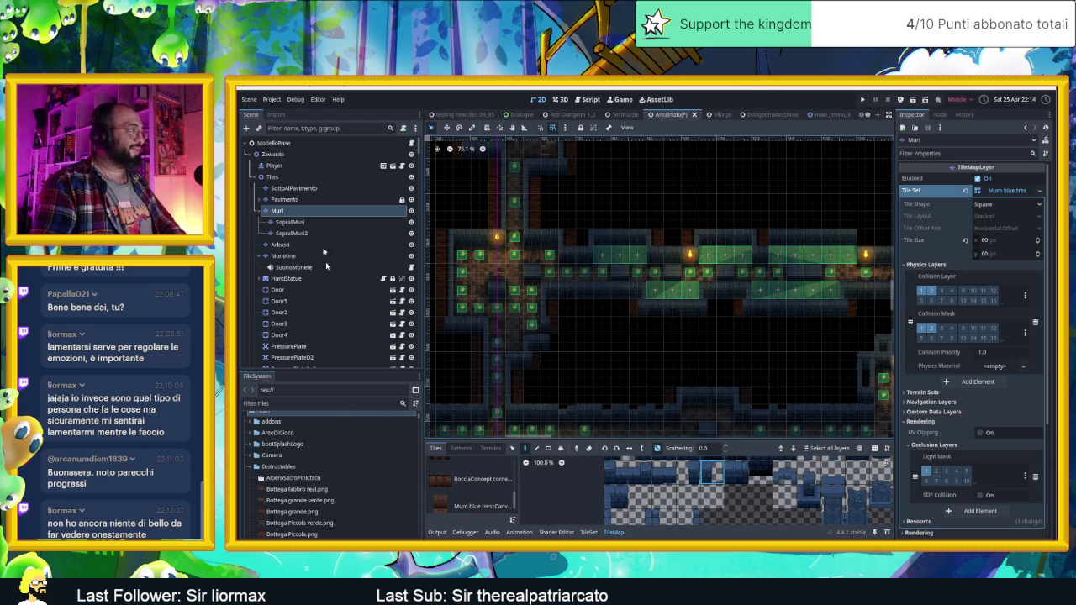
click(310, 190)
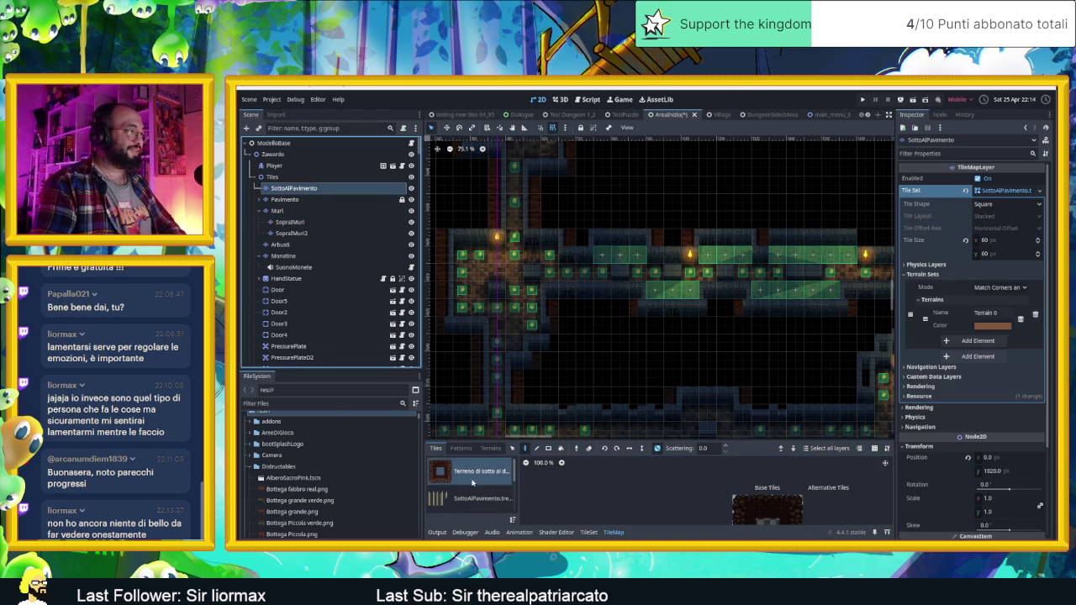
Select a strip of three adjacent RocciaConcept part 1 rock tiles in the TileMap panel
scroll(472, 483, down, 1)
click(460, 502)
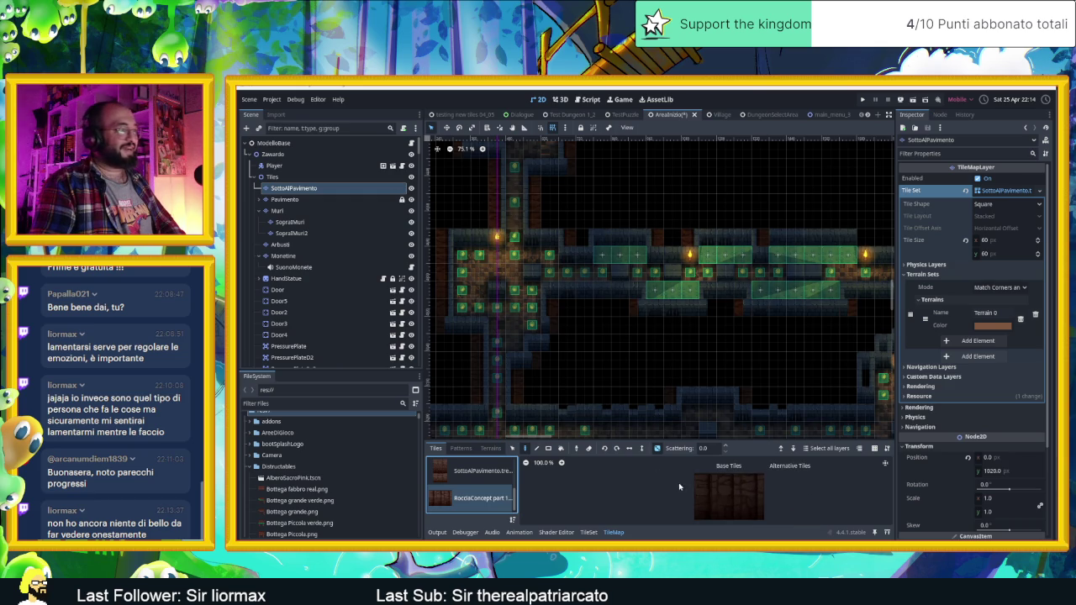
drag(707, 486, 753, 485)
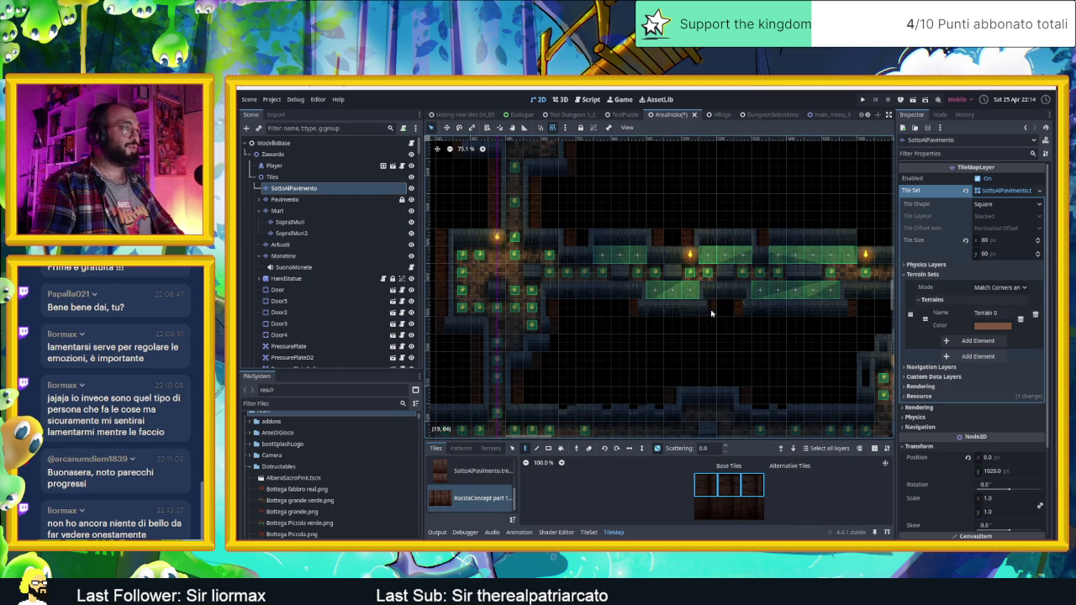
click(639, 448)
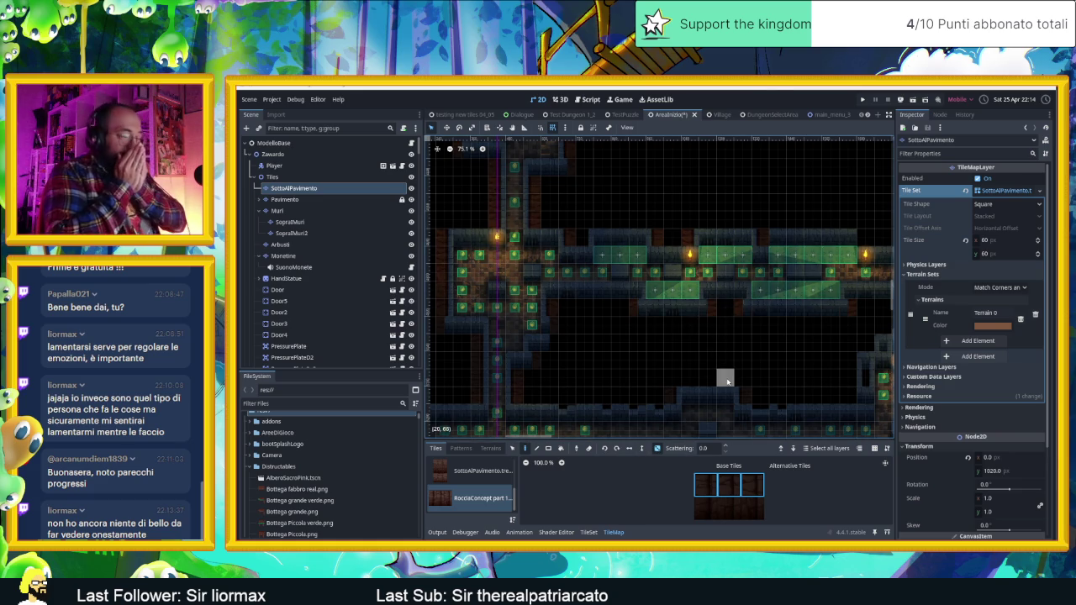
Pan the map down through the southern and right-hand rooms to find where to paint
drag(605, 353, 773, 269)
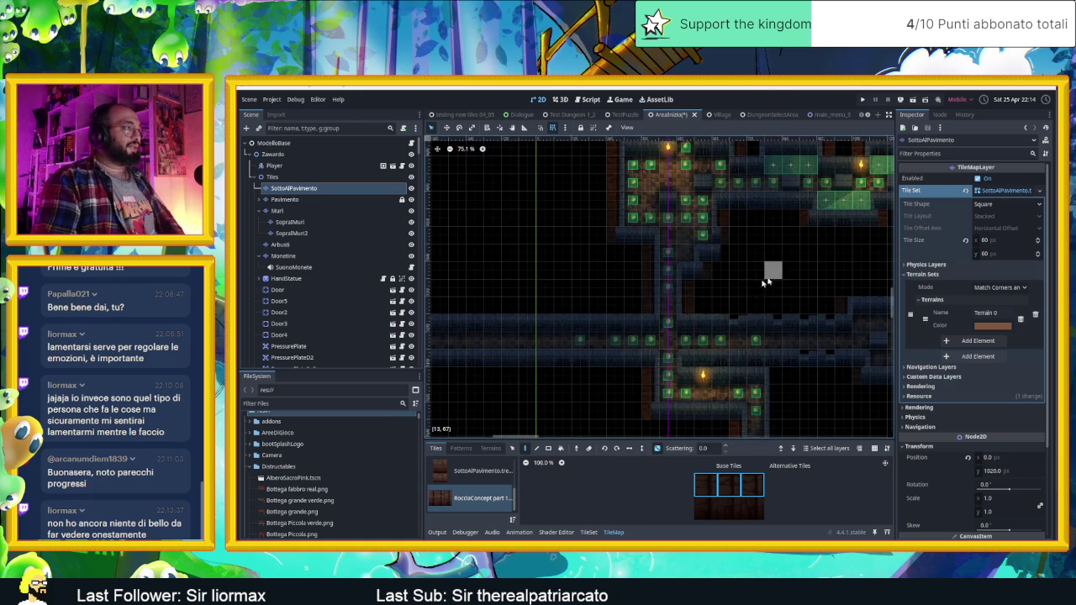
mouse_move(773, 385)
mouse_down()
mouse_move(729, 309)
mouse_move(710, 328)
mouse_up()
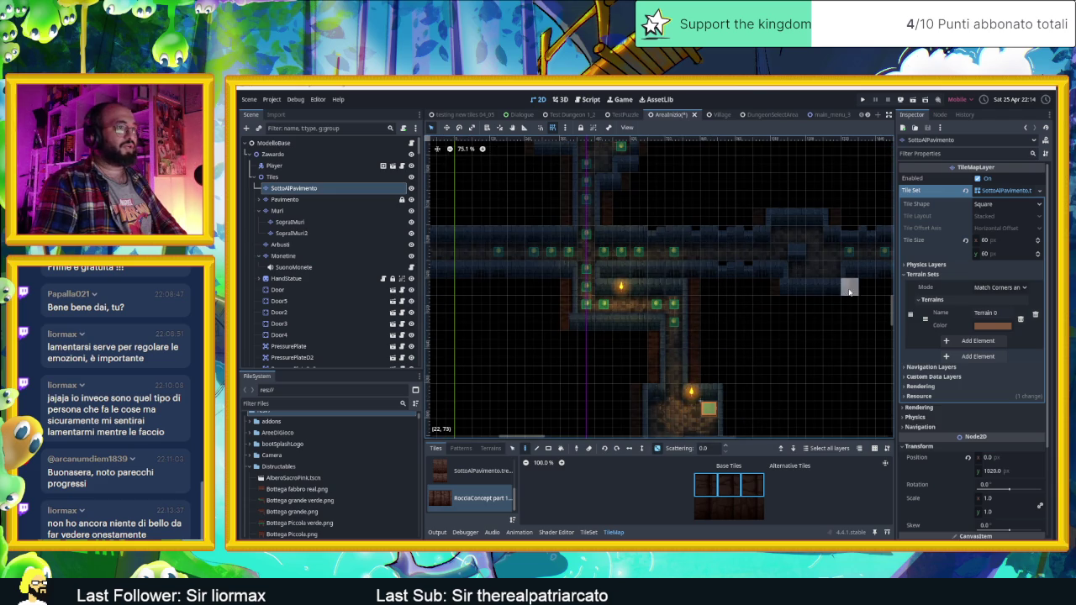
drag(781, 382, 697, 313)
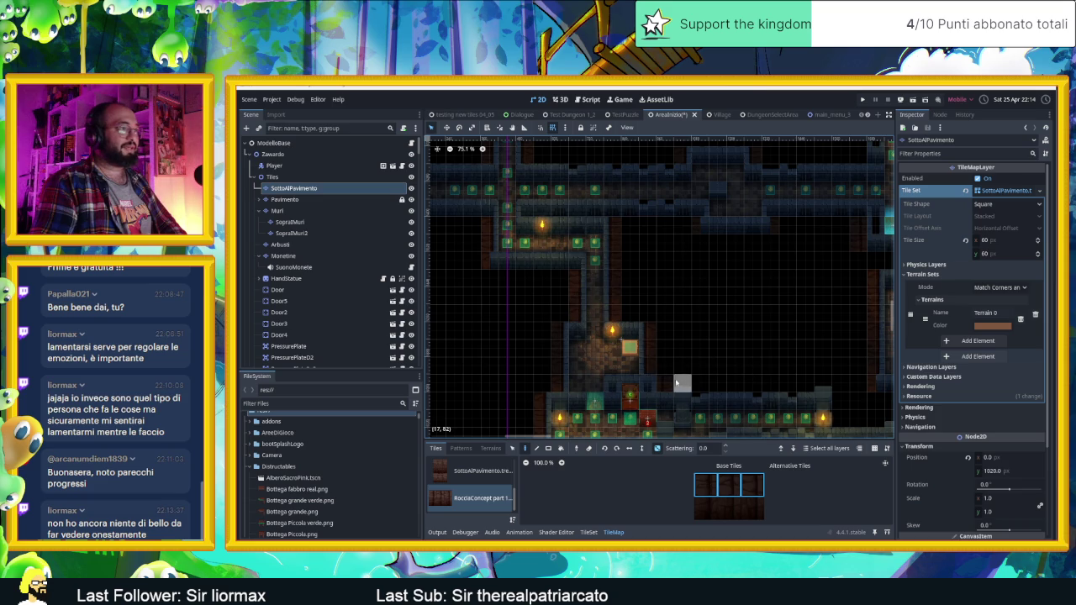
drag(838, 337, 733, 293)
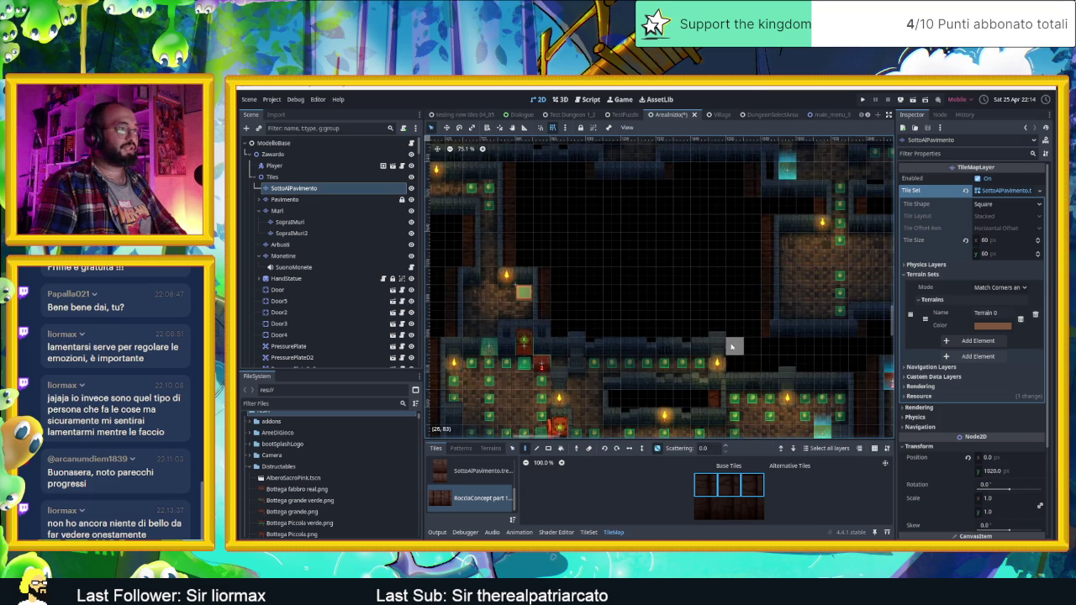
drag(733, 356, 658, 309)
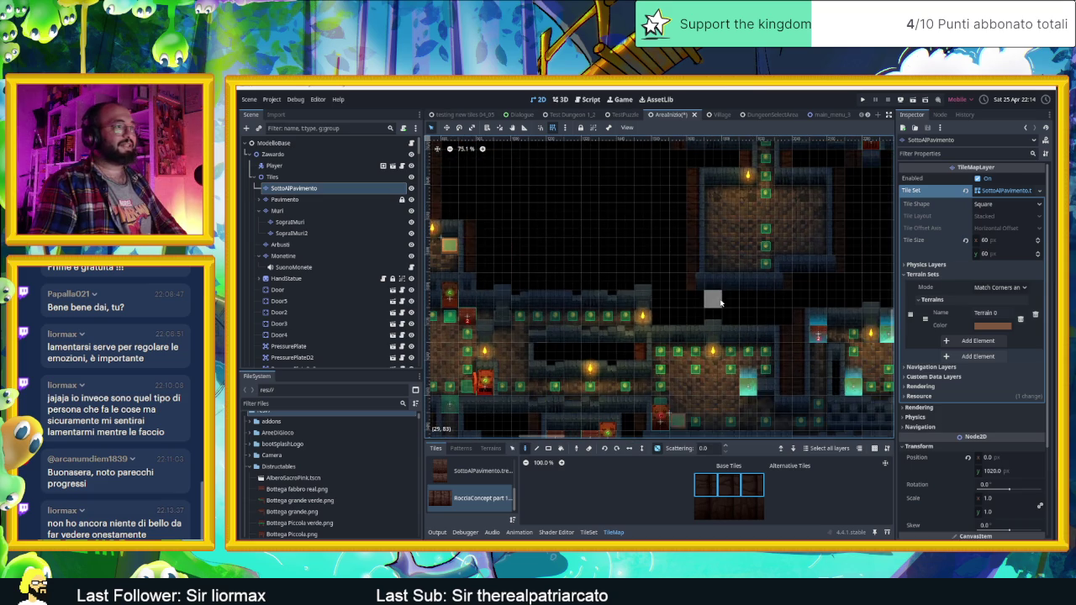
mouse_move(753, 285)
mouse_down()
mouse_move(728, 329)
mouse_move(581, 305)
mouse_up()
scroll(605, 311, down, 2)
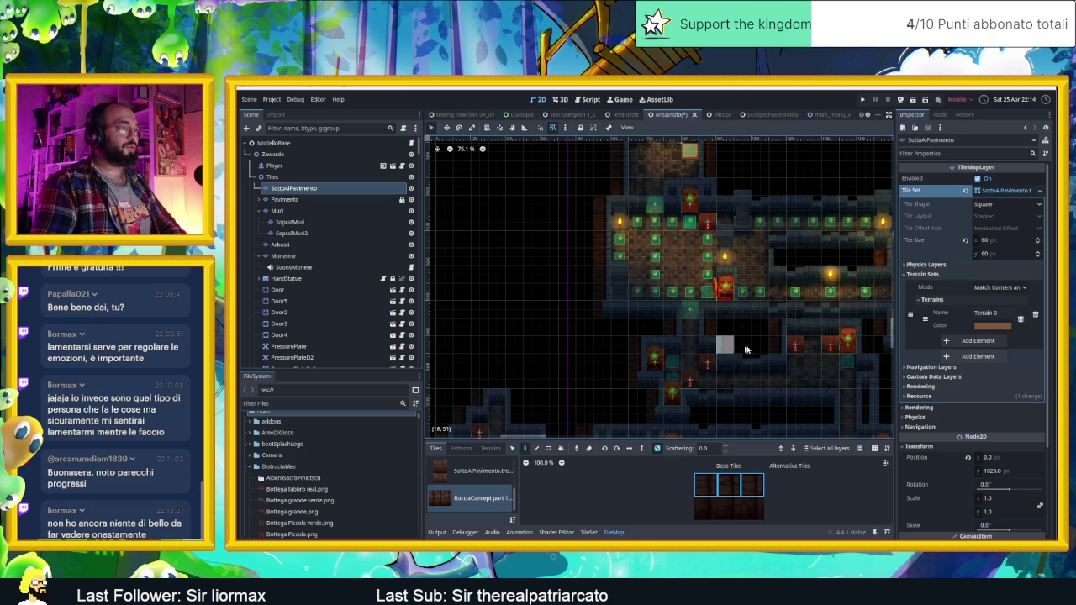
scroll(589, 353, down, 3)
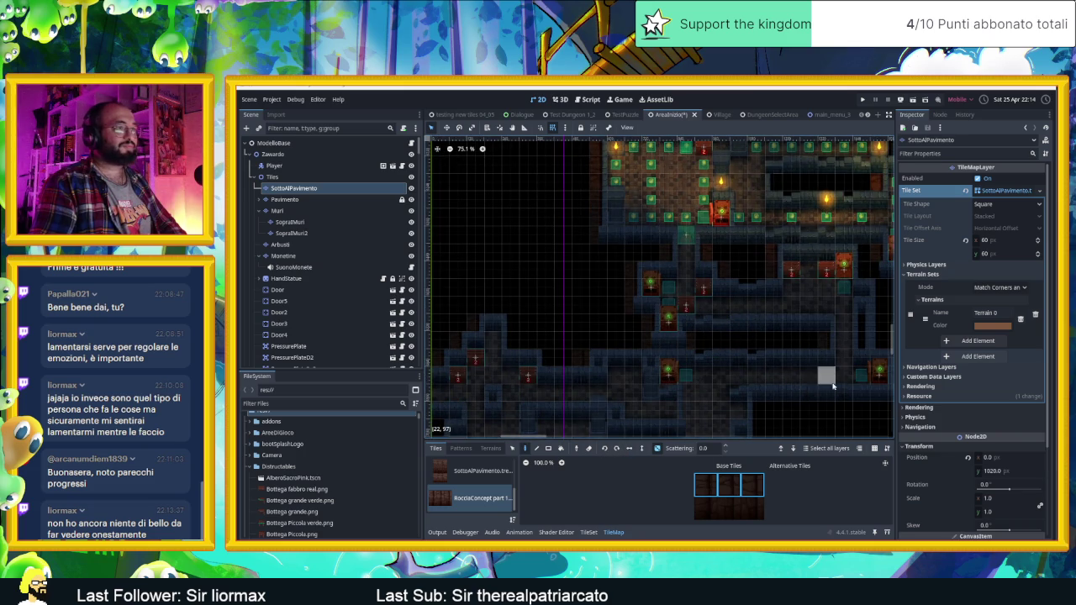
drag(832, 387, 714, 382)
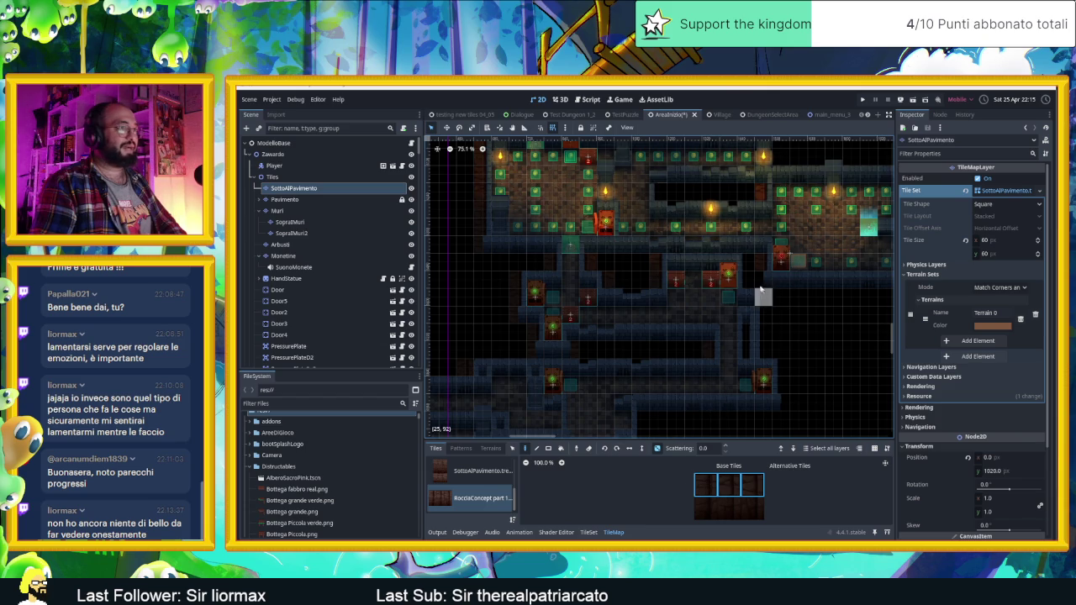
drag(639, 402, 755, 370)
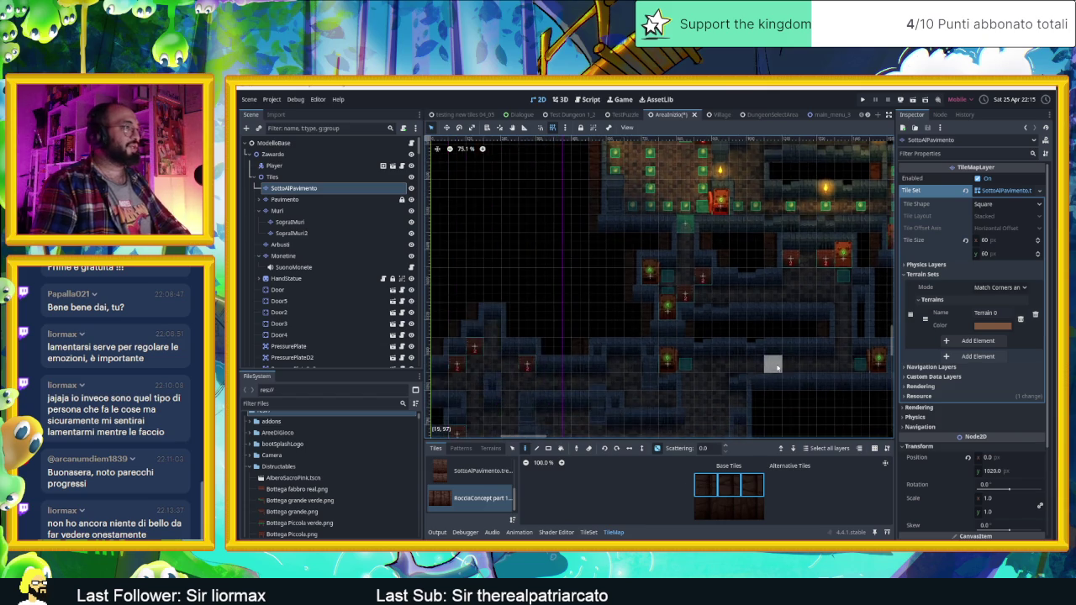
drag(695, 417, 719, 417)
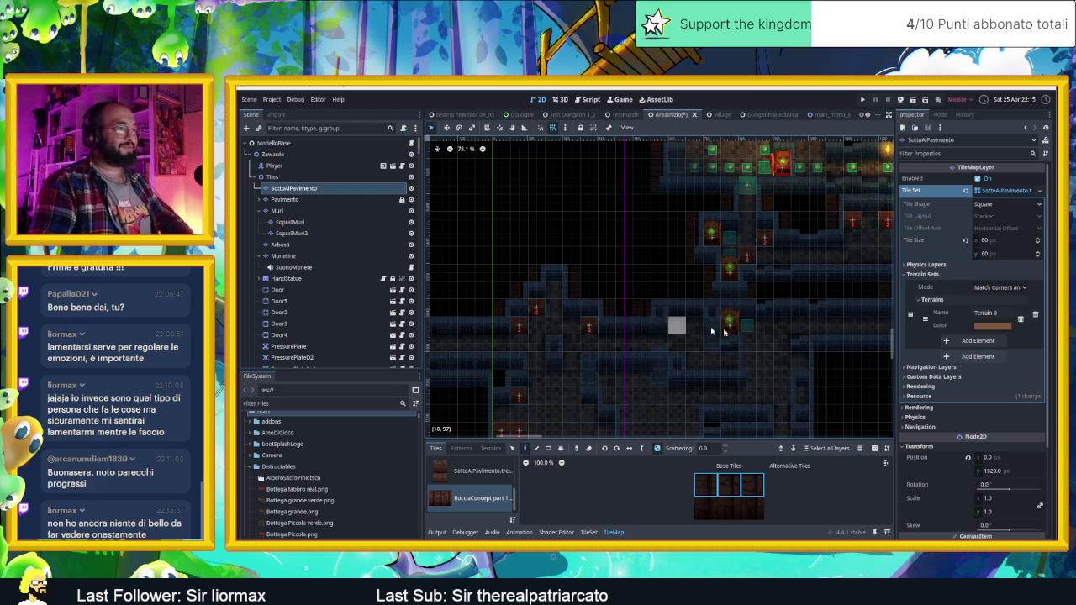
drag(833, 377, 666, 278)
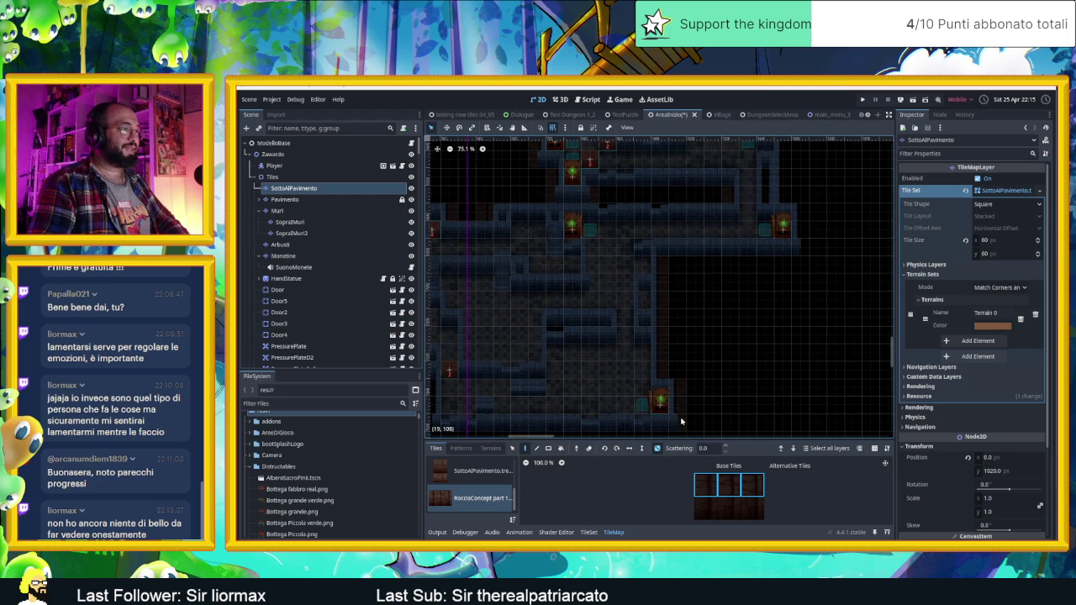
drag(836, 230, 802, 303)
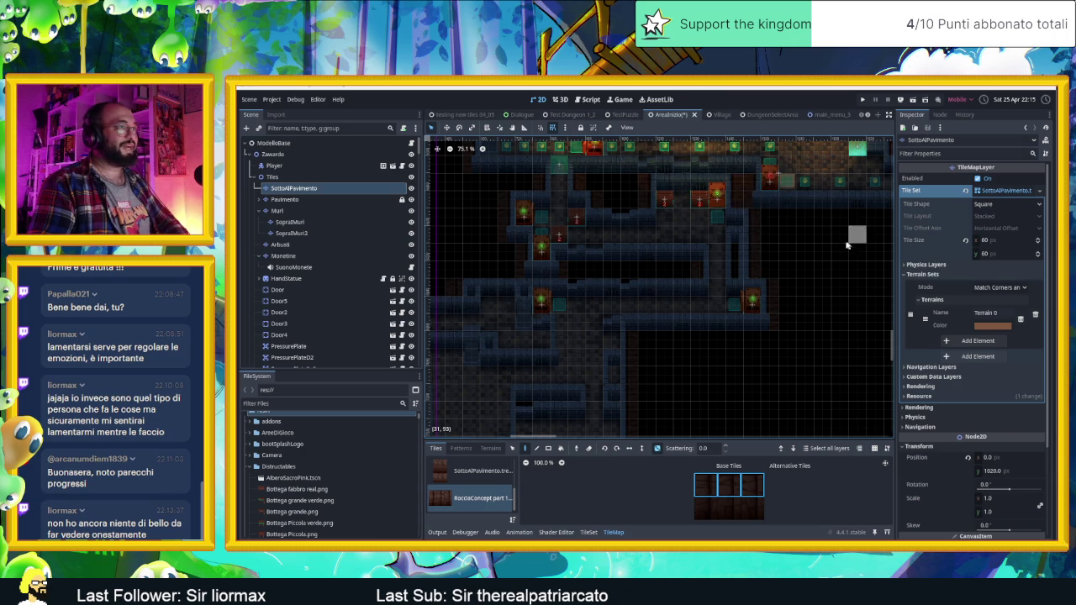
drag(852, 233, 627, 240)
mouse_move(667, 305)
mouse_down()
mouse_move(677, 222)
mouse_move(703, 243)
mouse_move(610, 267)
mouse_move(758, 218)
mouse_up()
scroll(758, 219, left, 5)
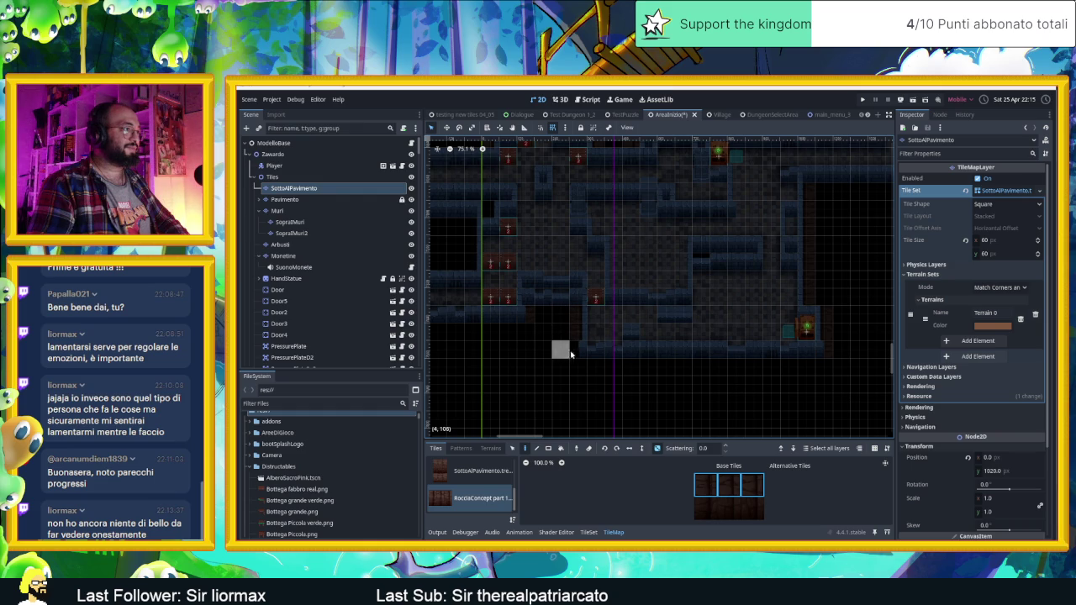
drag(520, 350, 728, 378)
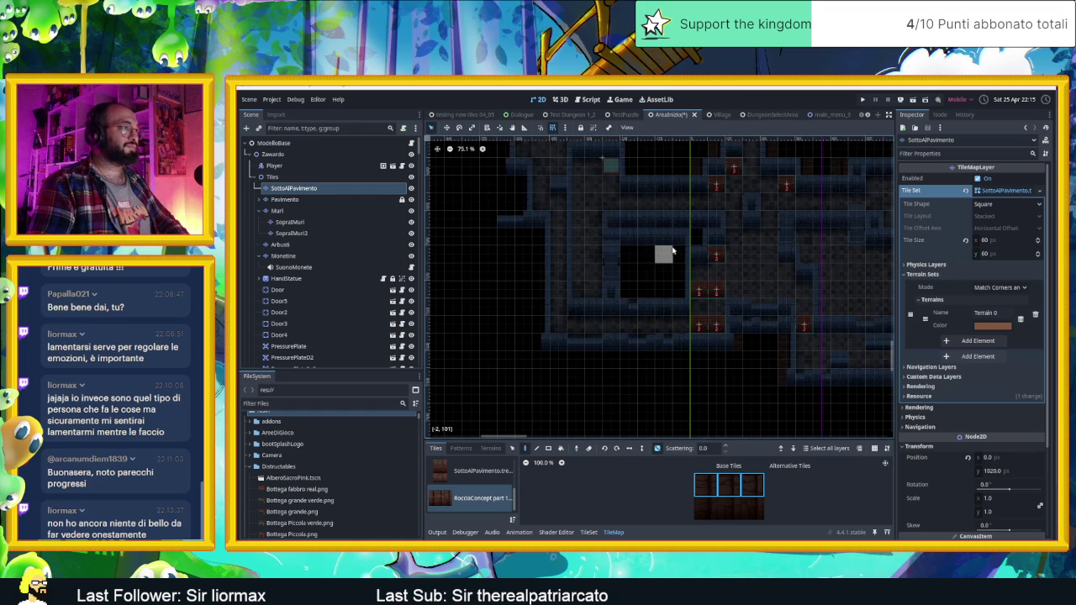
mouse_move(630, 220)
mouse_down()
mouse_move(684, 391)
mouse_move(663, 238)
mouse_up()
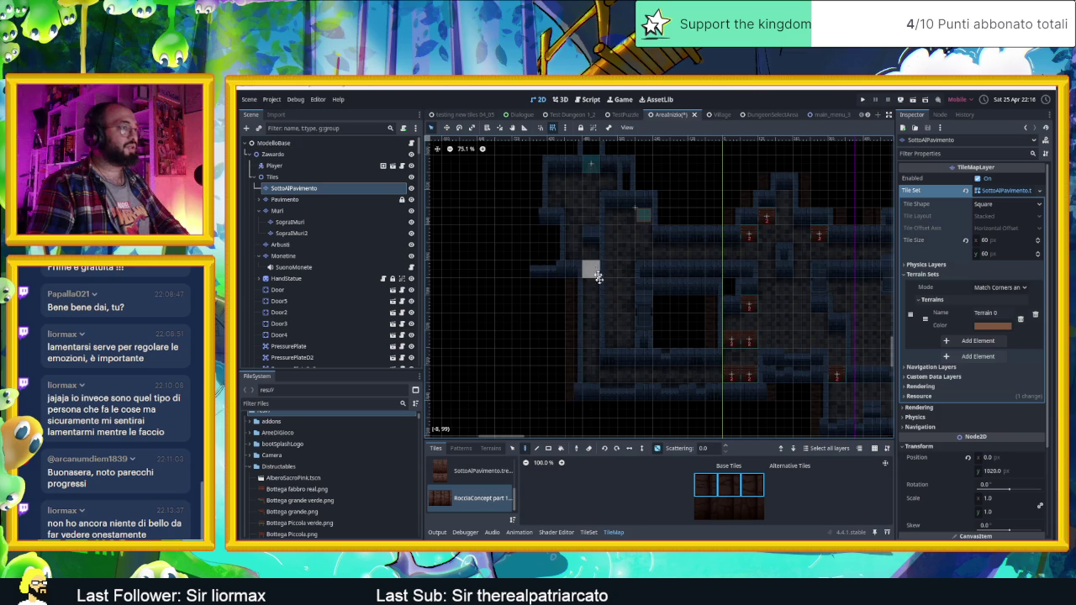
scroll(605, 311, up, 3)
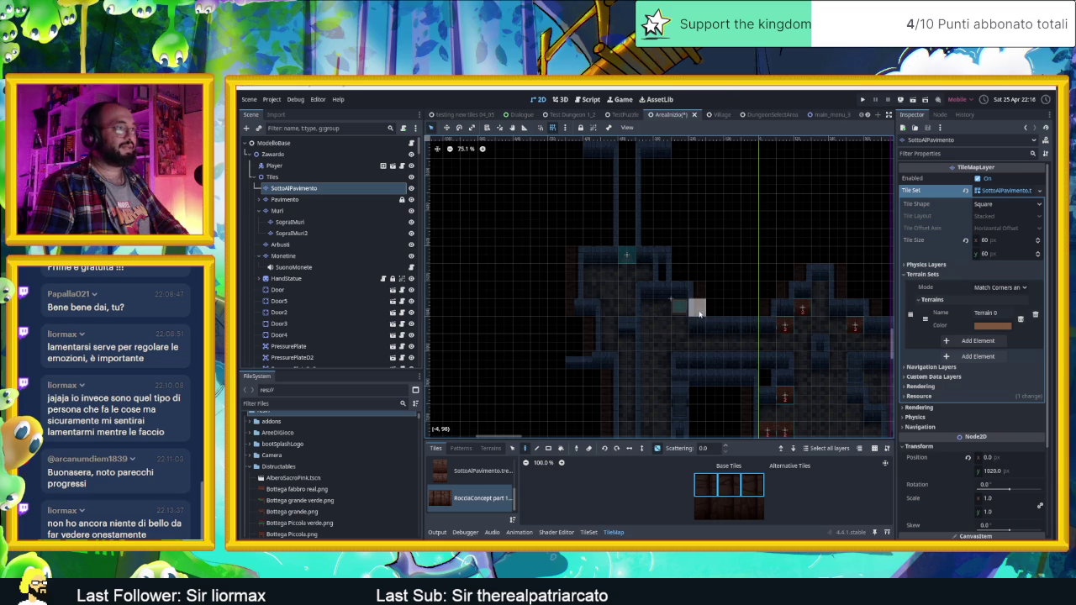
scroll(699, 278, up, 5)
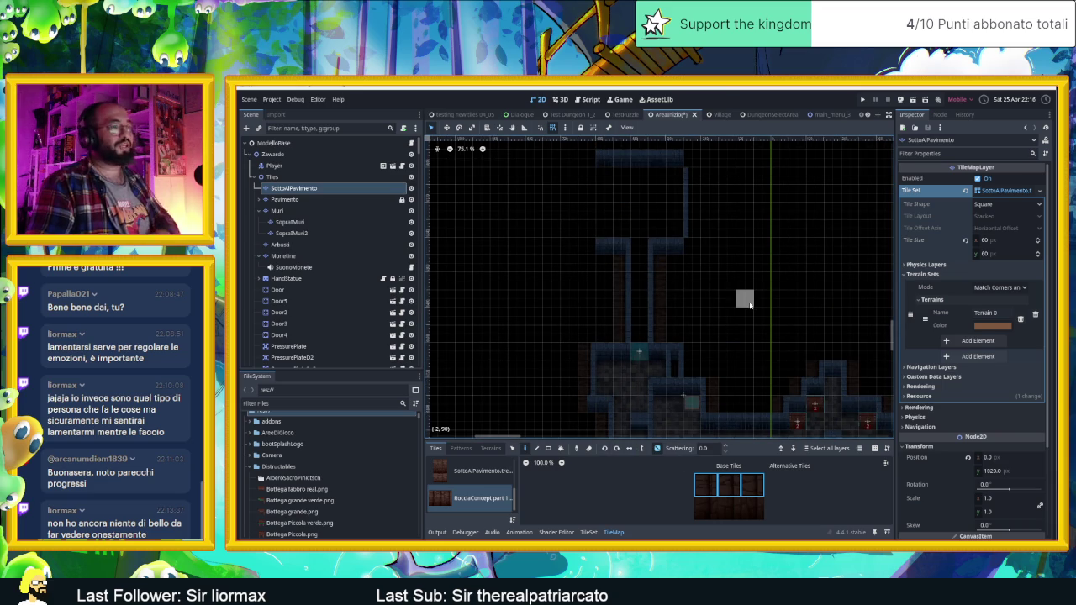
scroll(769, 292, down, 2)
mouse_move(715, 277)
mouse_down()
mouse_move(694, 244)
mouse_move(644, 336)
mouse_move(559, 301)
mouse_move(695, 336)
mouse_move(710, 362)
mouse_move(603, 357)
mouse_up()
mouse_move(716, 319)
mouse_down()
mouse_move(571, 298)
mouse_move(605, 307)
mouse_move(590, 304)
mouse_up()
Zoom and pan across the upper rooms of the AreaInizio map
scroll(622, 294, up, 5)
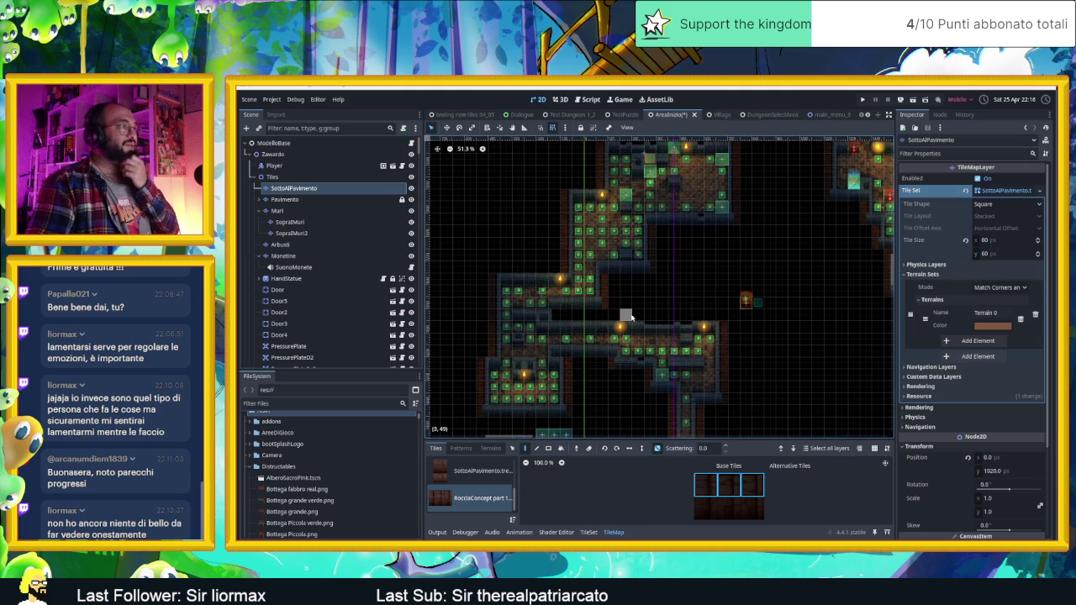
scroll(686, 278, up, 10)
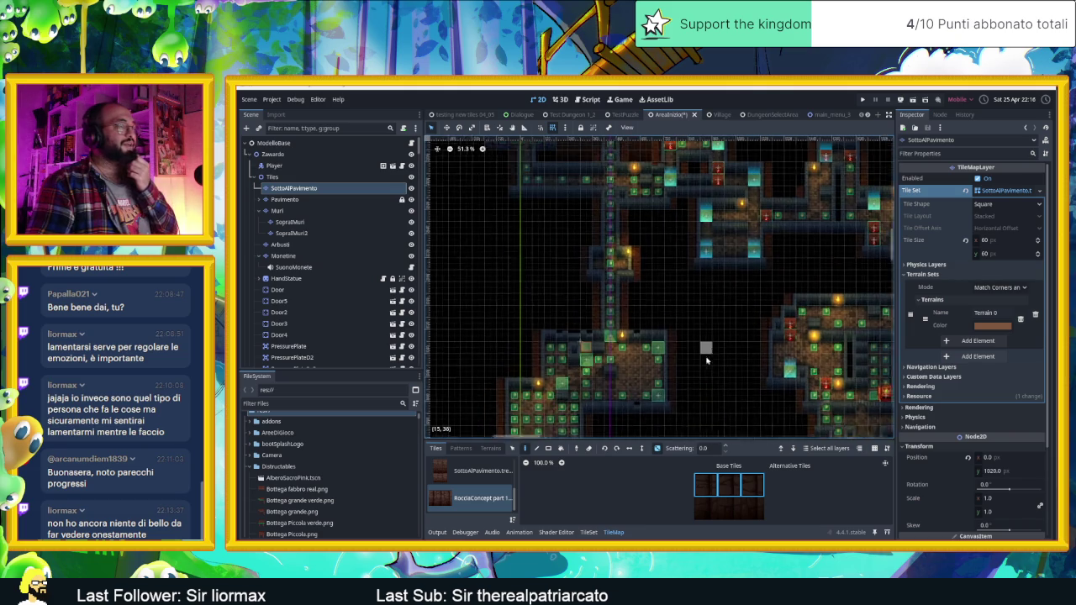
scroll(666, 339, up, 8)
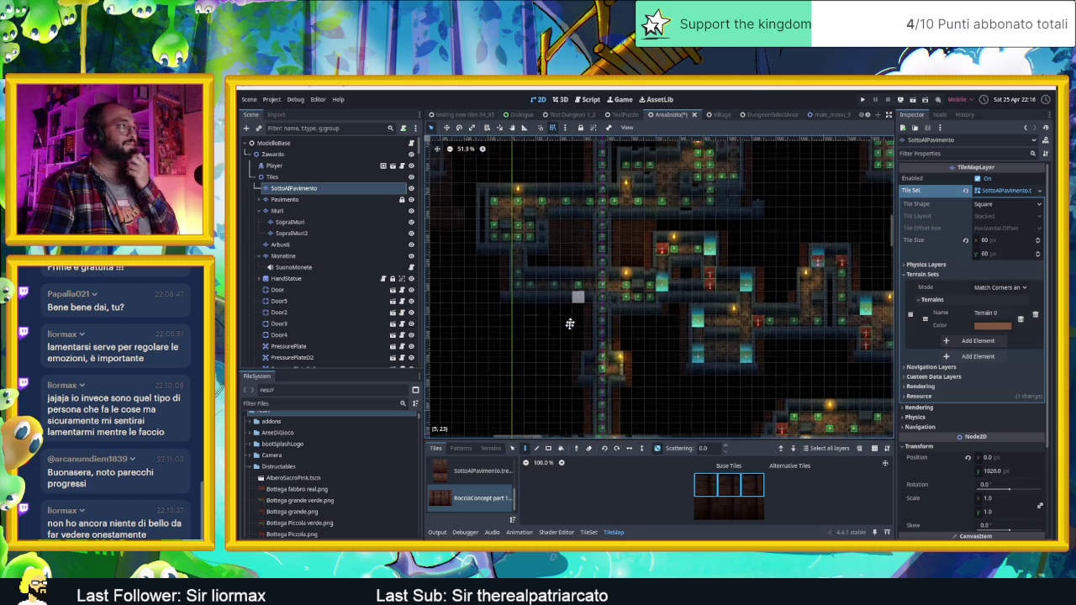
scroll(622, 300, up, 3)
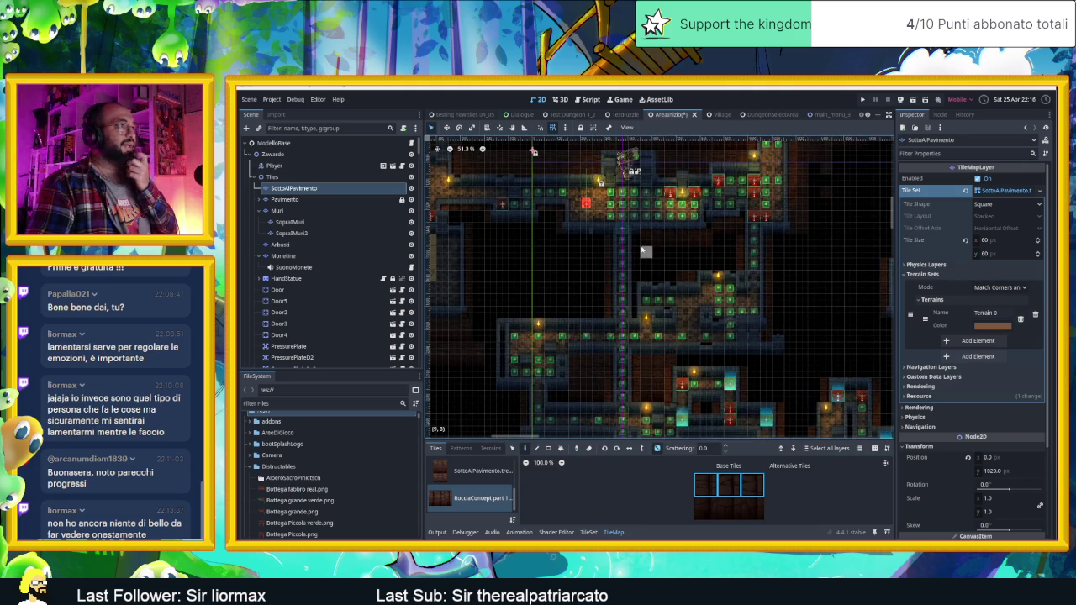
scroll(644, 250, up, 3)
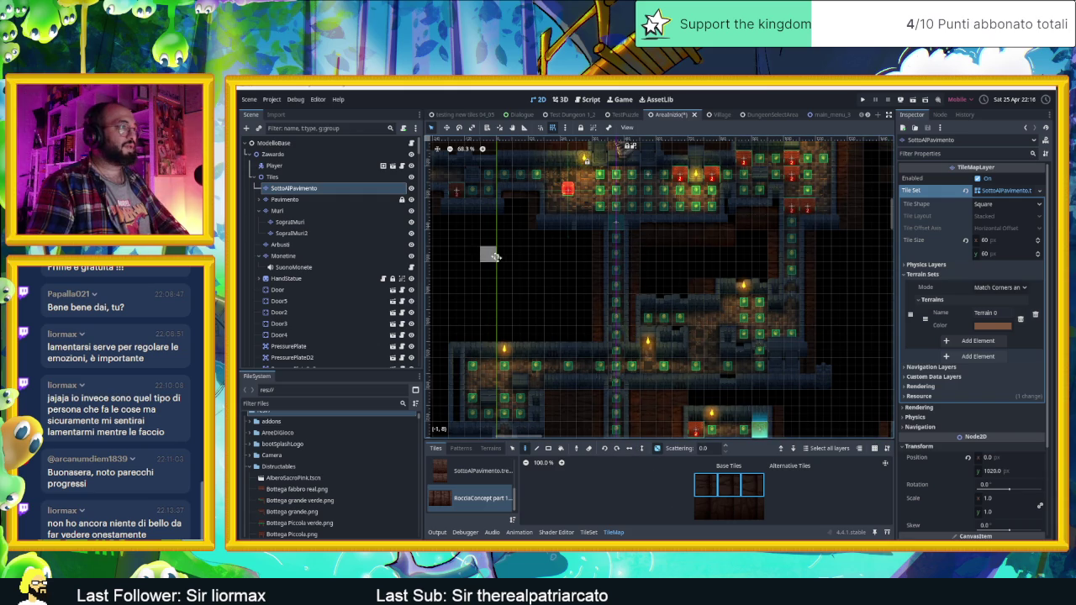
drag(494, 258, 641, 300)
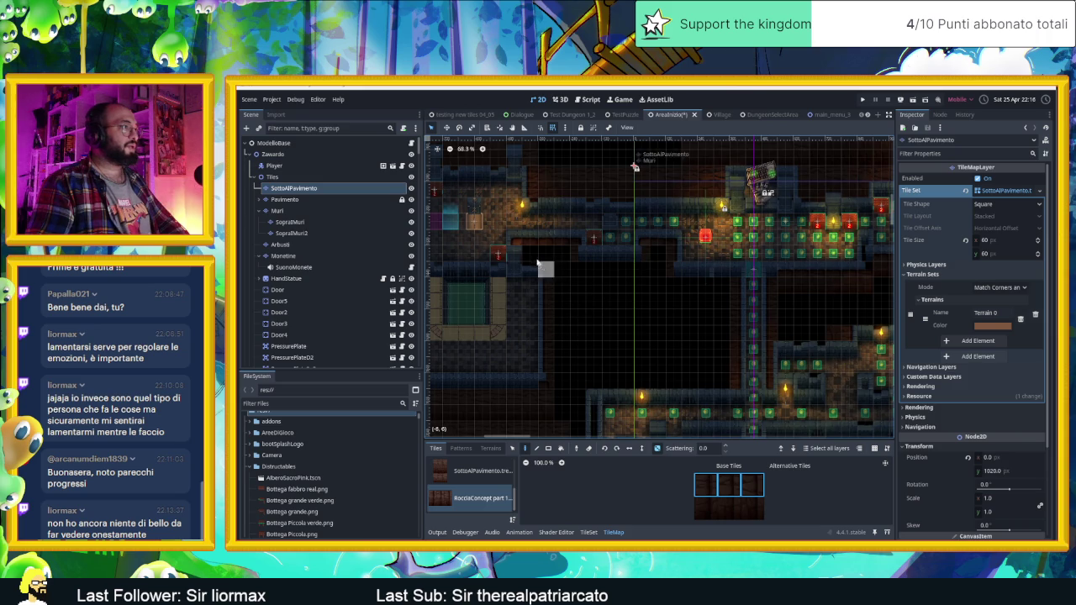
drag(607, 315, 732, 259)
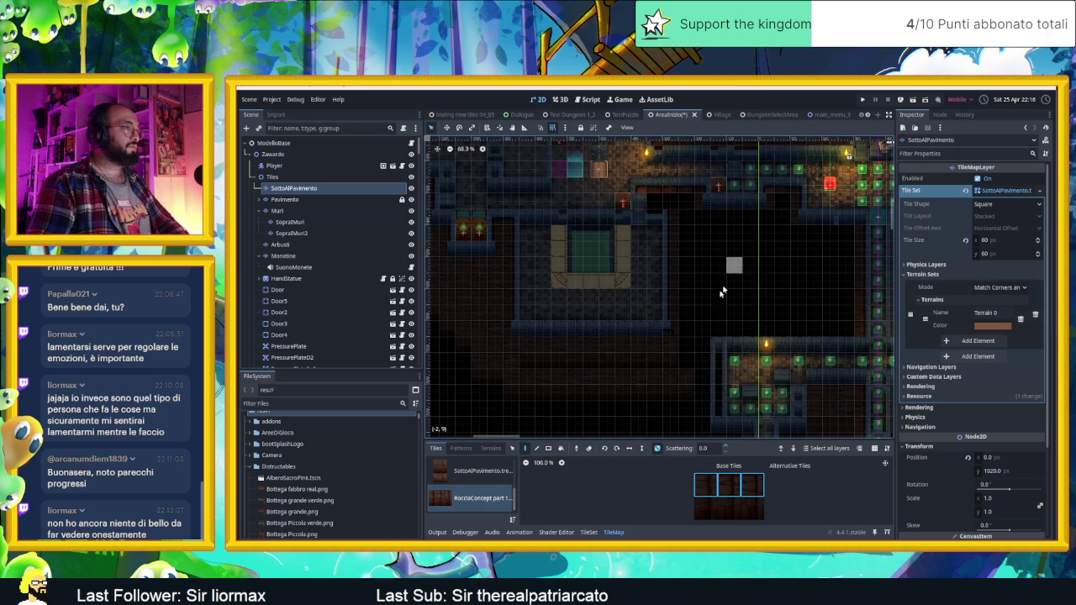
Save the AreaInizio scene with Ctrl+S
scroll(694, 327, down, 4)
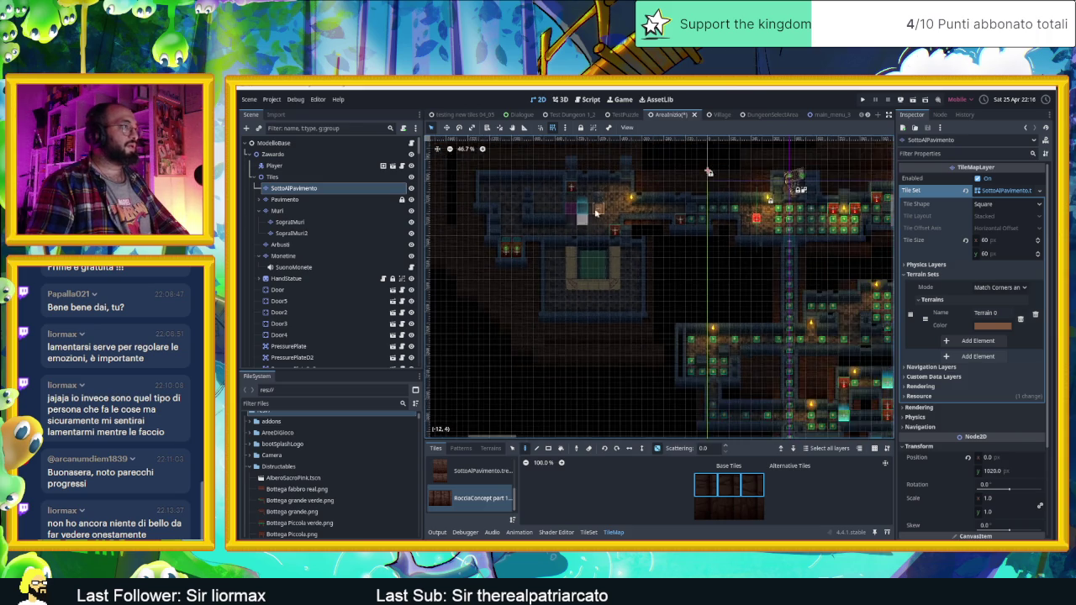
scroll(618, 204, right, 3)
scroll(618, 204, down, 1)
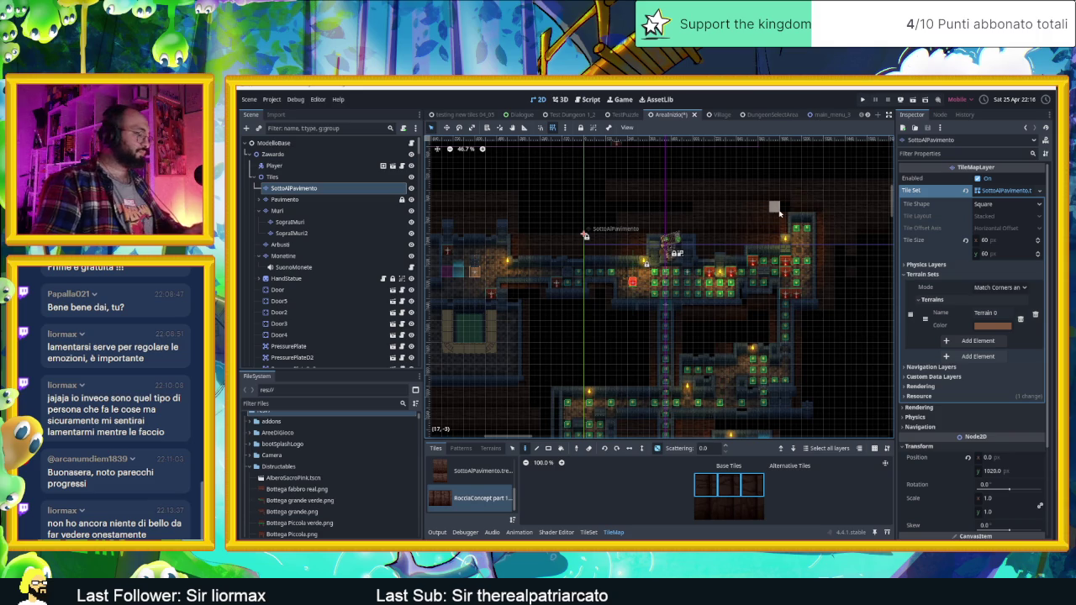
key(ctrl+s)
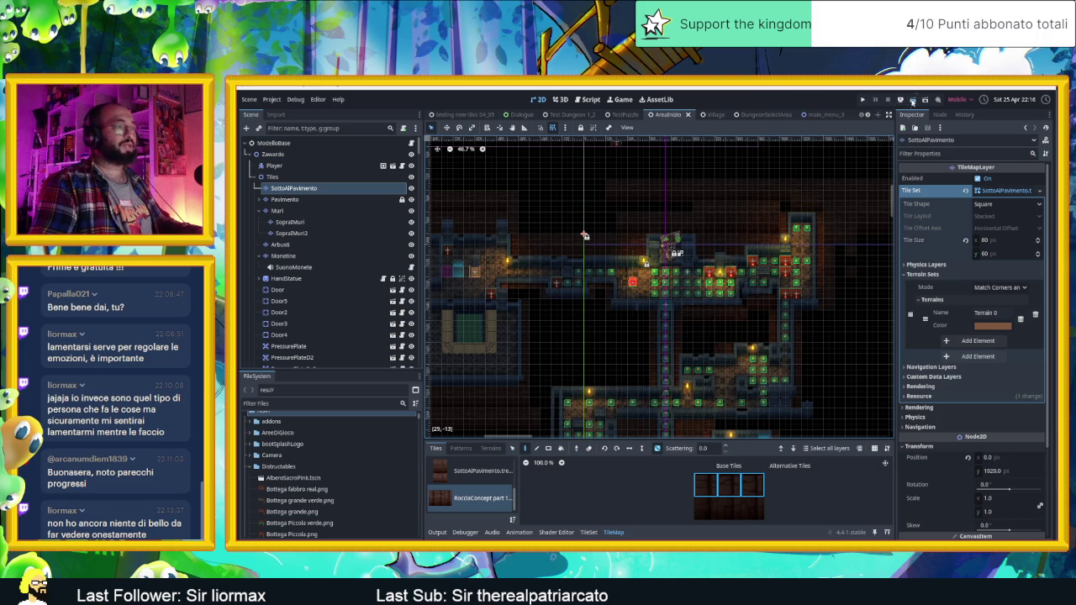
key(ctrl+s)
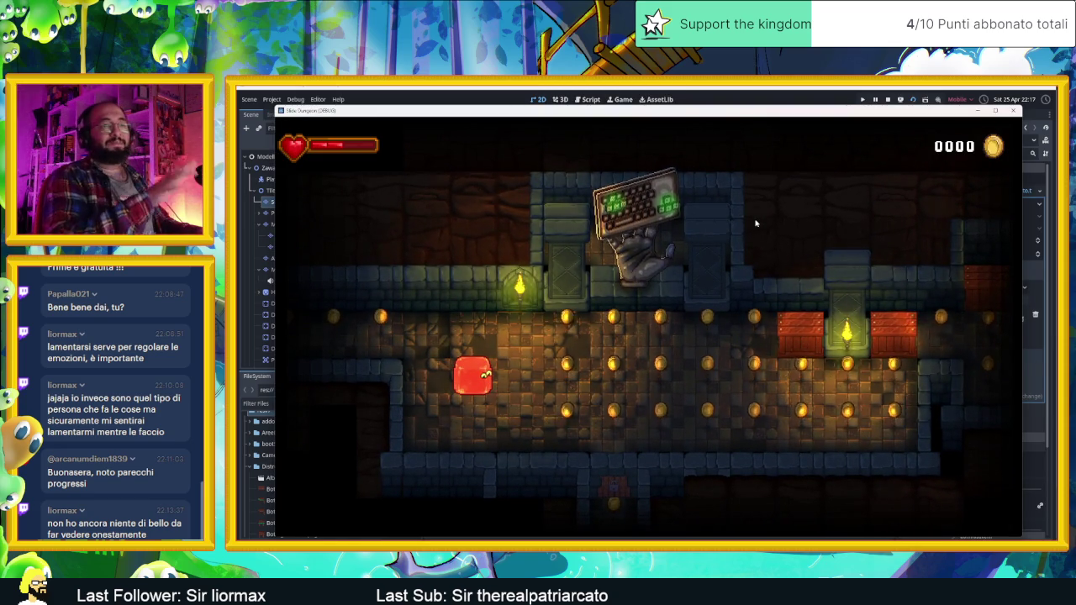
Slide the player through the first room collecting the bottom and top coin rows, hitting the right crate
key(Down)
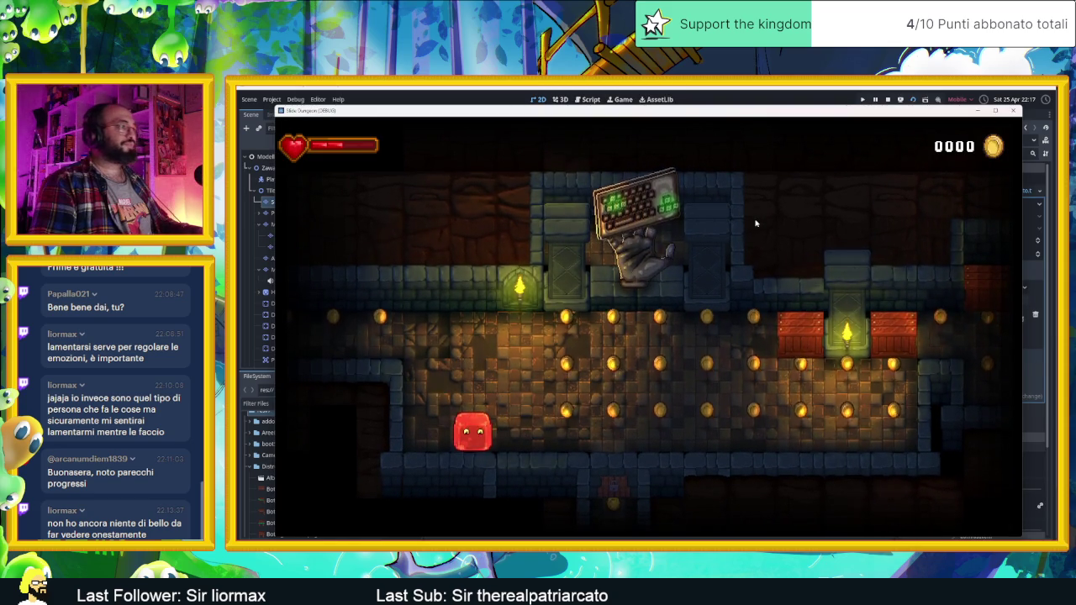
key(Right)
key(Up)
key(Left)
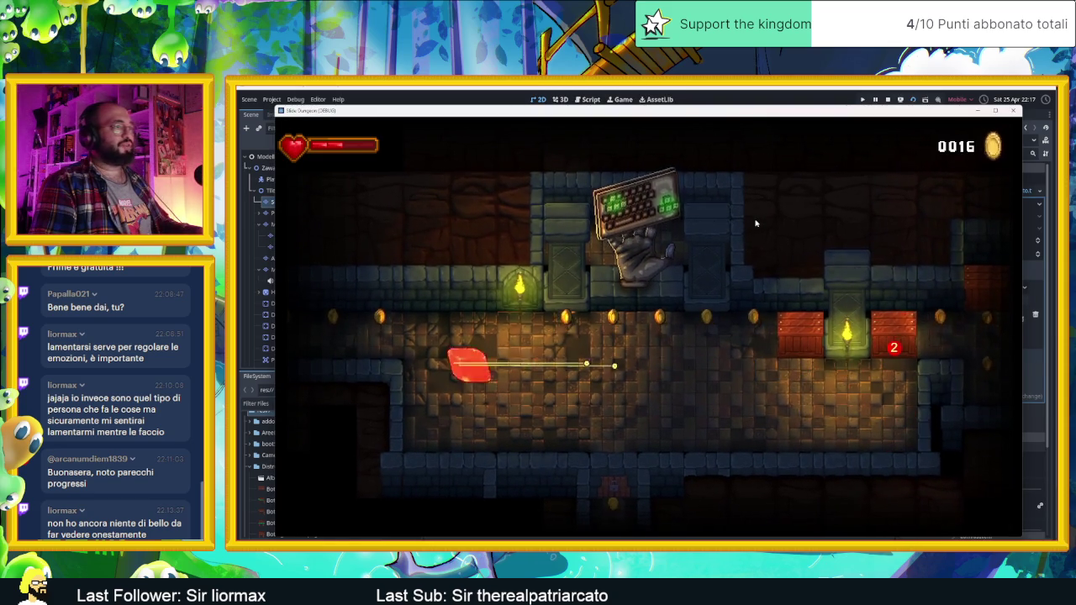
key(Up)
key(Right)
key(Down)
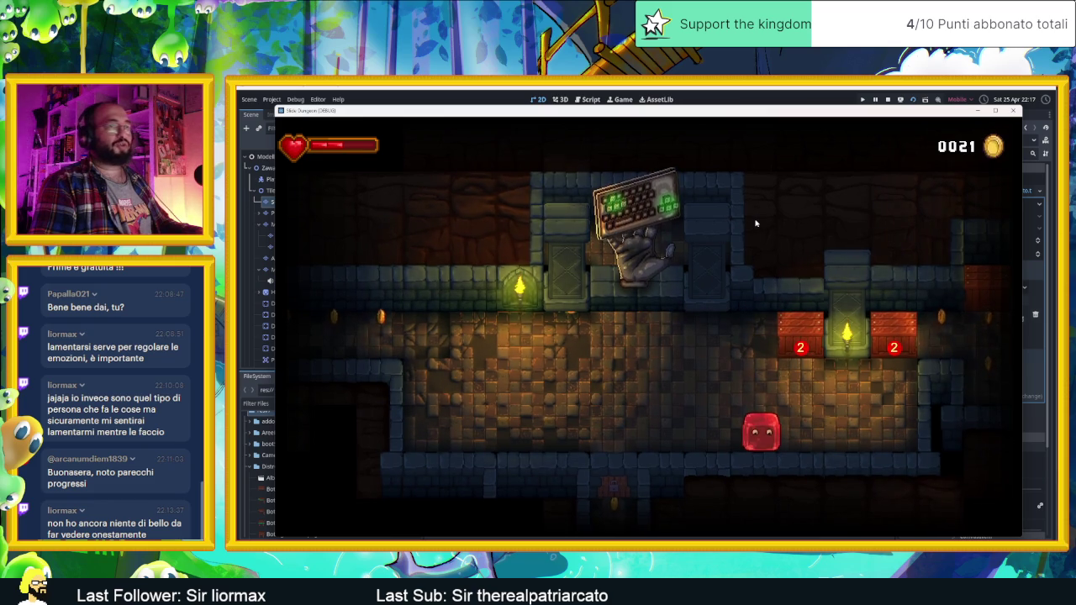
key(Right)
Move up into the next area, smash the crates and collect the upper room's coins
key(Up)
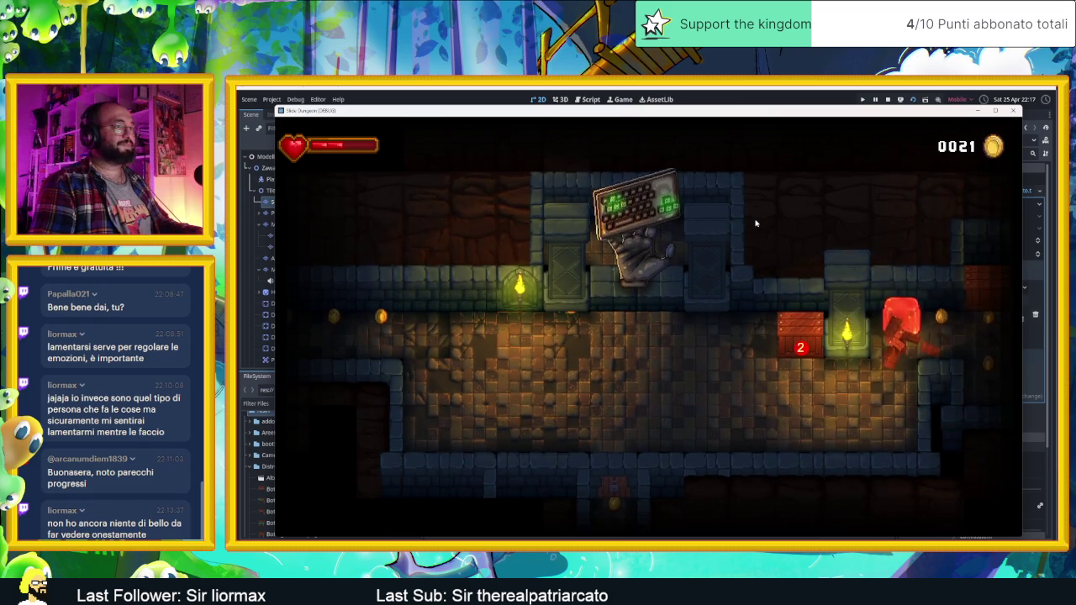
key(Left)
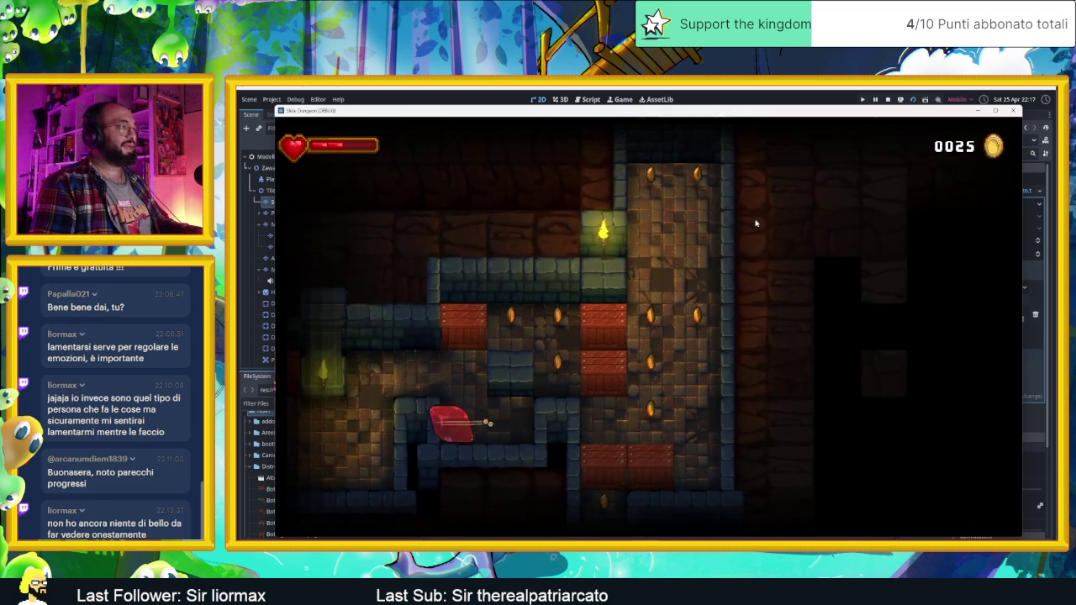
key(Up)
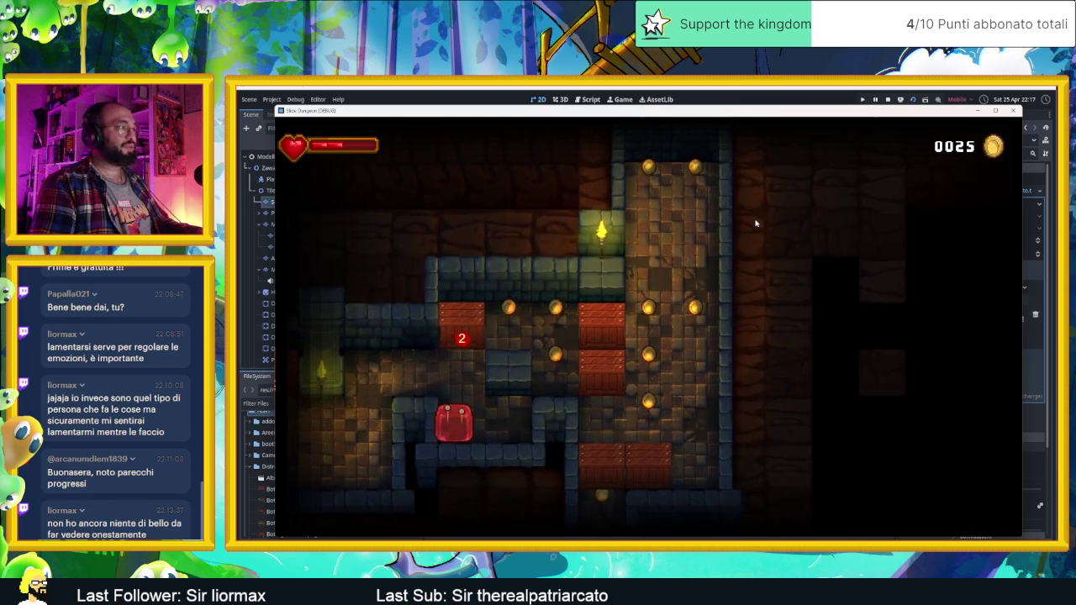
key(Right)
key(Left)
key(Right)
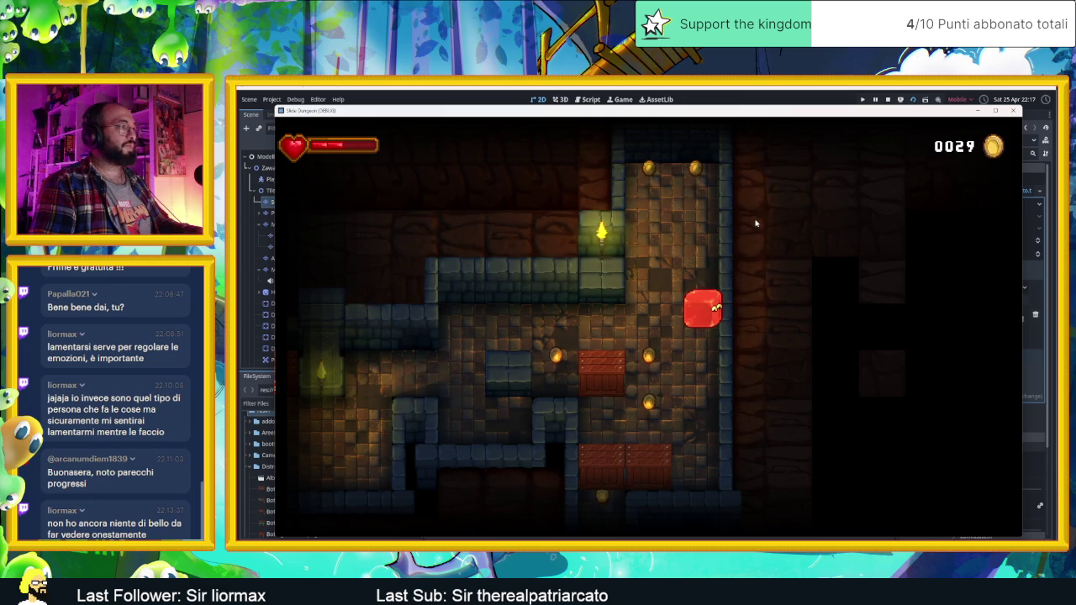
key(Up)
key(Left)
key(Down)
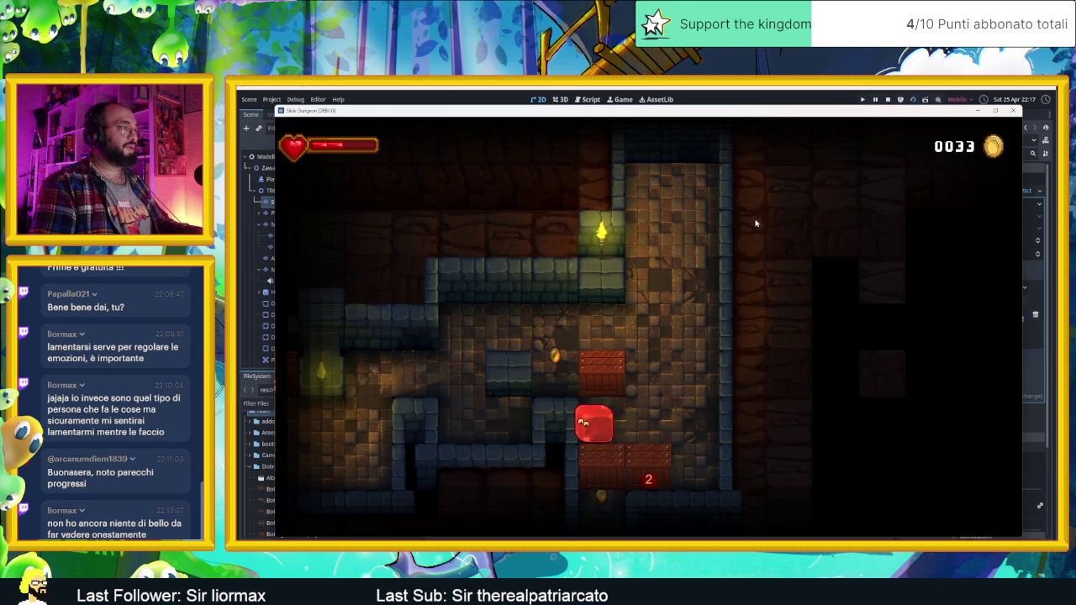
Slide up the right corridor and through new rooms until the coin counter reads 0050
key(Up)
key(Left)
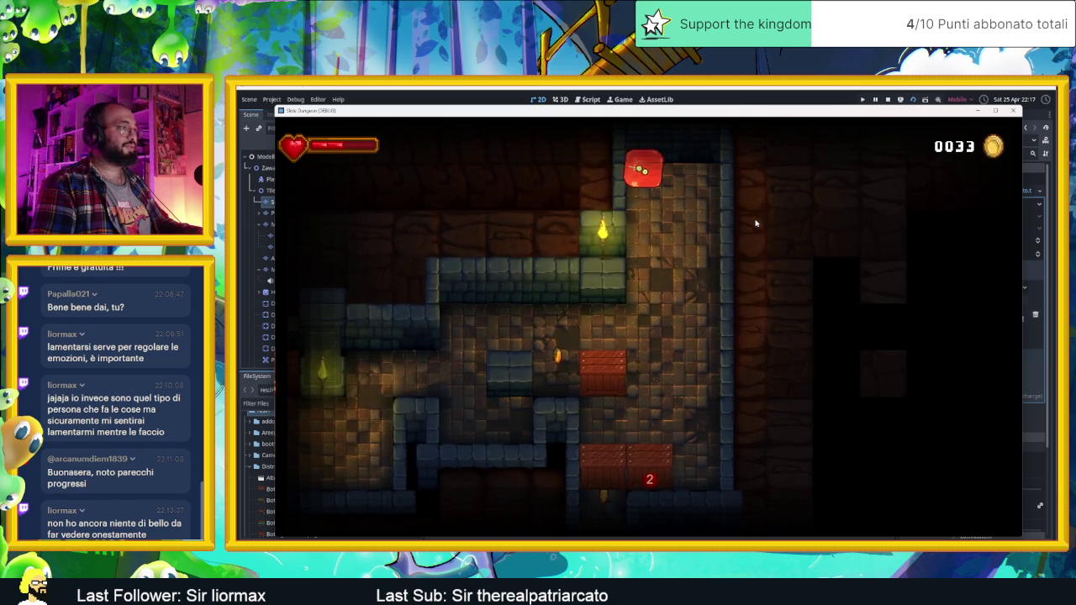
key(Down)
key(Right)
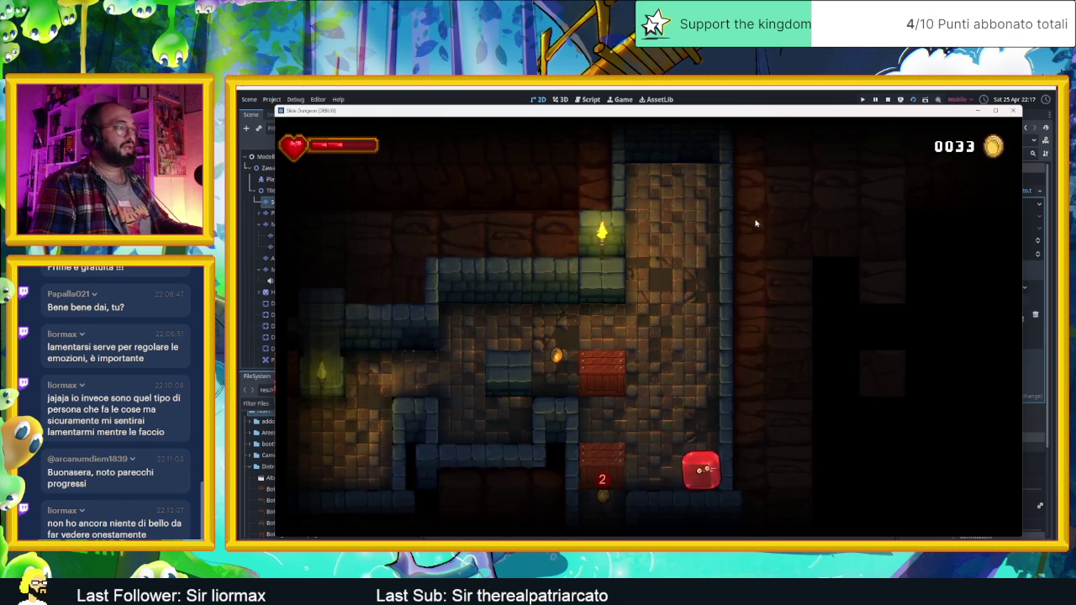
key(Left)
key(Down)
key(Left)
key(Up)
key(Down)
key(Up)
key(Left)
key(Down)
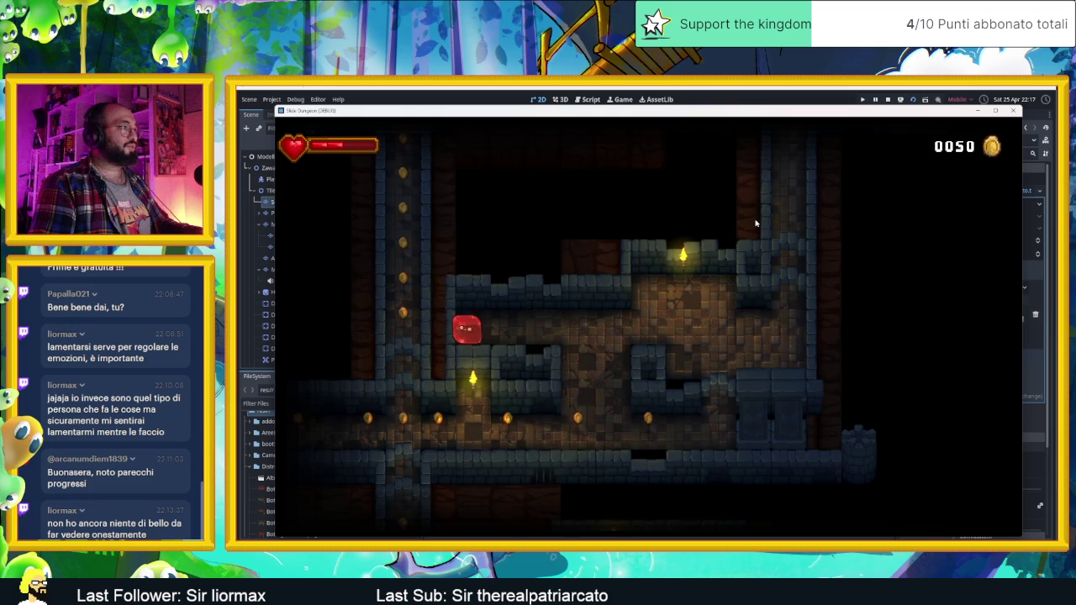
Move the slime into the upper room, then slide left and up into a new room
key(Right)
key(Down)
key(Left)
key(Right)
key(Left)
key(Up)
key(Left)
key(Up)
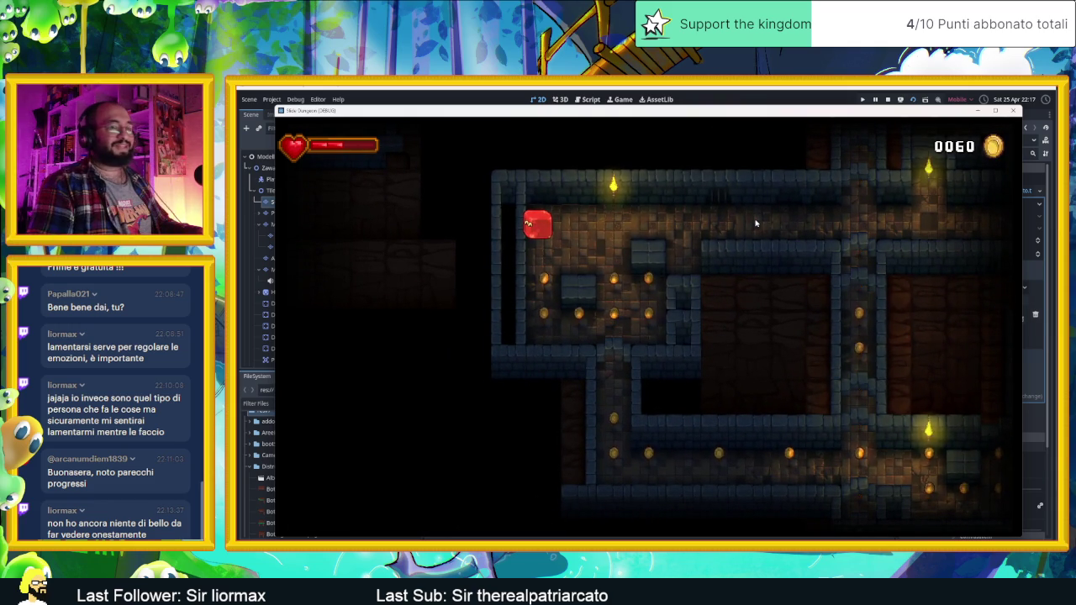
Explore the lower rooms gathering coins, then slide right along the corridor and up
key(Down)
key(Right)
key(Up)
key(Left)
key(Down)
key(Right)
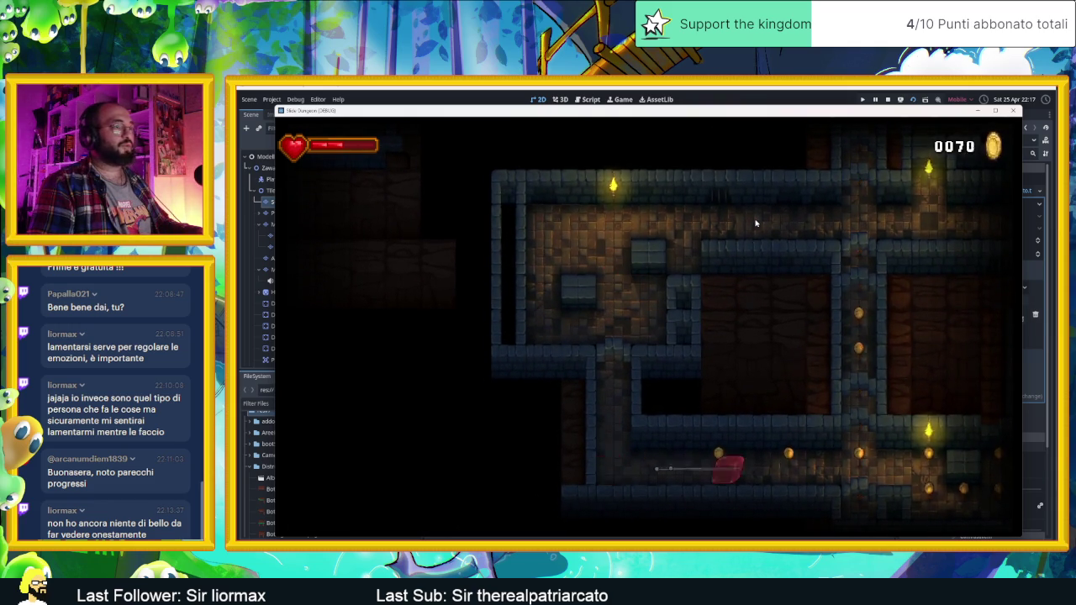
key(Left)
key(Right)
key(Up)
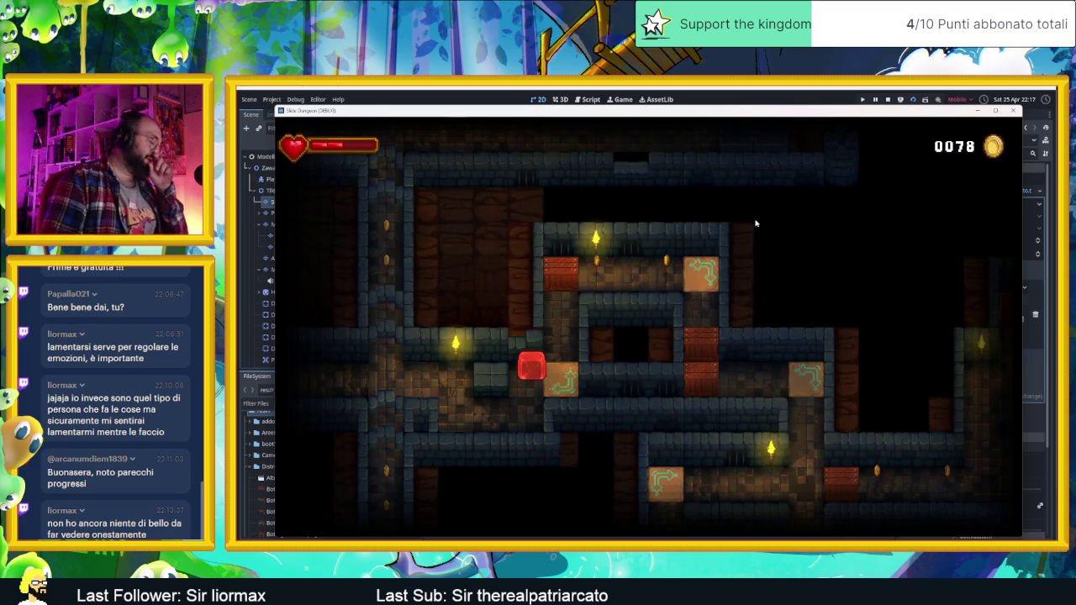
Ride the arrow tile to the upper room and collect the corridor coins
key(Right)
key(Right)
key(Down)
key(Right)
key(Up)
key(Left)
key(Up)
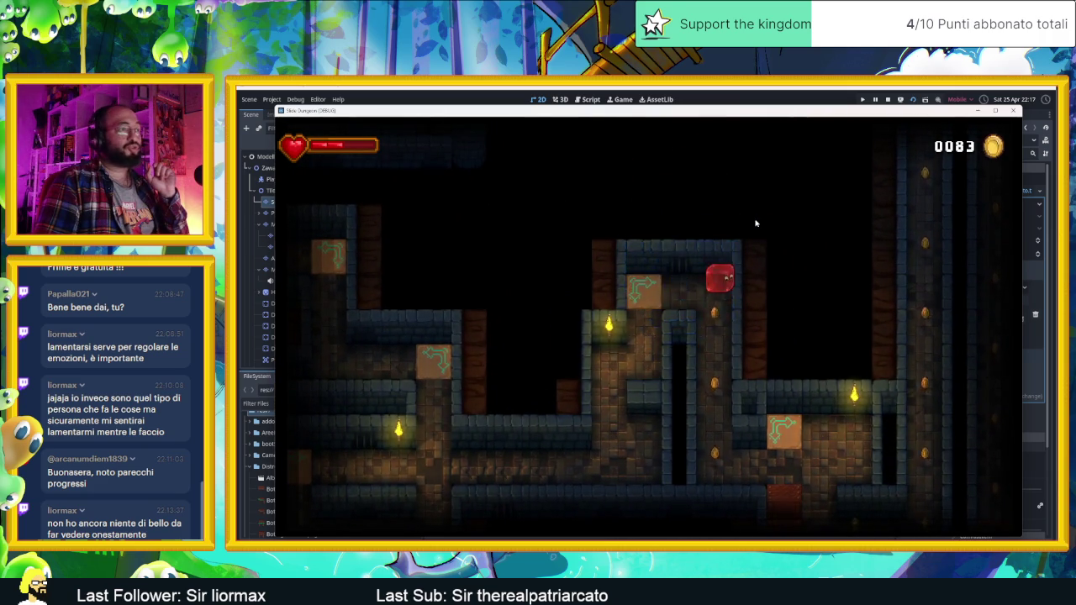
key(Down)
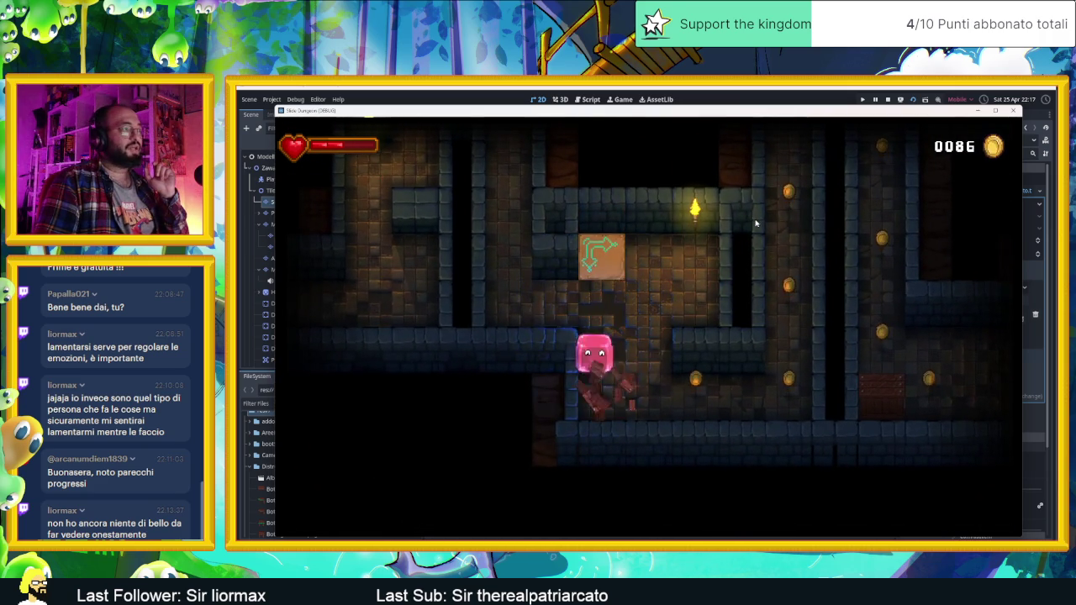
Guide the slime along the bottom corridor, up the shaft and across the upper room to 0117 coins
key(Right)
key(Up)
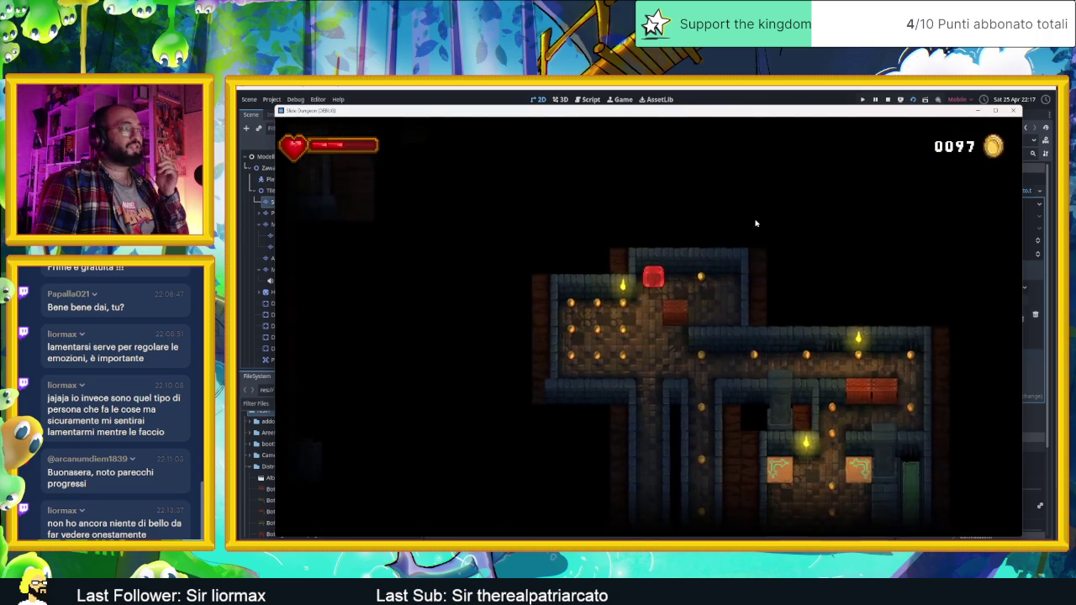
key(Down)
key(Right)
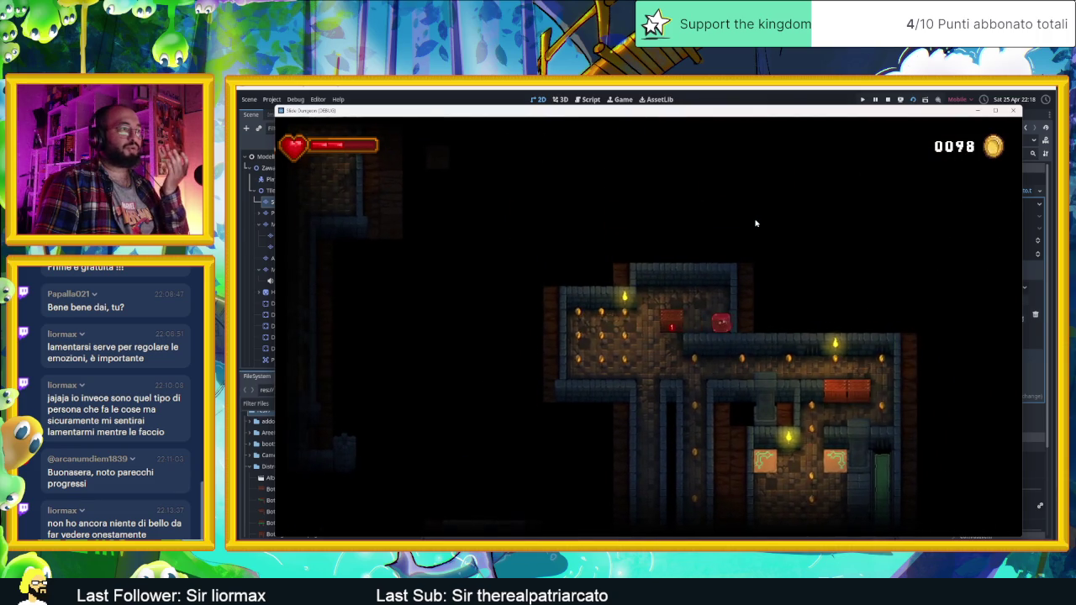
key(Left)
key(Down)
key(Right)
key(Down)
key(Left)
key(Up)
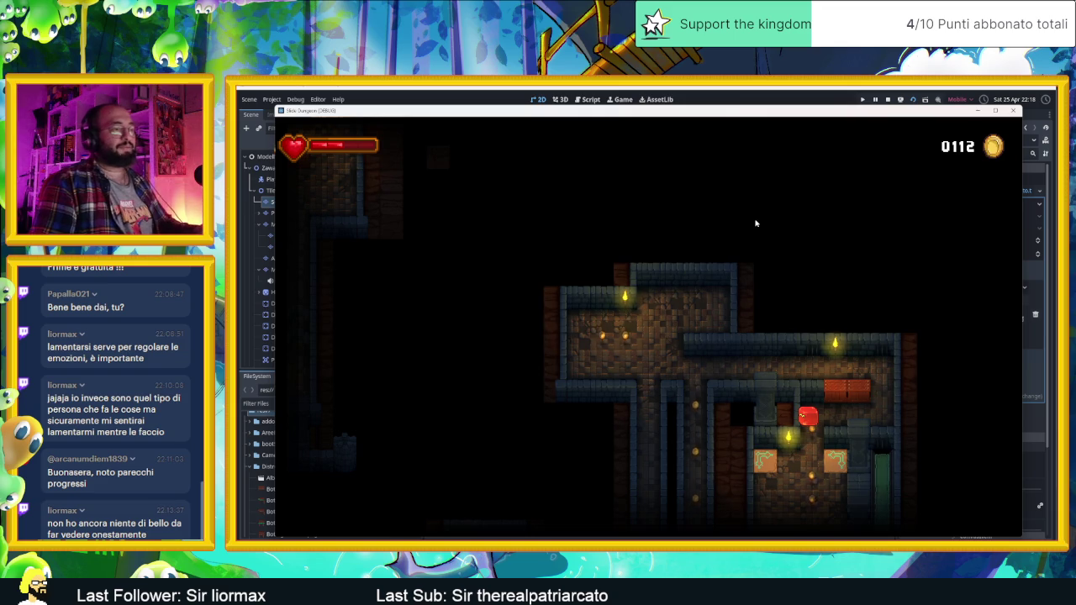
key(Down)
key(Right)
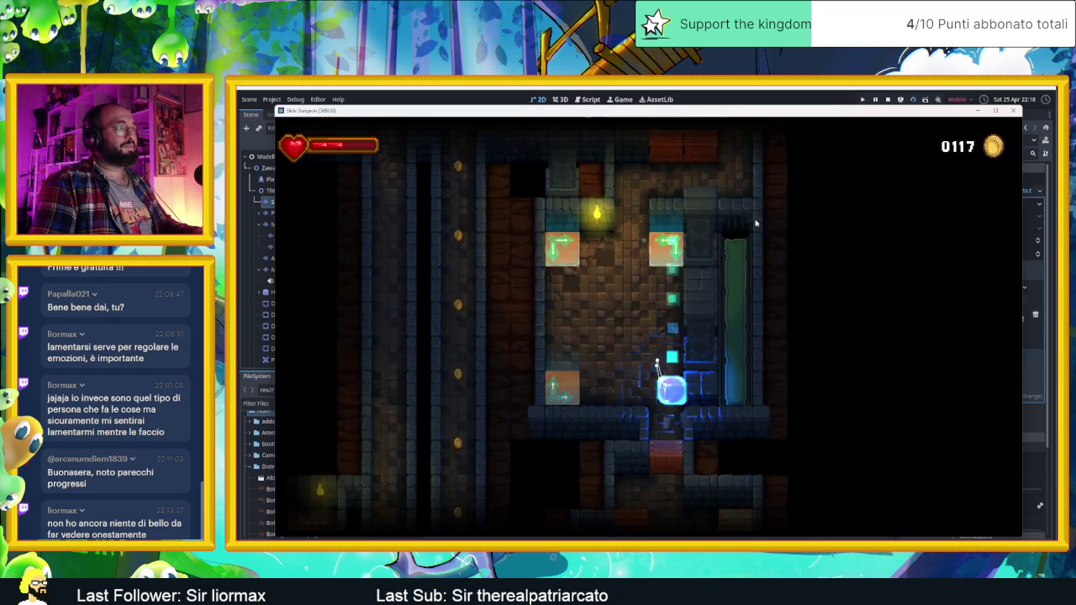
Slide the slime out of the room, past the crates and along the long corridor to the upper corridor
key(Up)
key(Down)
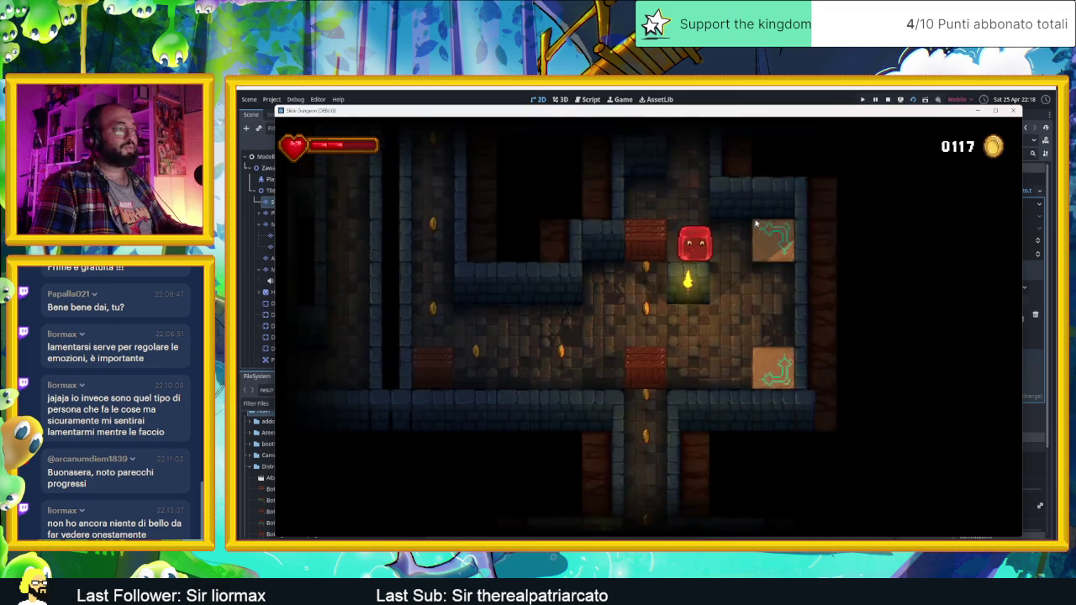
key(Down)
key(Up)
key(Left)
key(Down)
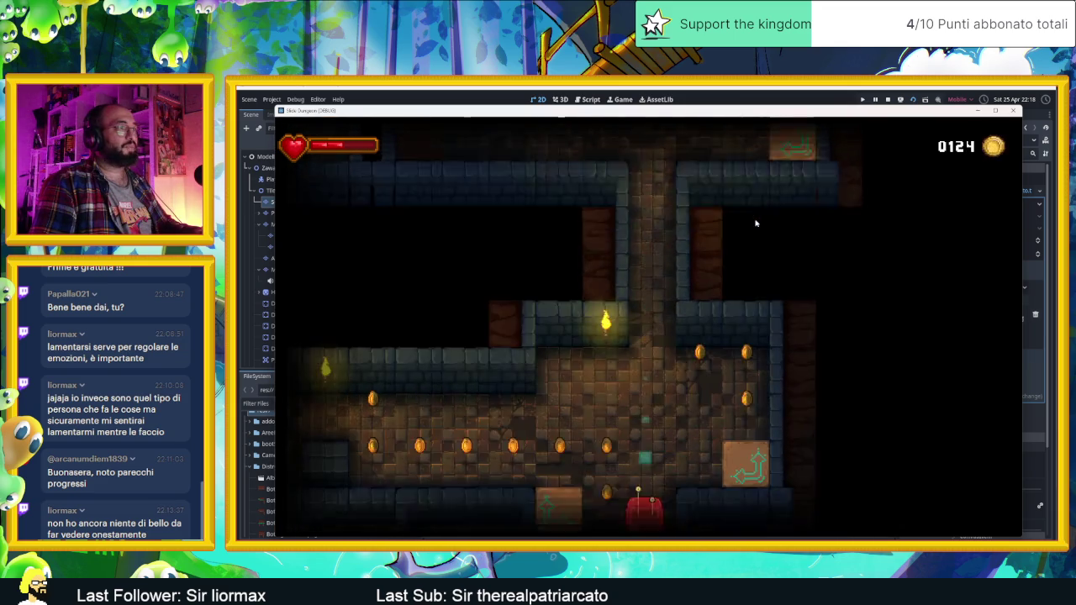
key(Up)
key(Left)
Move the slime through the room above and neighbouring rooms, returning to the starting room
key(Down)
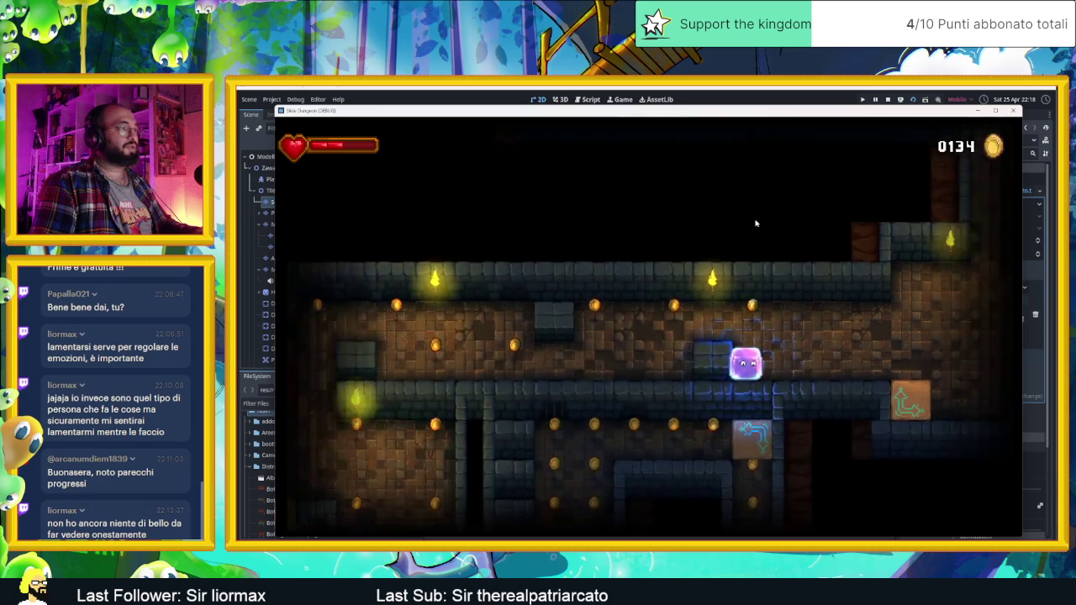
key(Up)
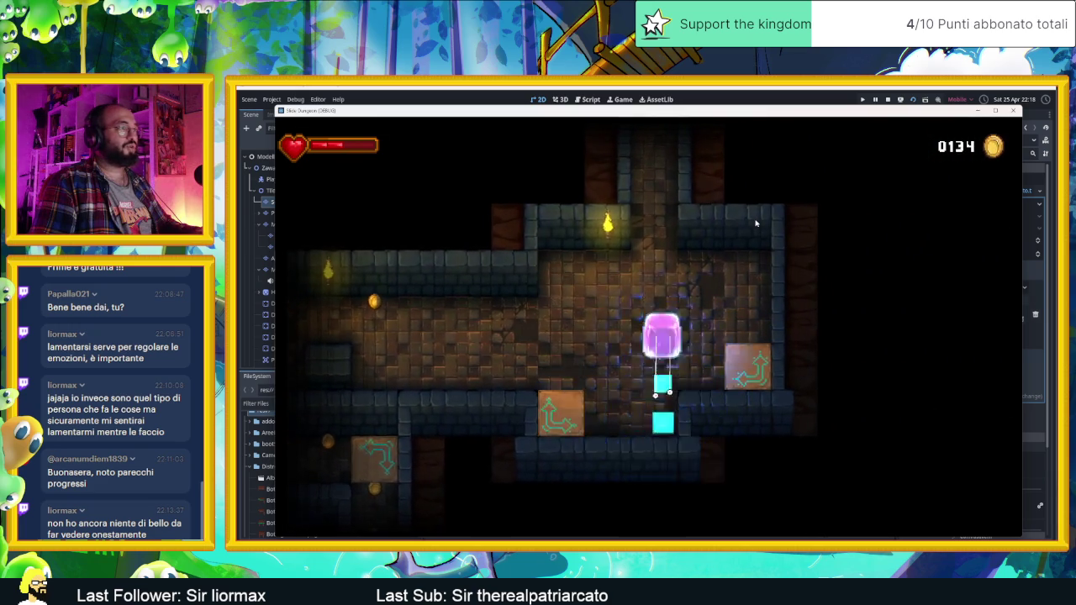
key(Up)
key(Down)
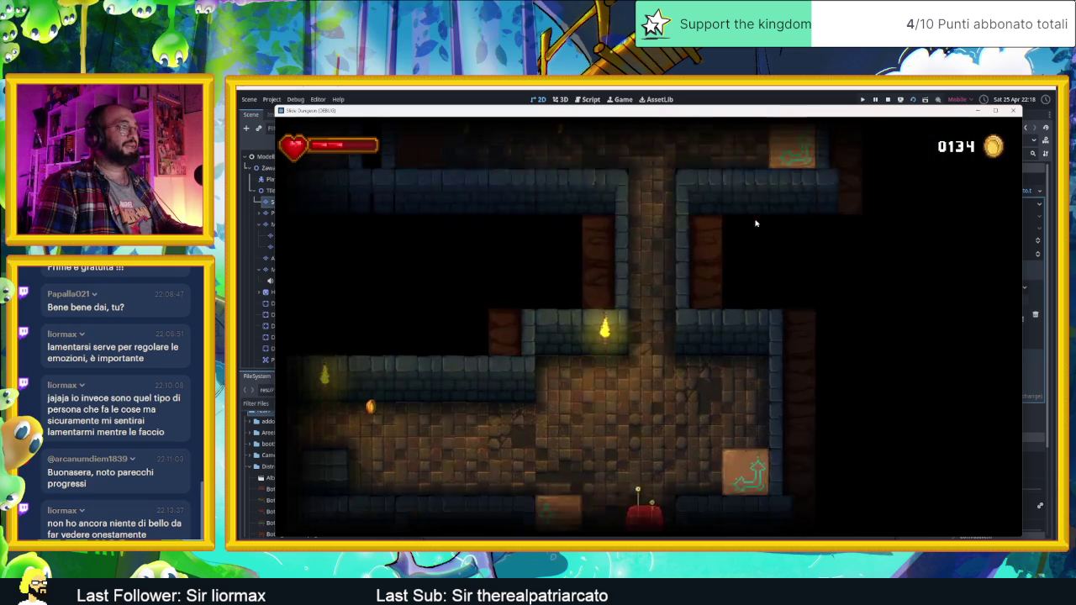
key(Up)
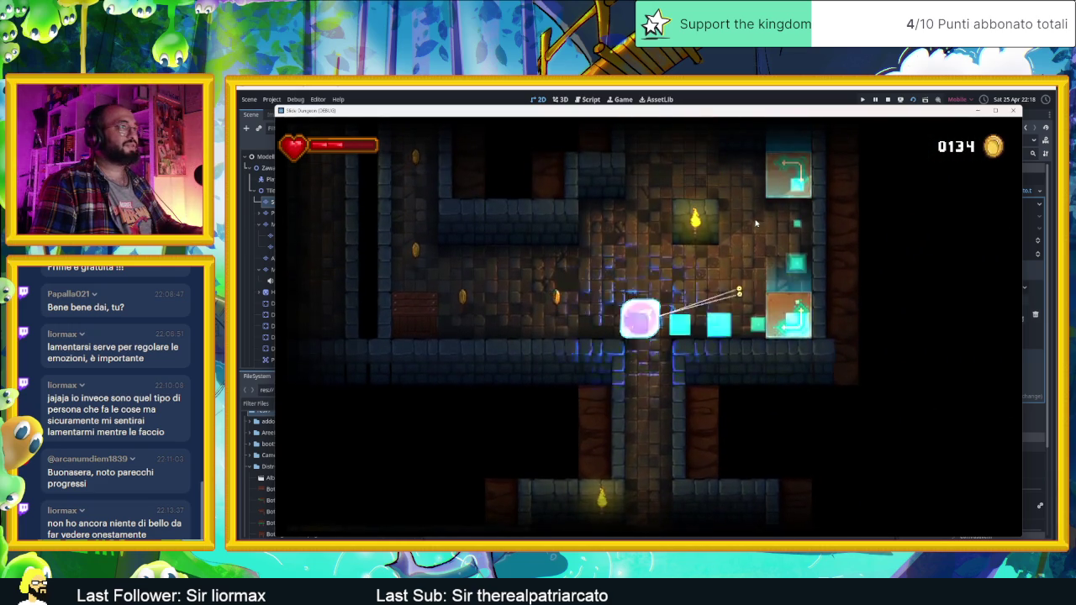
Guide the slime up the vertical corridor and along the turn into the next room, reaching 0155 coins
key(Down)
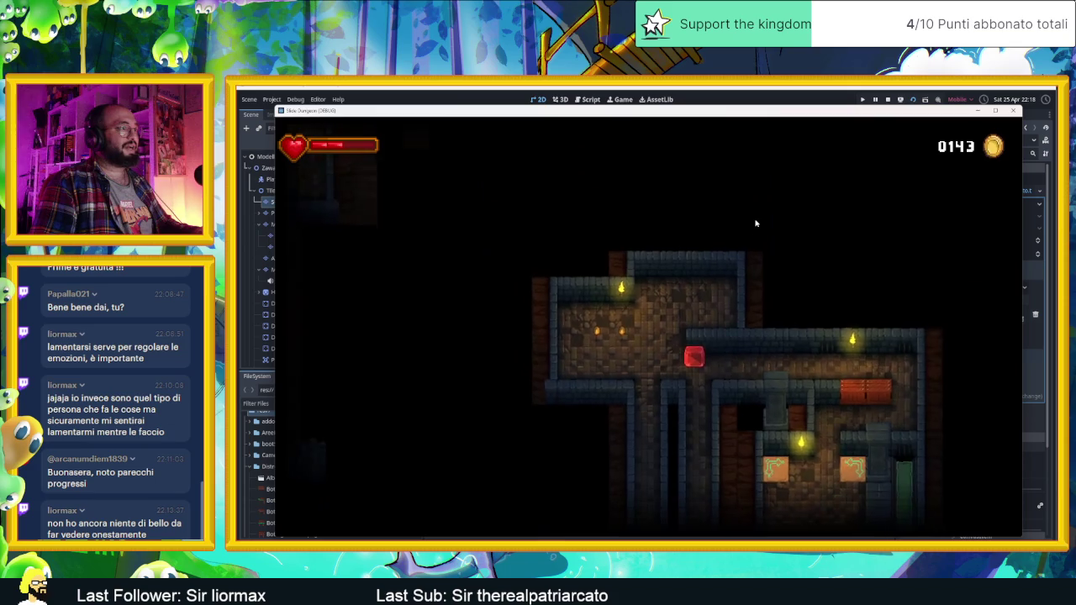
key(Right)
key(Up)
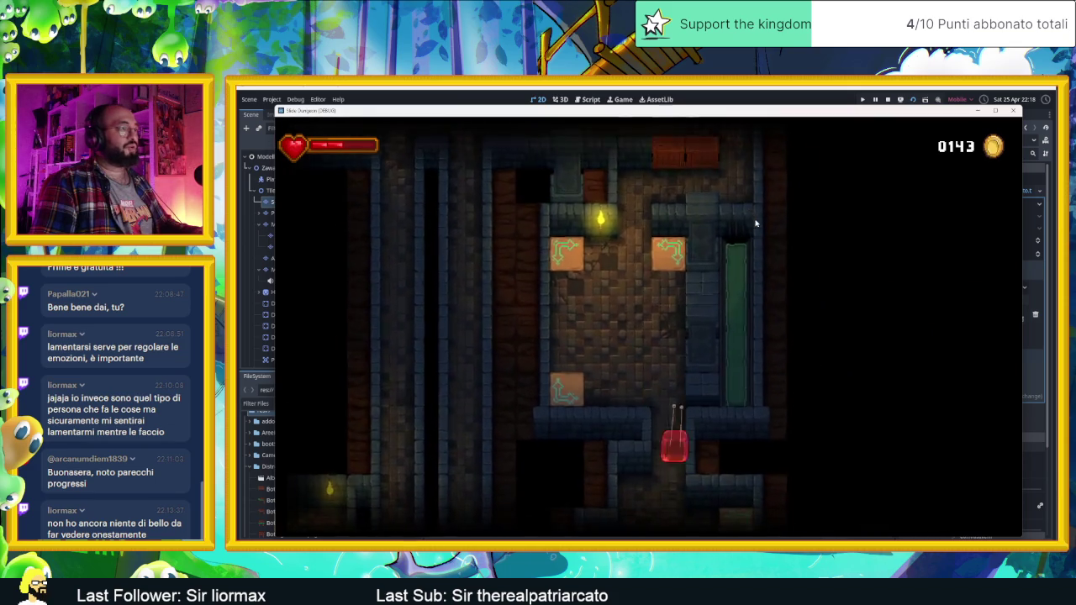
key(Down)
key(Left)
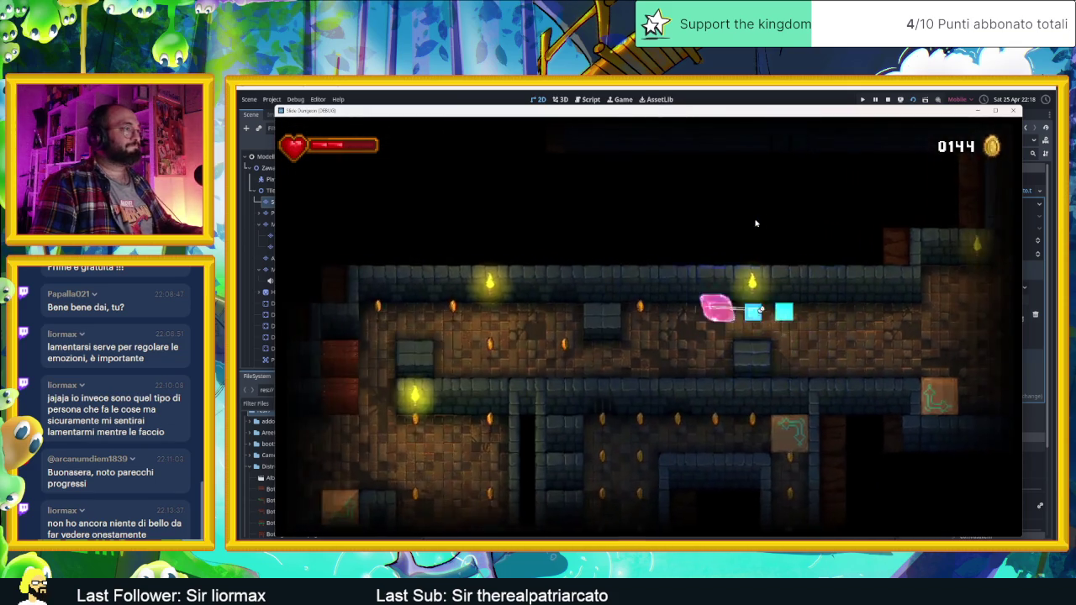
key(Left)
key(Down)
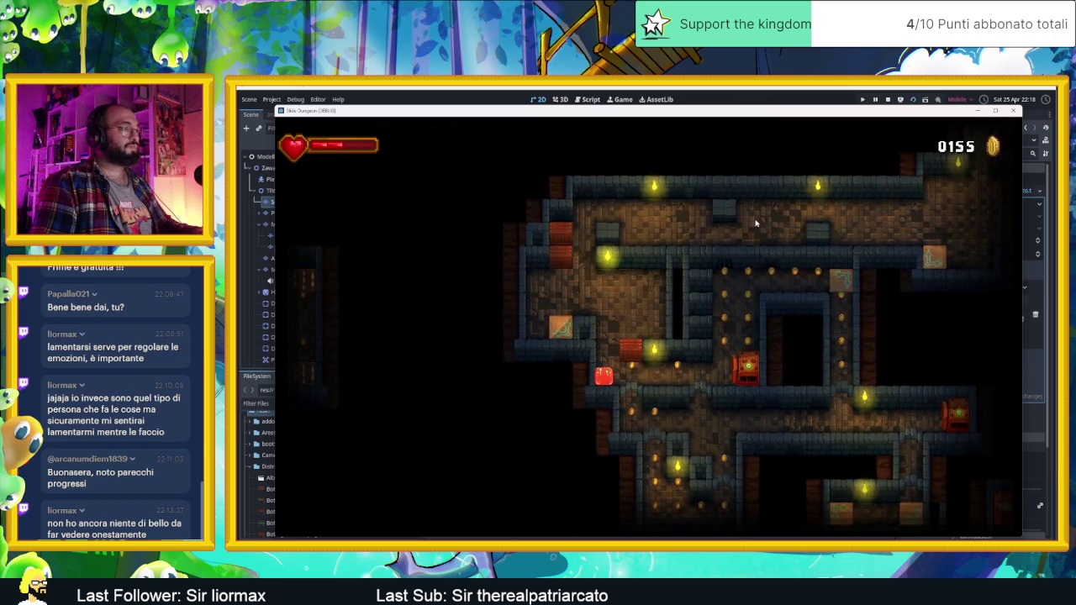
Slide the slime past the orange block into new areas, stopping beside the enemy block
key(Up)
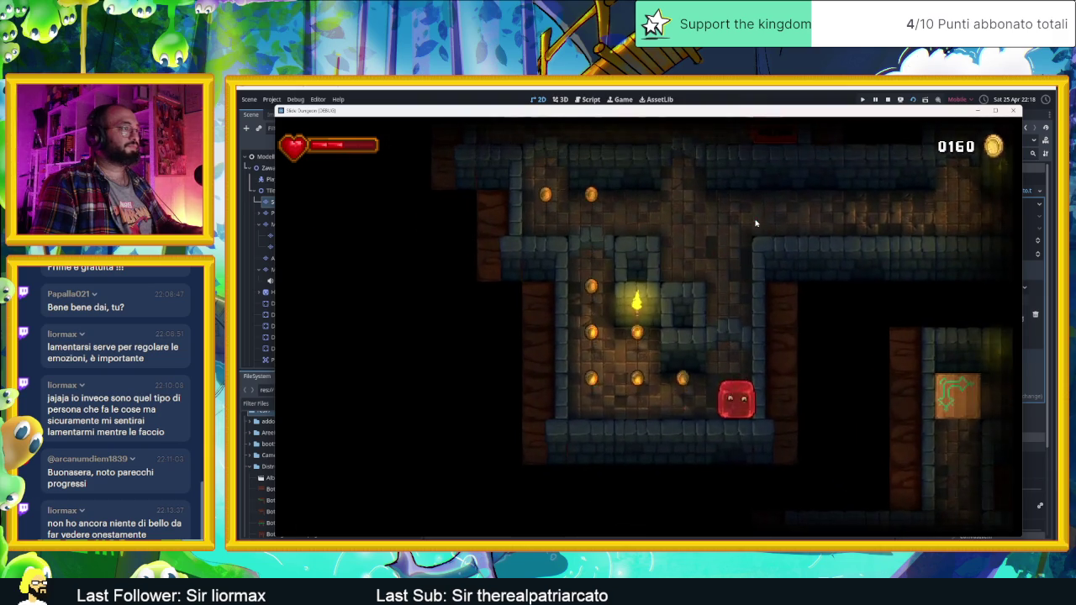
key(Right)
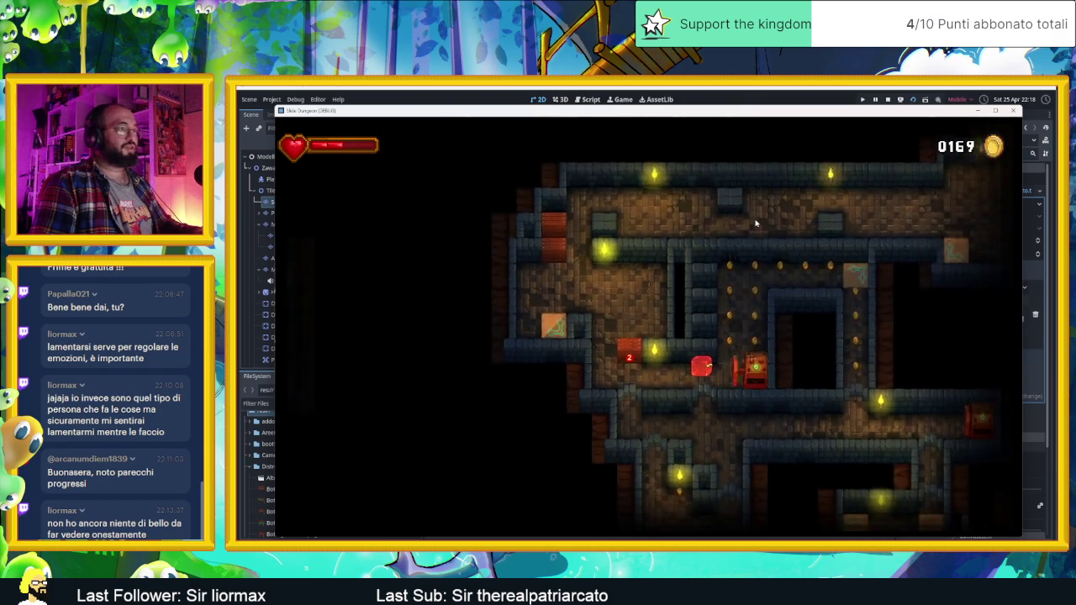
key(Up)
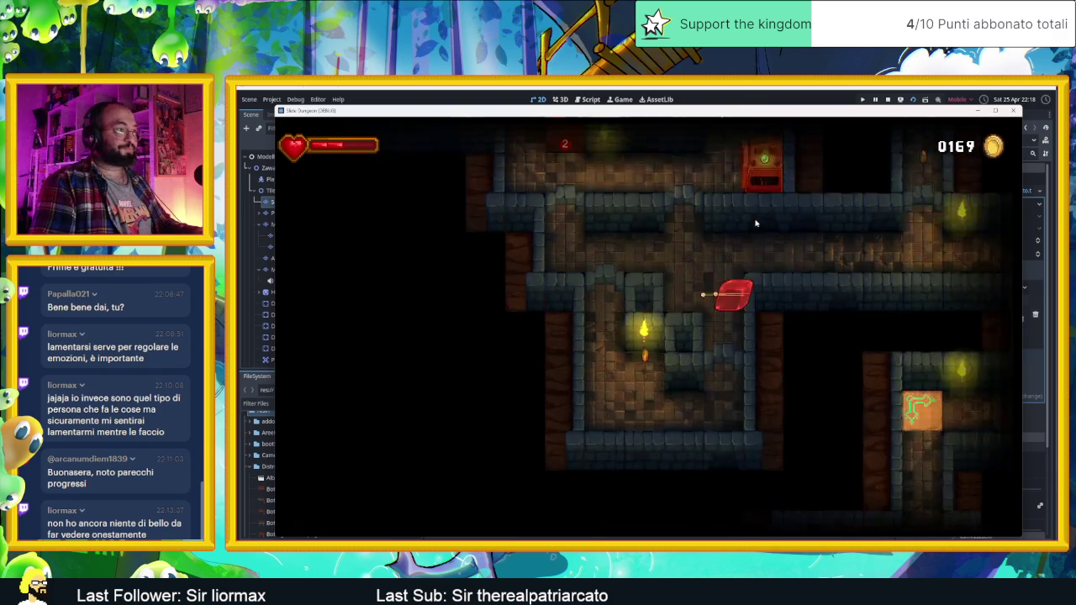
key(Right)
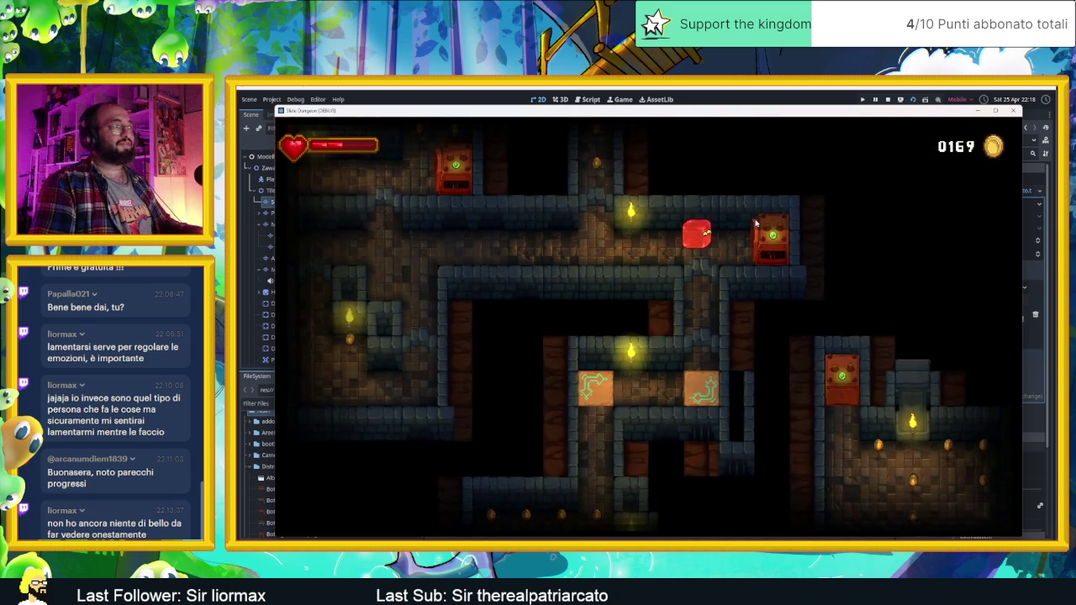
key(Up)
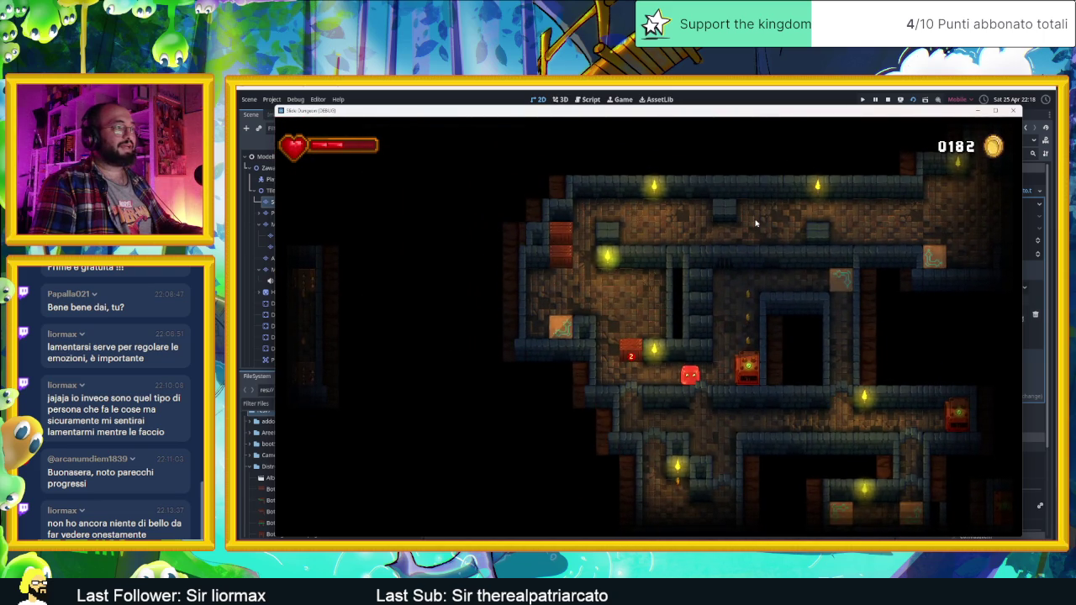
key(Up)
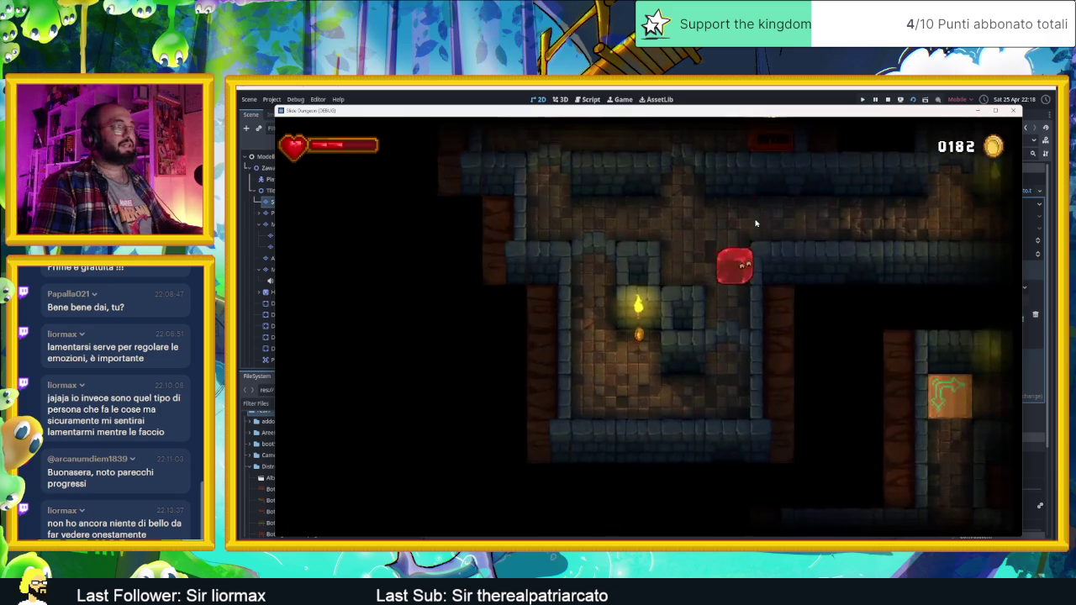
key(Right)
Sweep the slime around a new room's top row and right column collecting coins
key(Down)
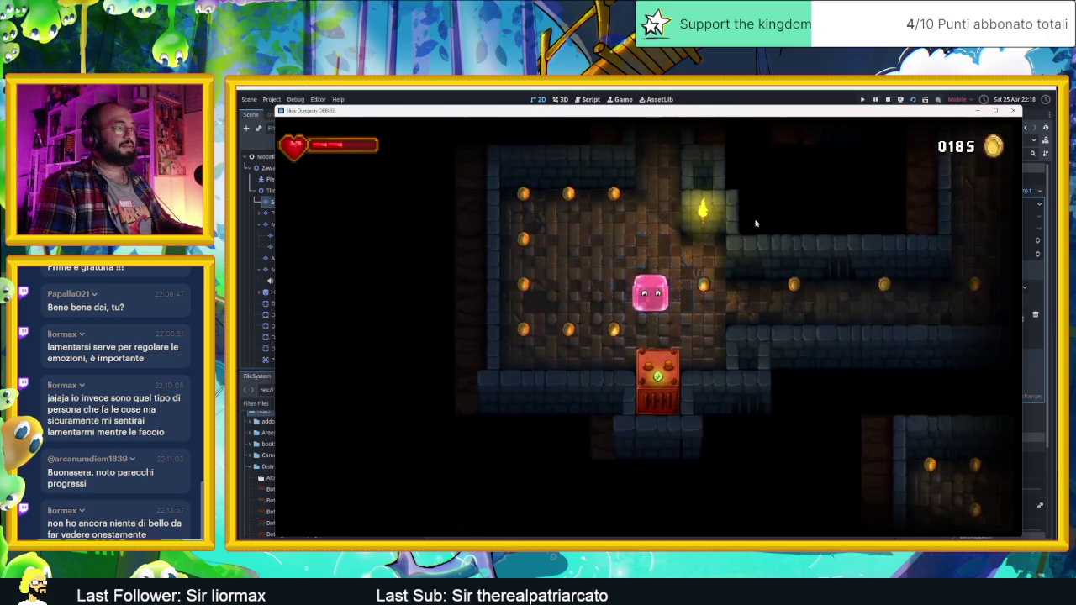
key(Left)
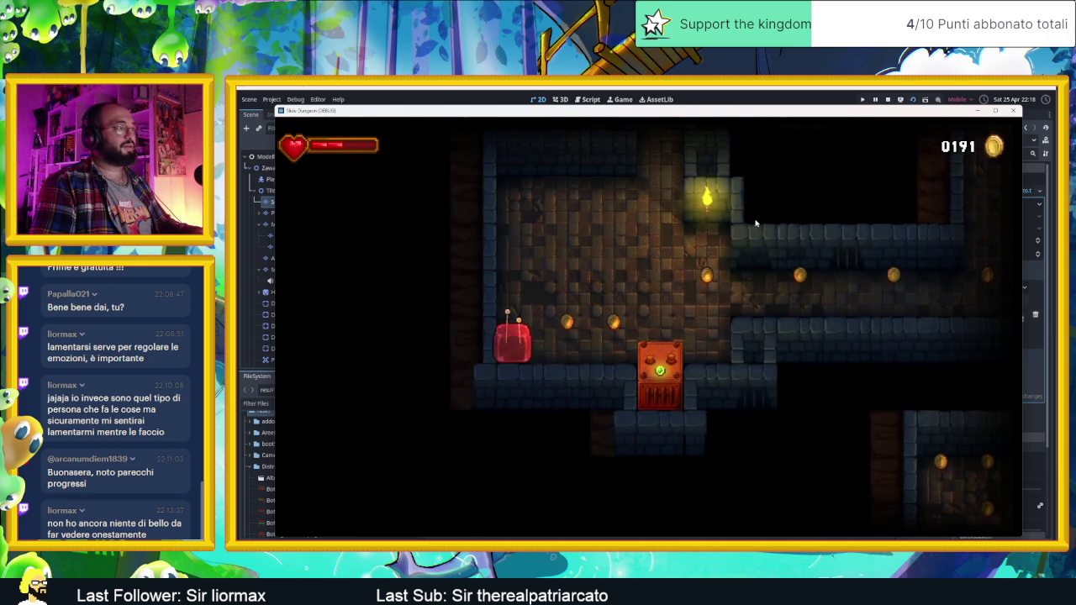
key(Right)
key(Down)
key(Up)
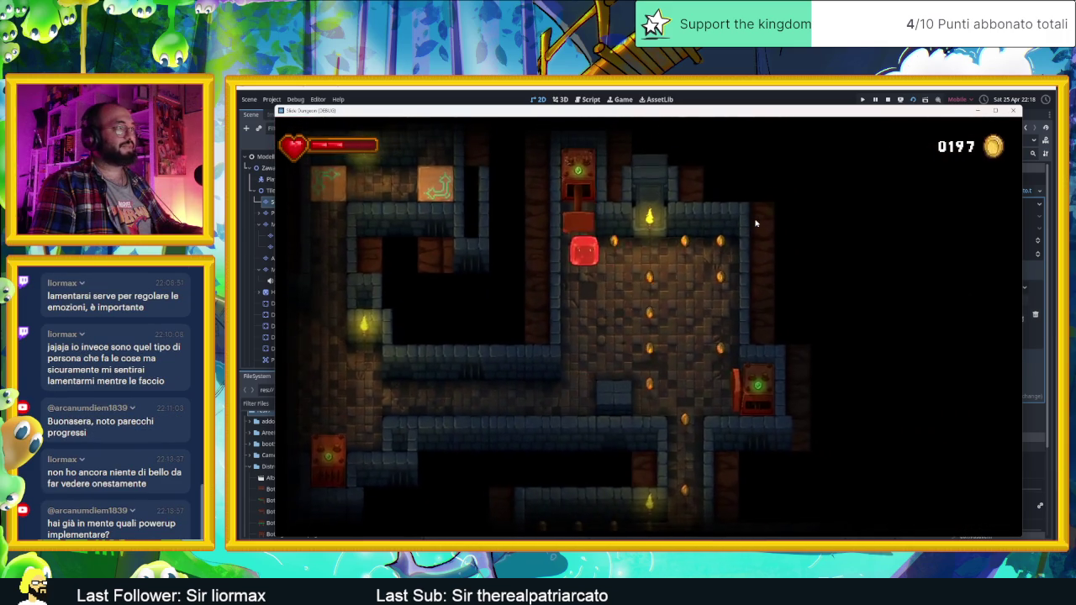
key(Right)
key(Down)
key(Left)
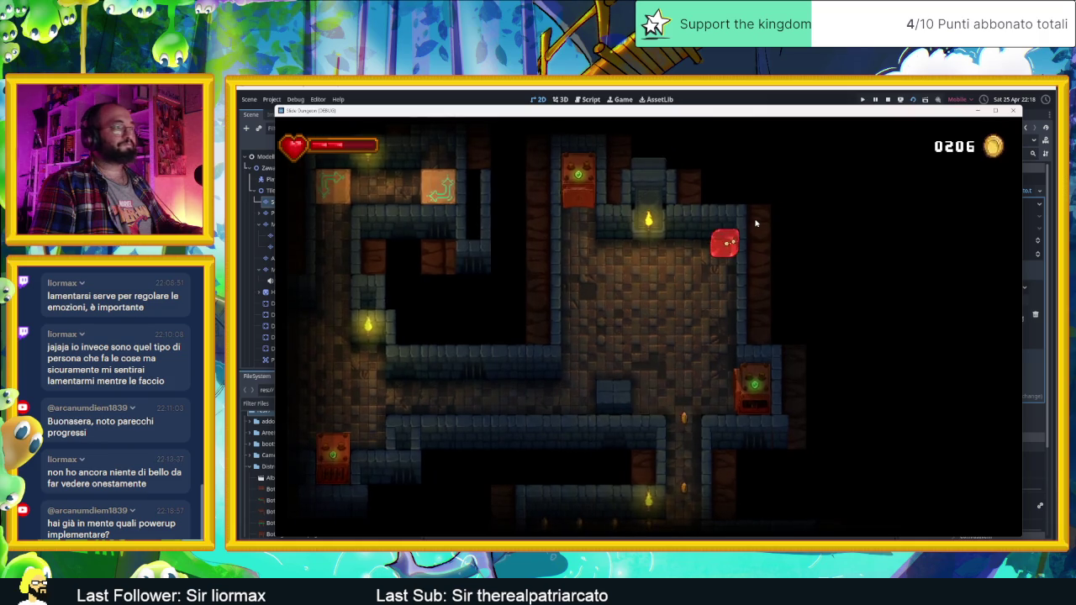
Steer the slime through the next room and into the following corridor for coins
key(Down)
key(Left)
key(Up)
key(Right)
key(Right)
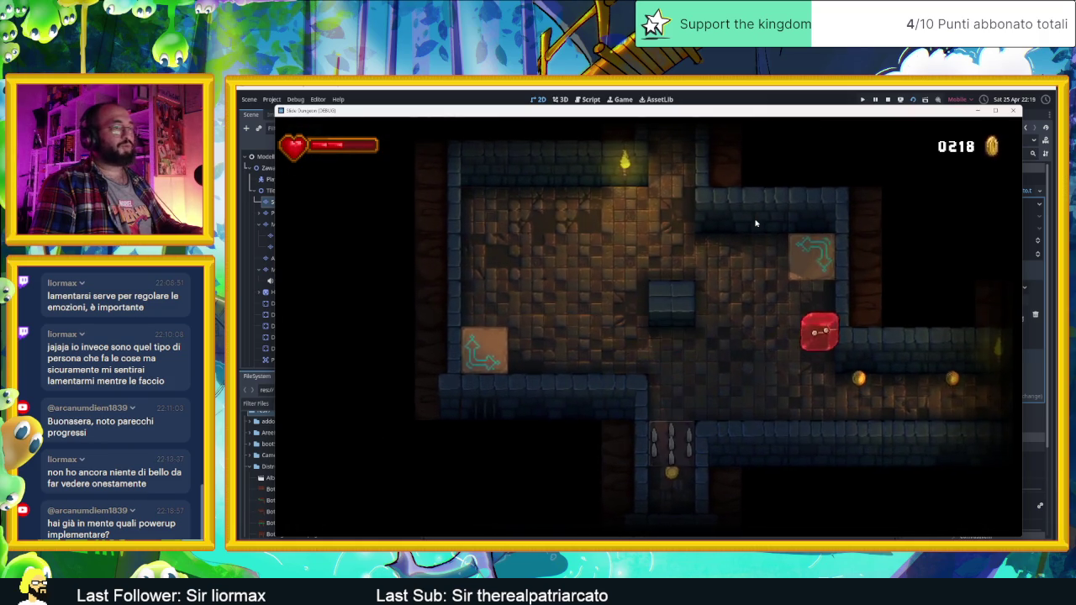
key(Down)
key(Right)
key(Left)
key(Right)
Take the slime to the upper right, then back down to the middle-left
key(Up)
key(Right)
key(Left)
key(Down)
key(Left)
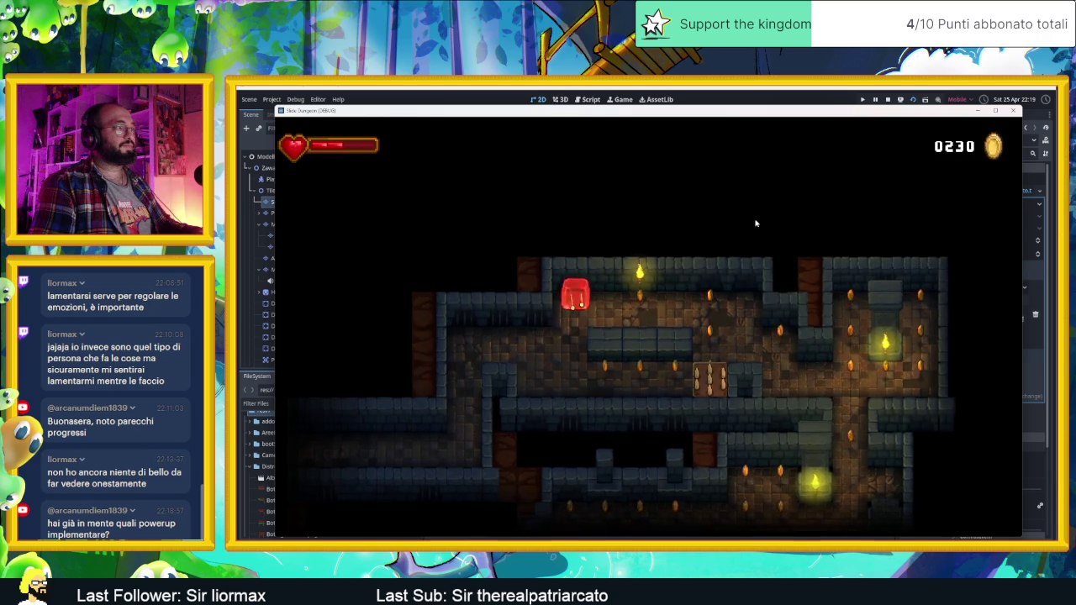
Move the slime up and down through several rooms, ending at the centre
key(Up)
key(Down)
key(Left)
key(Up)
key(Down)
key(Right)
key(Down)
key(Left)
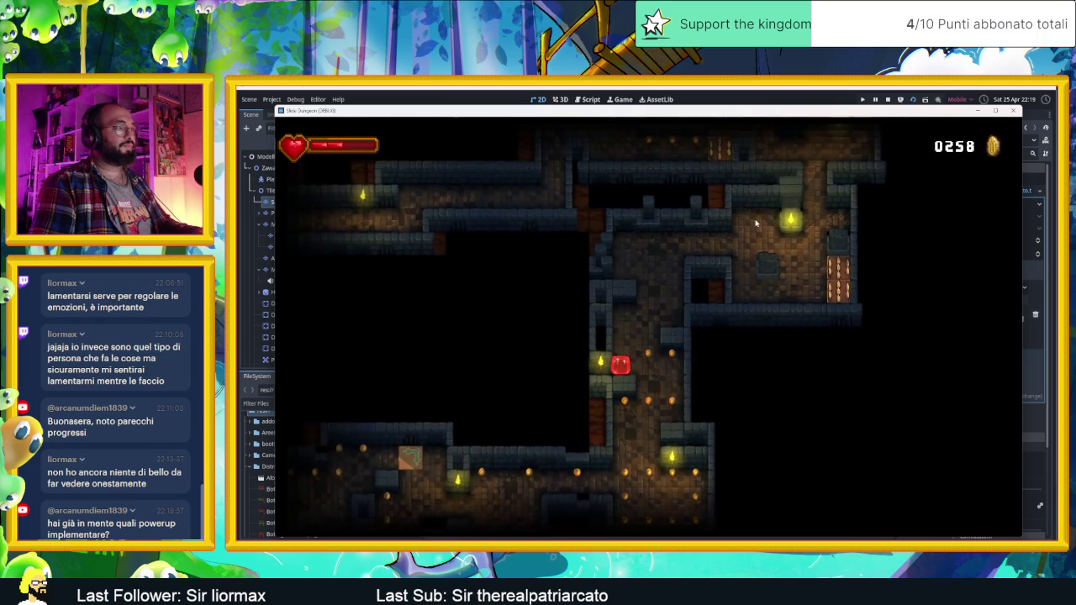
Slide the slime through more rooms to the middle-left and up beside the red block
key(Down)
key(Left)
key(Up)
key(Left)
key(Down)
key(Right)
key(Up)
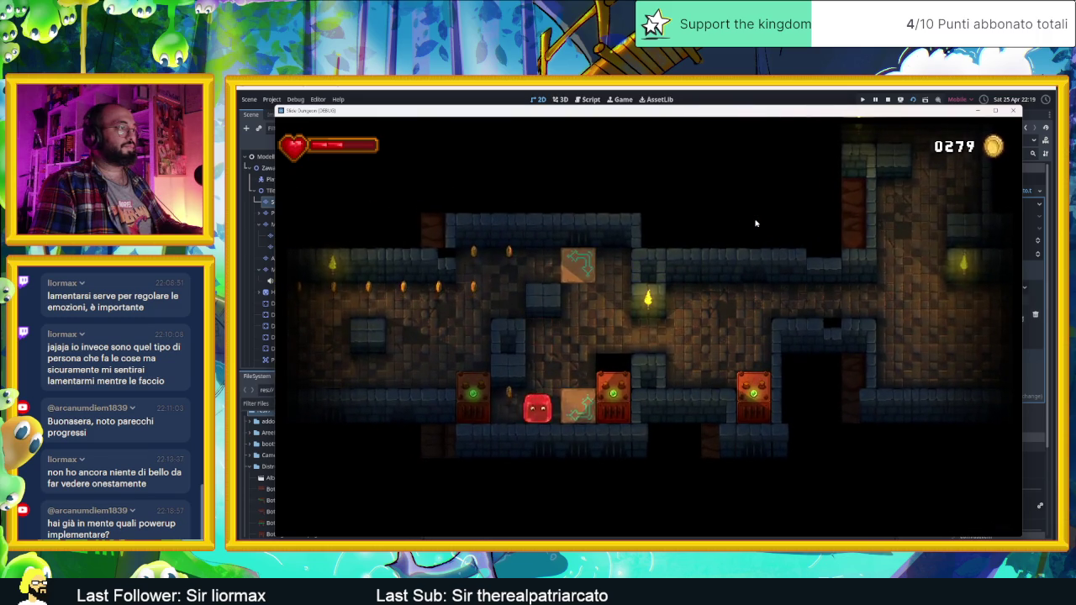
Run the slime along corridors, stopping left of the arrow block, then onward for coins
key(Down)
key(Left)
key(Right)
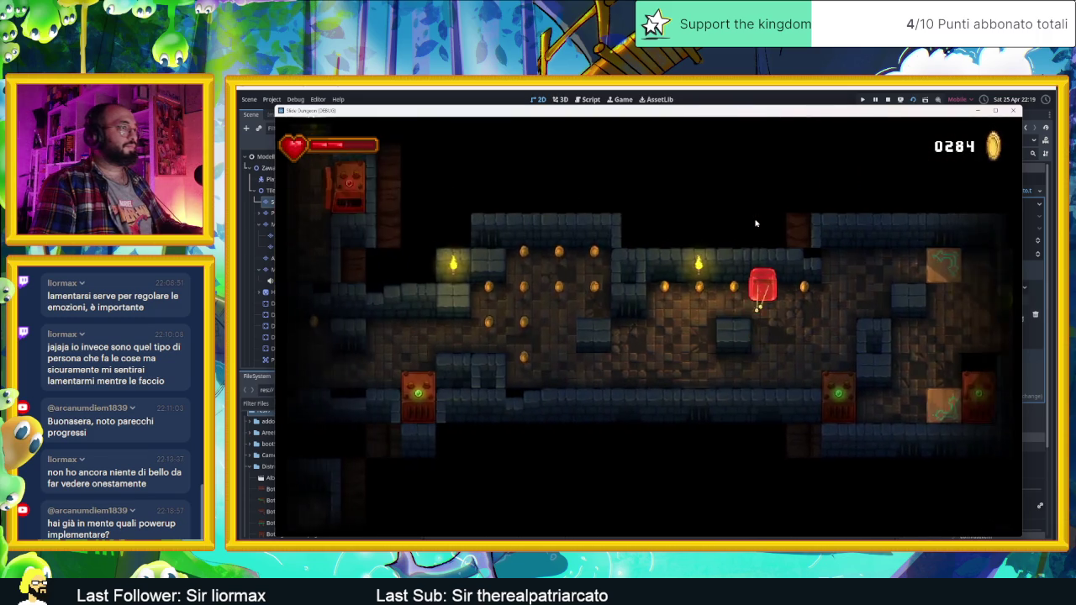
key(Right)
key(Down)
key(Left)
Zigzag the slime through further corridors until the coin total reaches 0300
key(Up)
key(Right)
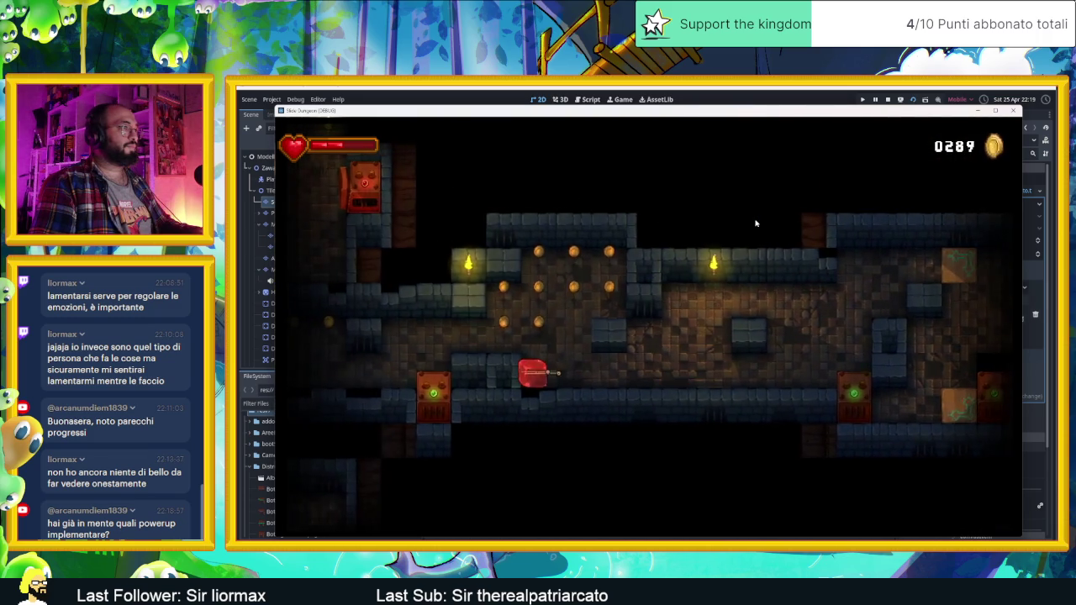
key(Left)
key(Down)
key(Right)
key(Up)
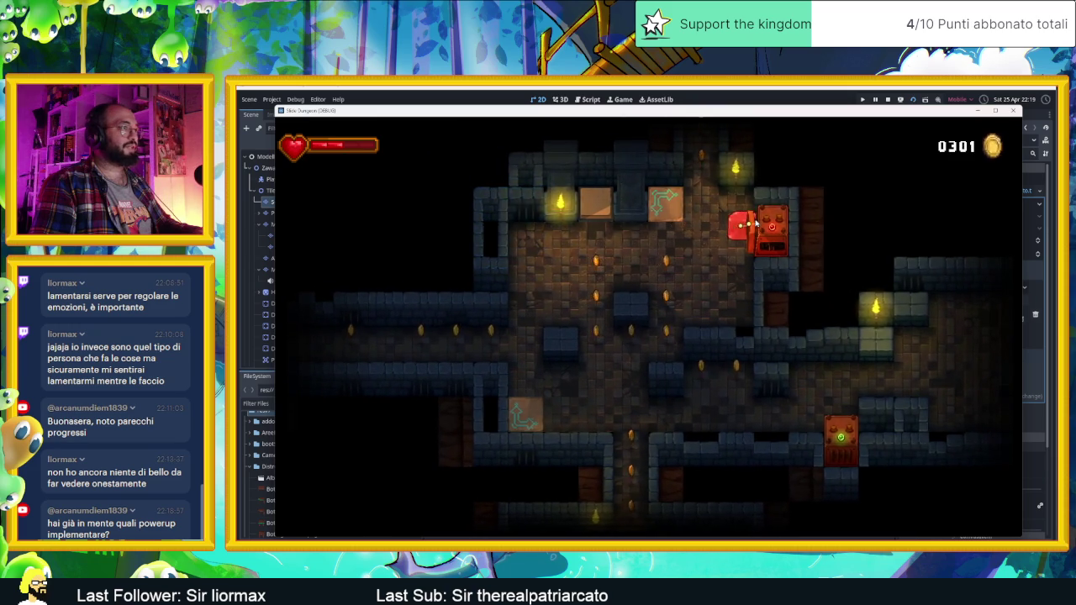
Launch the slime upward from the arrow tile and dash up and left past the spikes
key(Up)
key(Left)
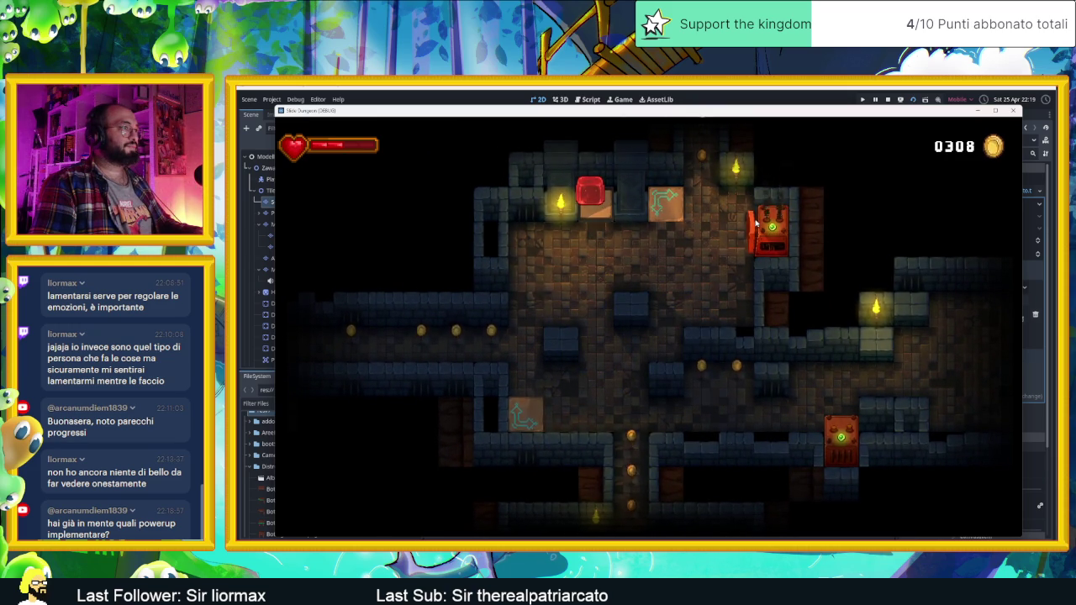
key(Up)
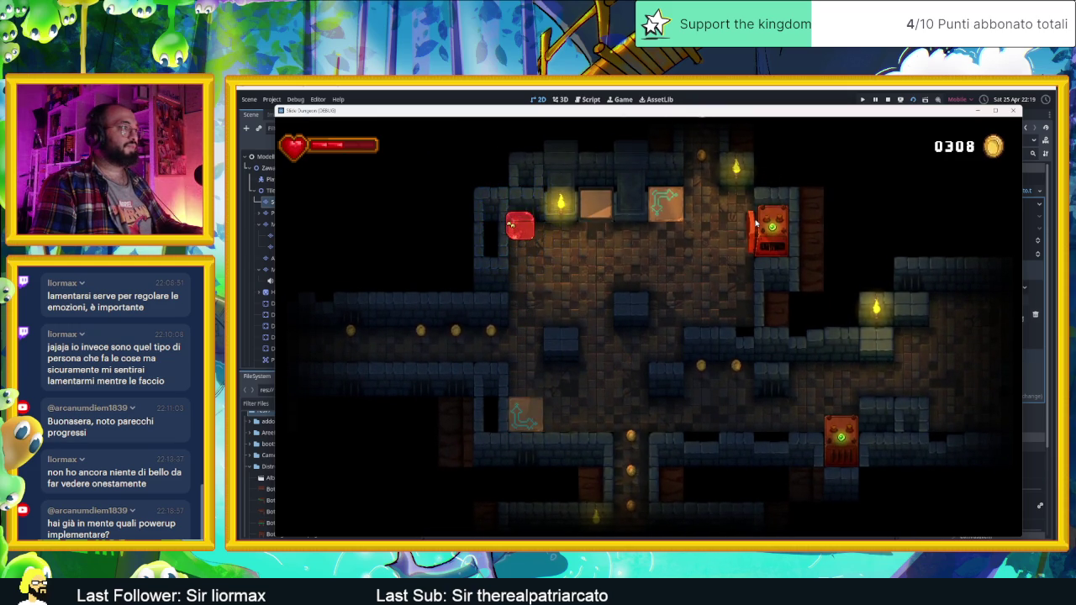
key(Up)
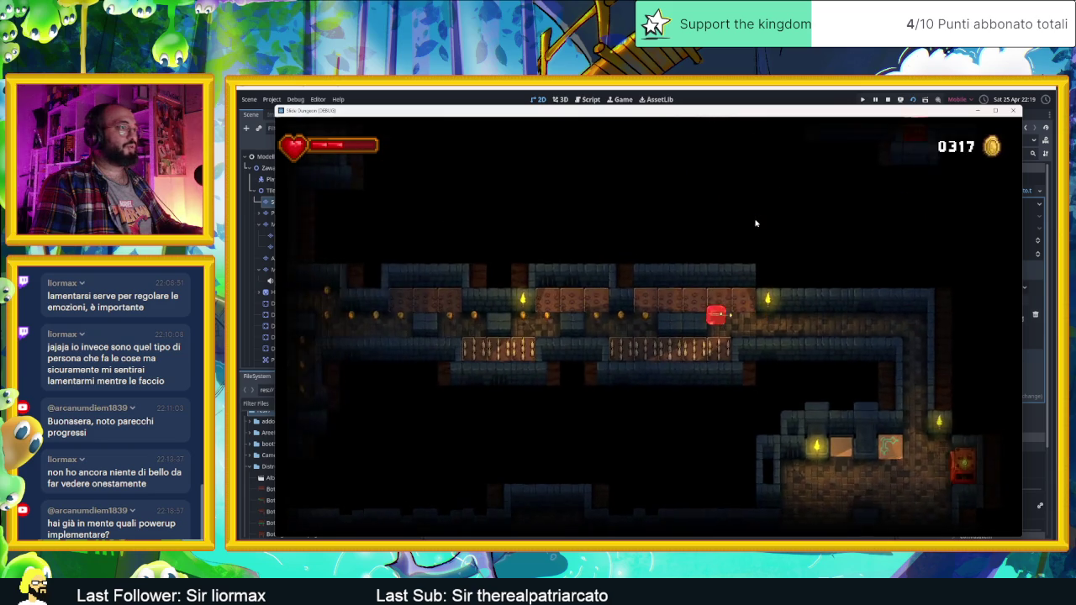
key(Left)
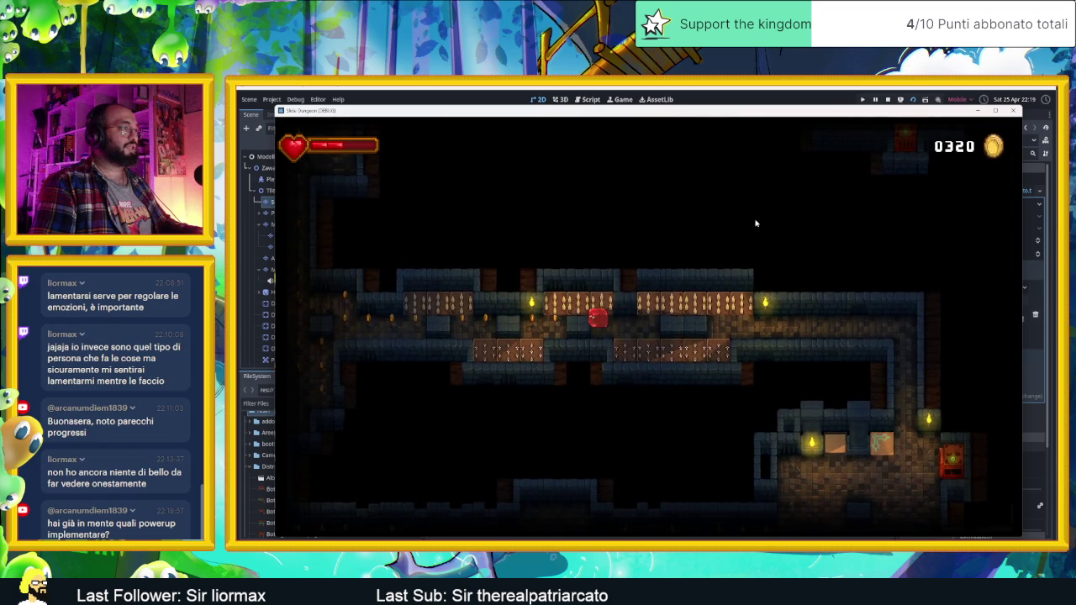
key(Up)
key(Left)
key(Left)
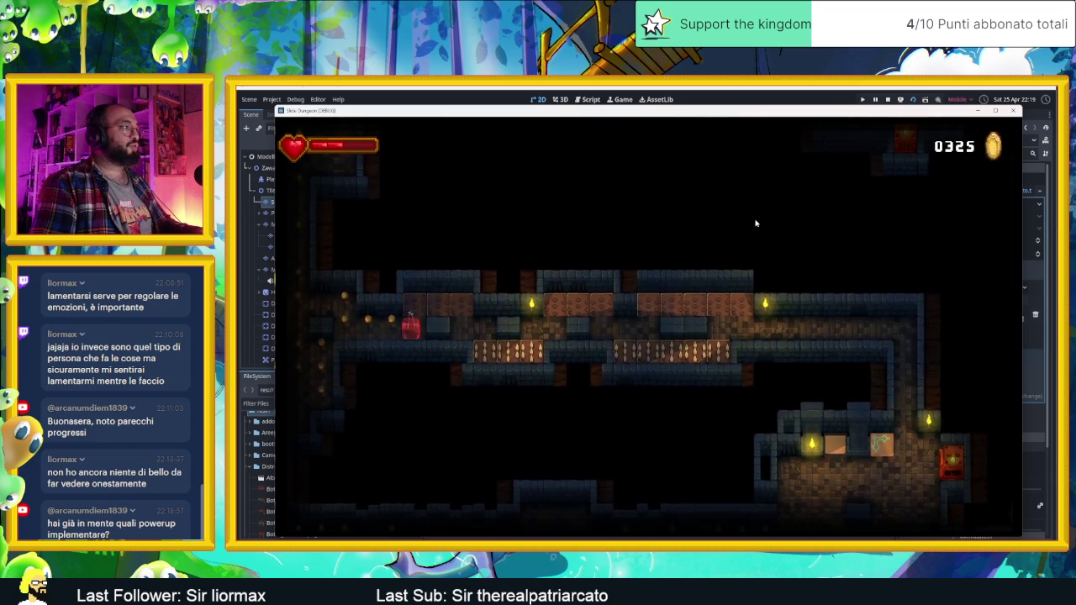
Dash through the corridors into the torch-lit brick room, bringing the coins to 0342
key(Down)
key(Right)
key(Left)
key(Down)
key(Right)
key(Up)
key(Left)
key(Down)
key(Right)
key(Left)
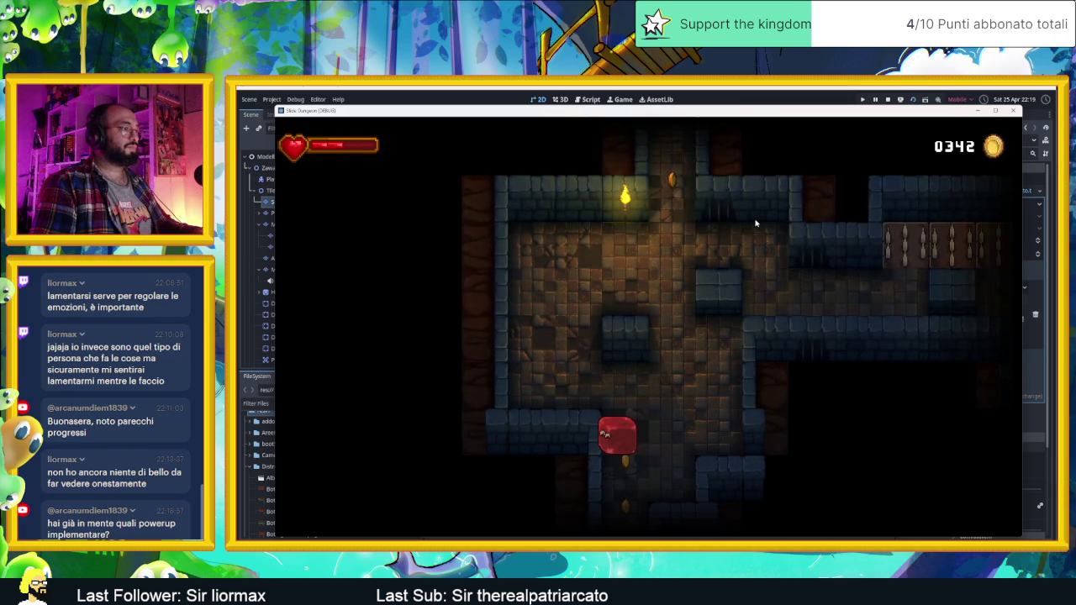
Circle the slime around the room, finishing near its left wall
key(Down)
key(Left)
key(Up)
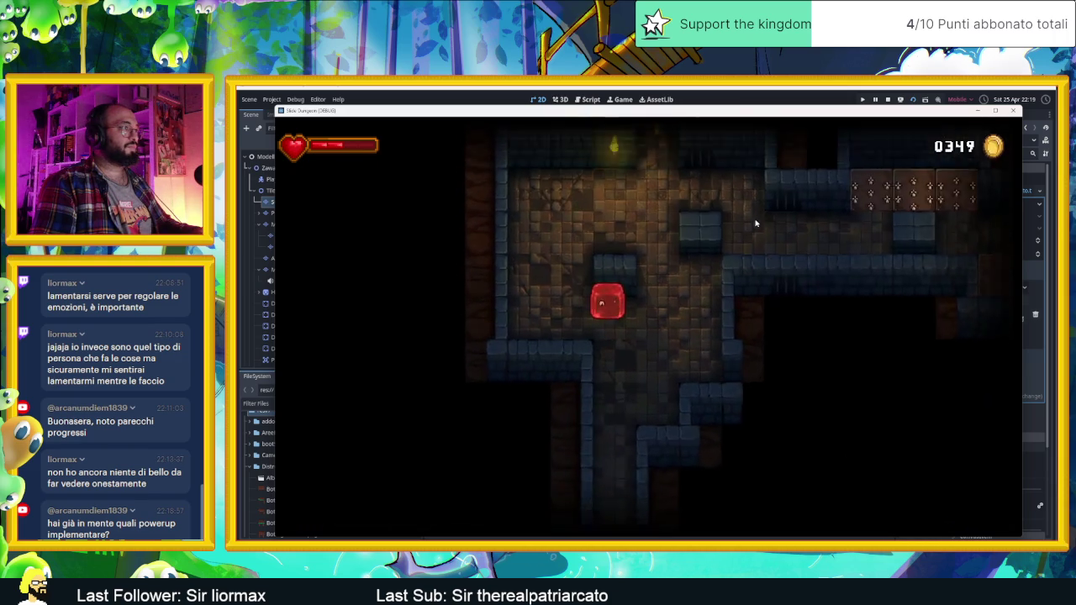
key(Left)
key(Up)
key(Right)
key(Down)
key(Left)
key(Down)
Dash through several rooms and along a corridor into the lower room
key(Up)
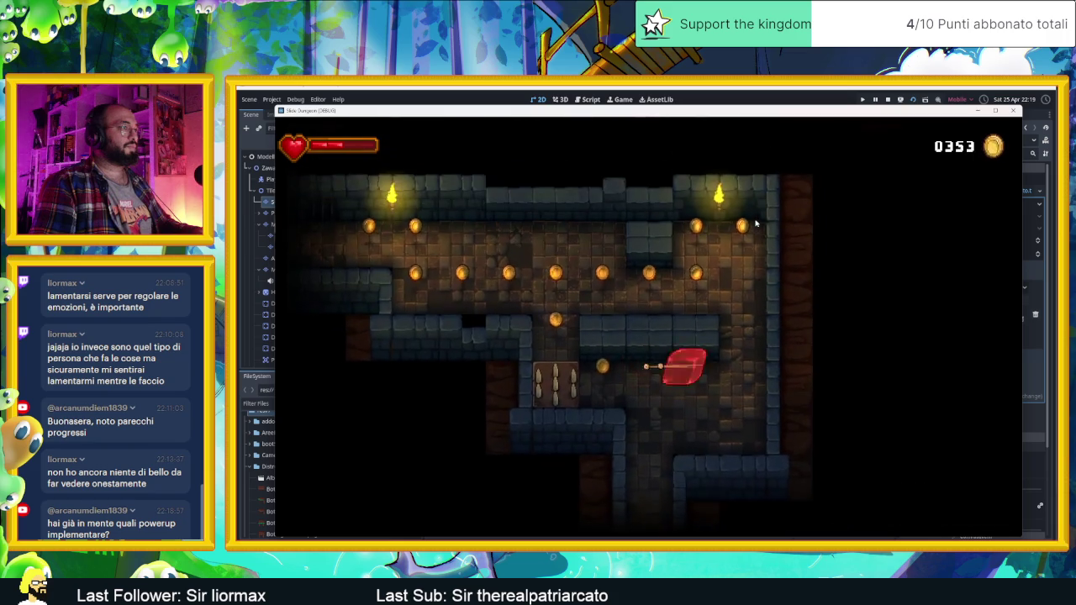
key(Up)
key(Left)
key(Right)
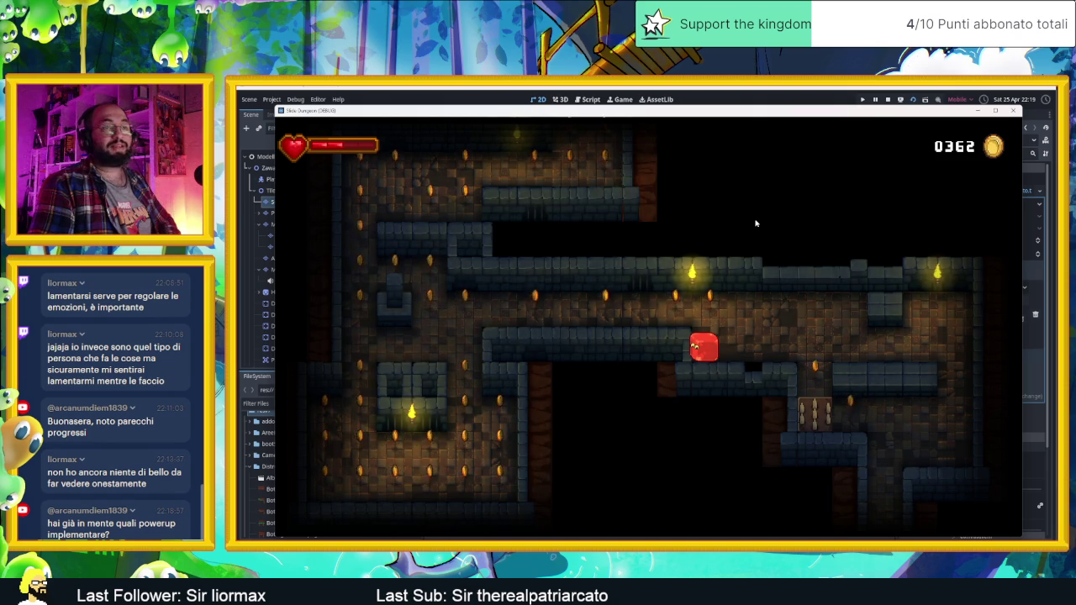
key(Right)
key(Down)
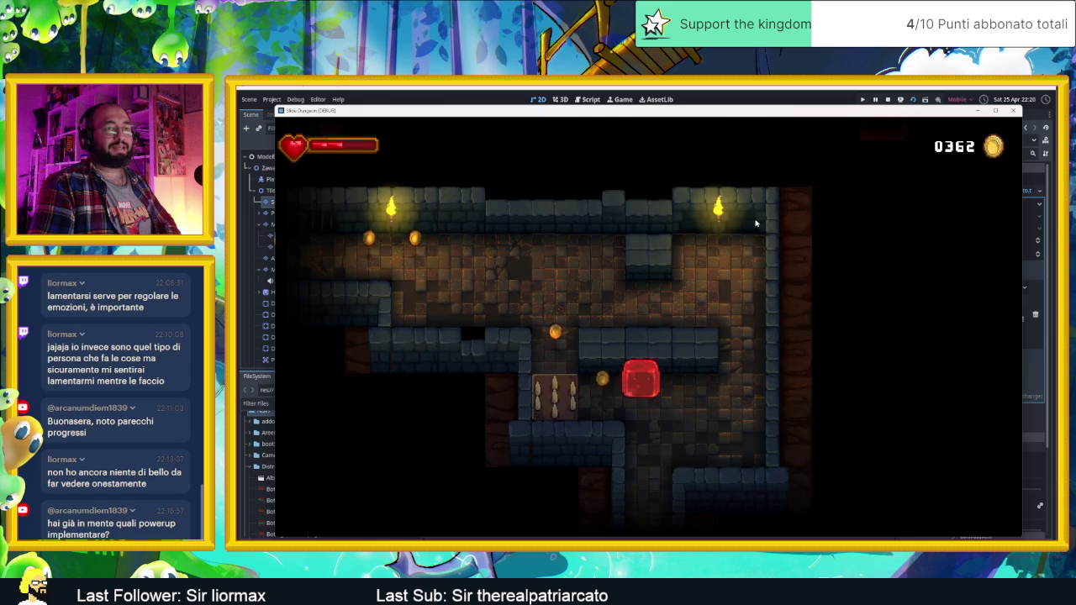
Slide along the upper corridor and into the torch room collecting coins
key(Right)
key(Up)
key(Left)
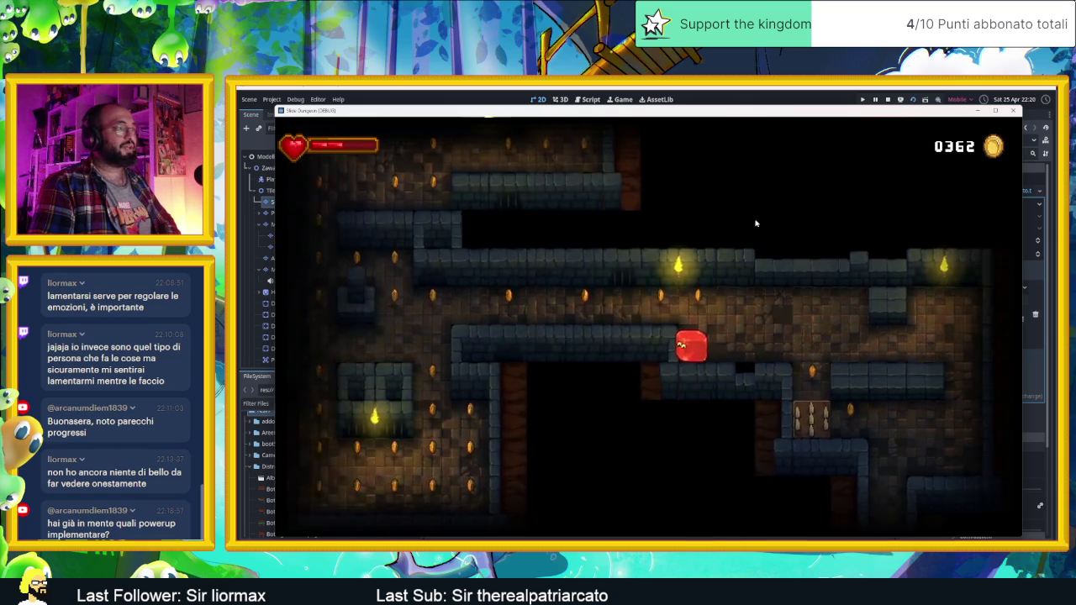
key(Left)
key(Down)
key(Right)
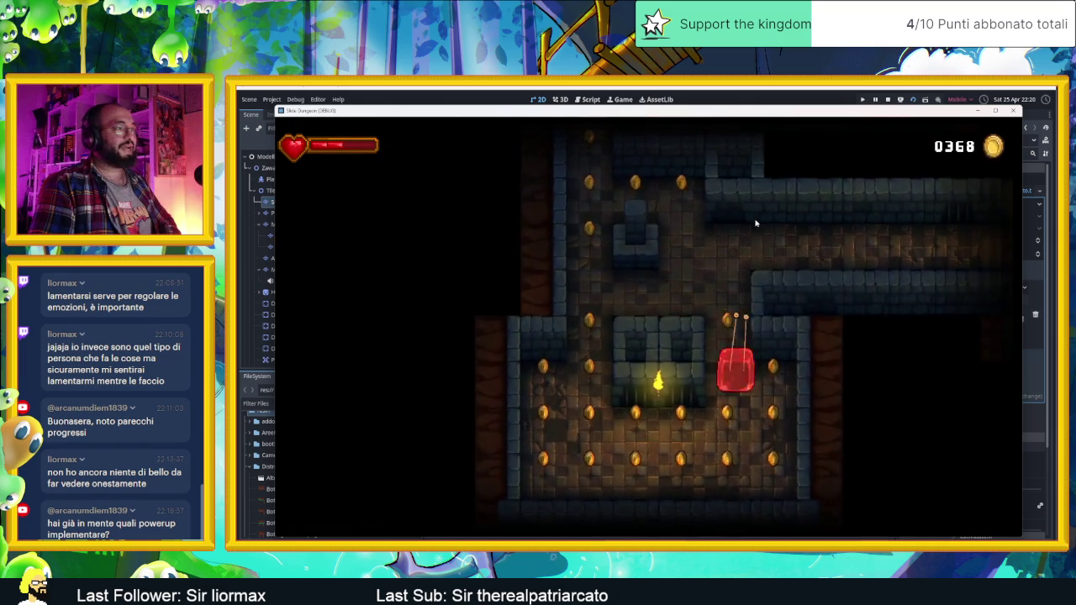
key(Down)
Clear the torch room's right column and bottom row of coins
key(Right)
key(Up)
key(Down)
key(Left)
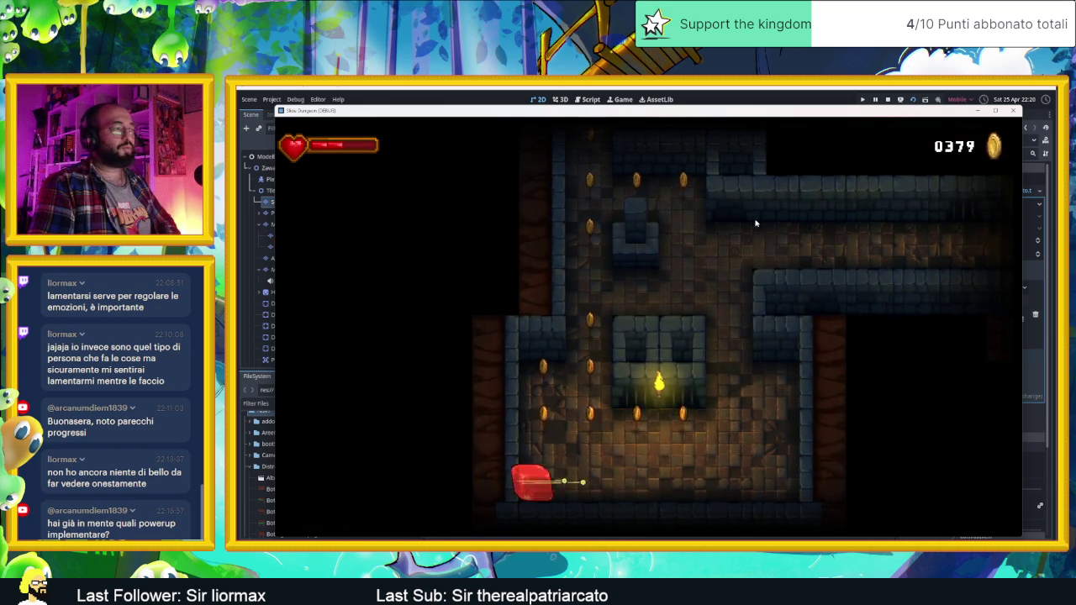
key(Down)
Slide through corridors to the pillar and explore new corridors for coins
key(Up)
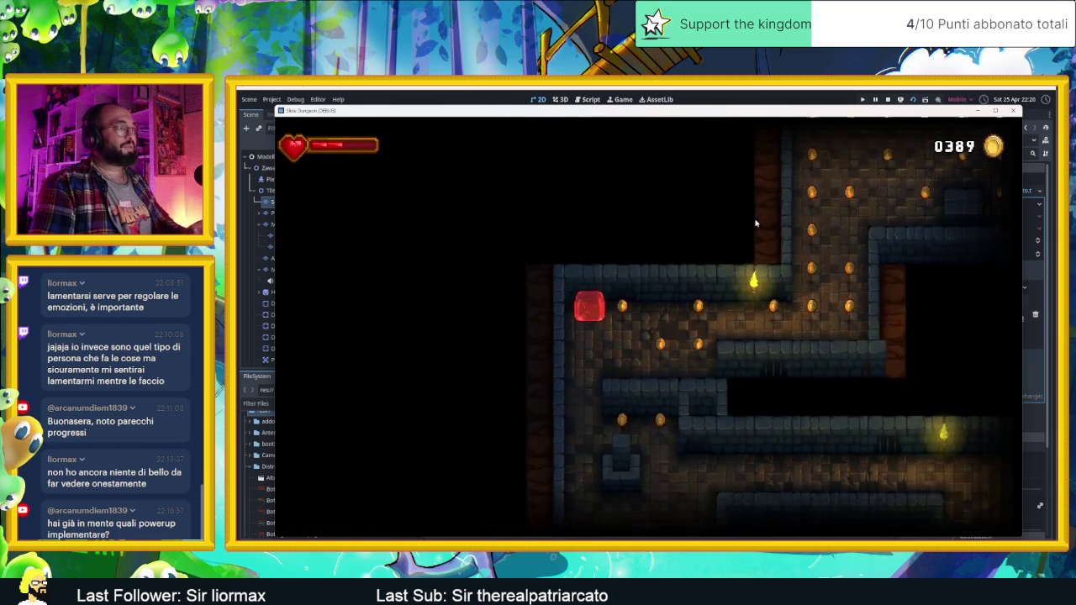
key(Down)
key(Right)
key(Up)
key(Left)
key(Left)
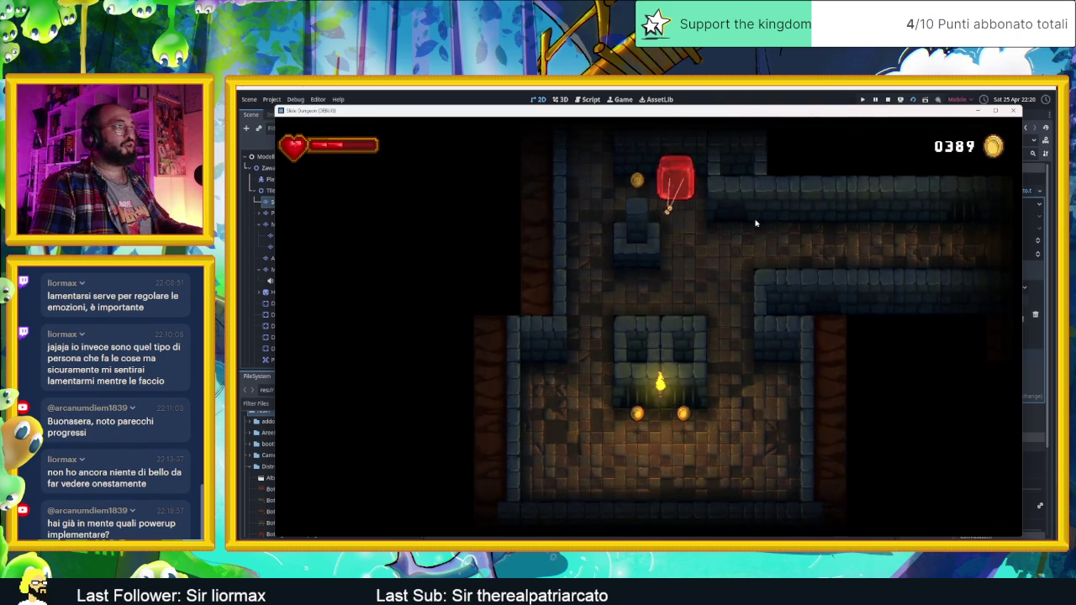
key(Up)
key(Right)
key(Up)
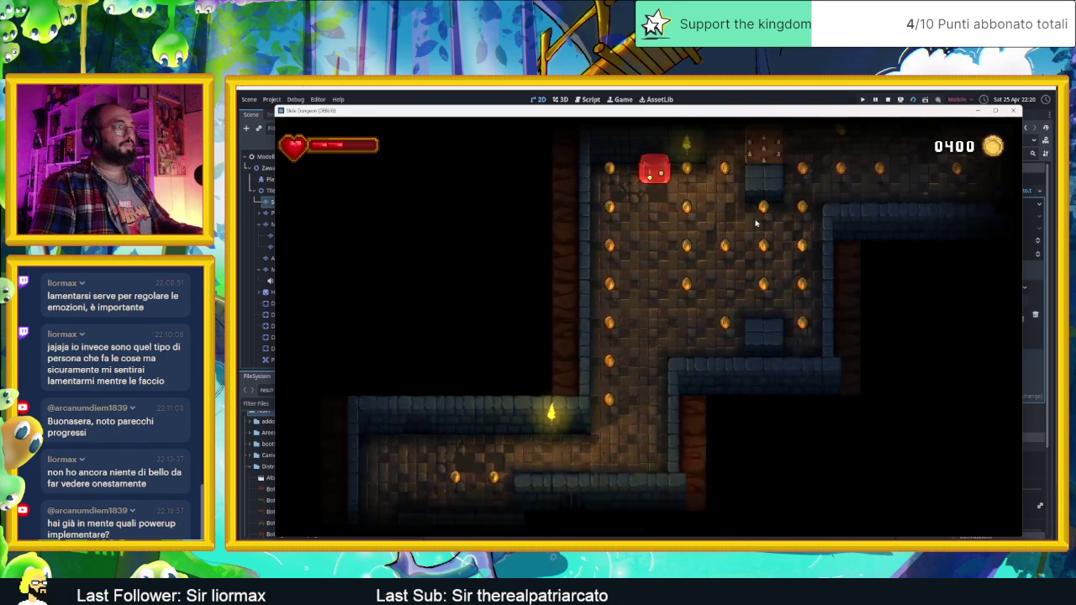
key(Left)
Zigzag into the large spike-trap room up to its top-right corner, reaching 0416 coins
key(Down)
key(Up)
key(Right)
key(Down)
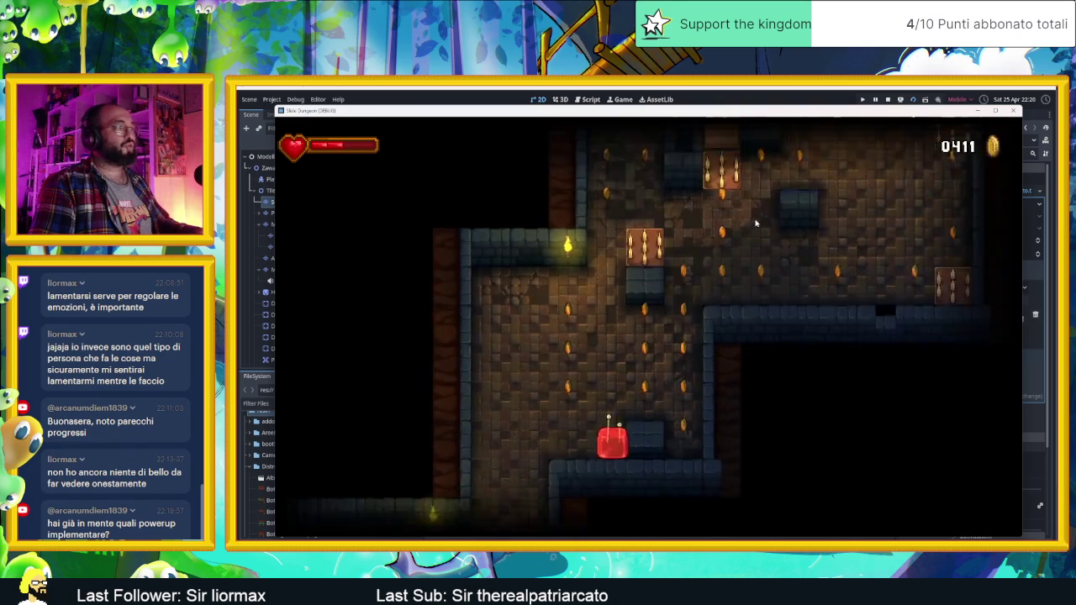
key(Left)
key(Up)
key(Right)
key(Left)
key(Up)
key(Down)
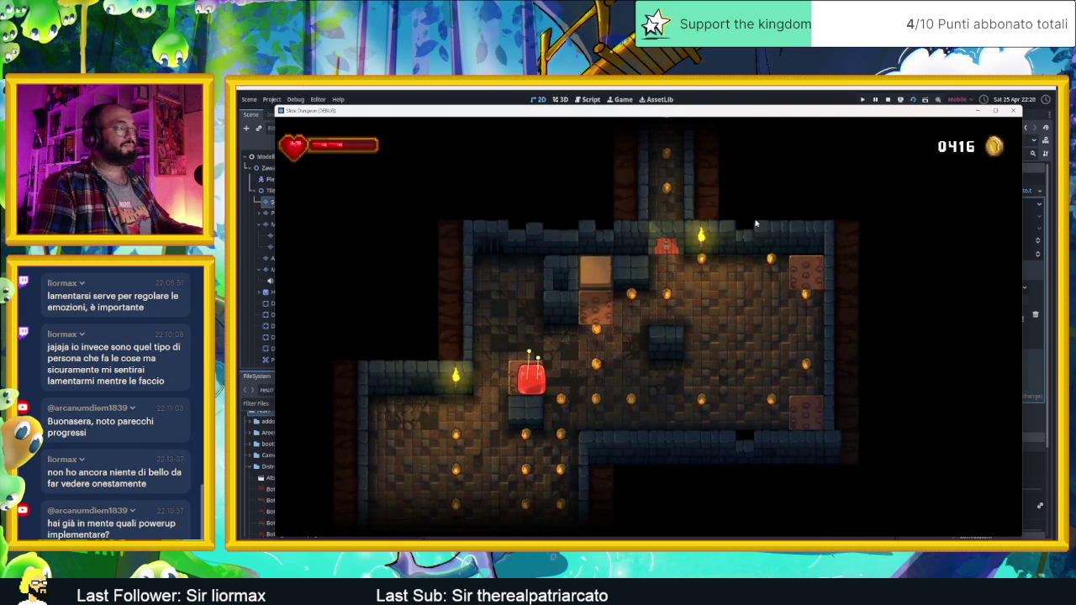
Sweep the current room's corners with the slime, looping back inside to collect its coins
key(Right)
key(Up)
key(Down)
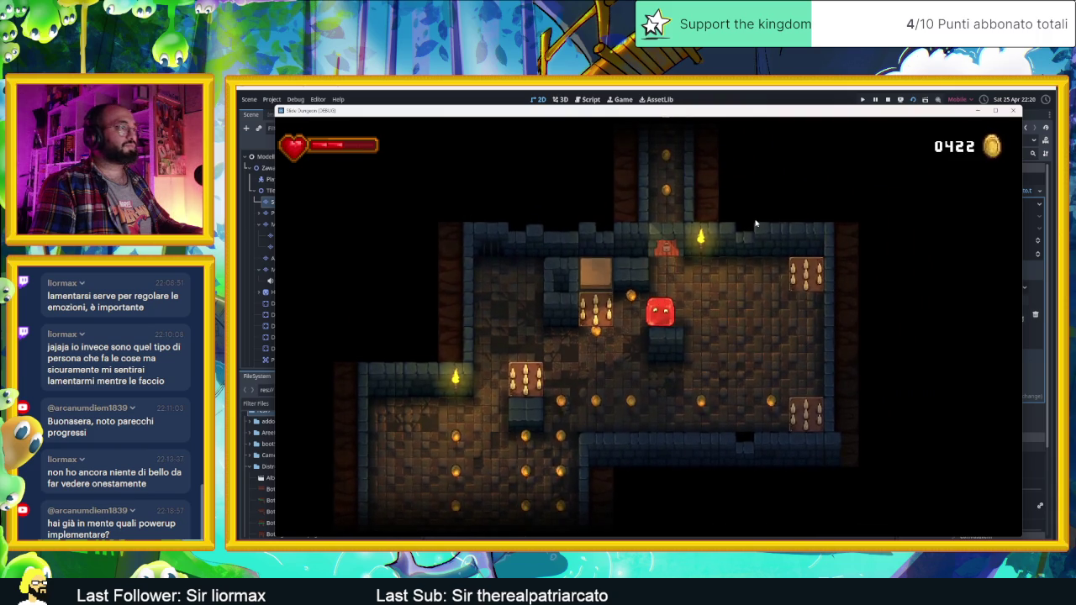
key(Left)
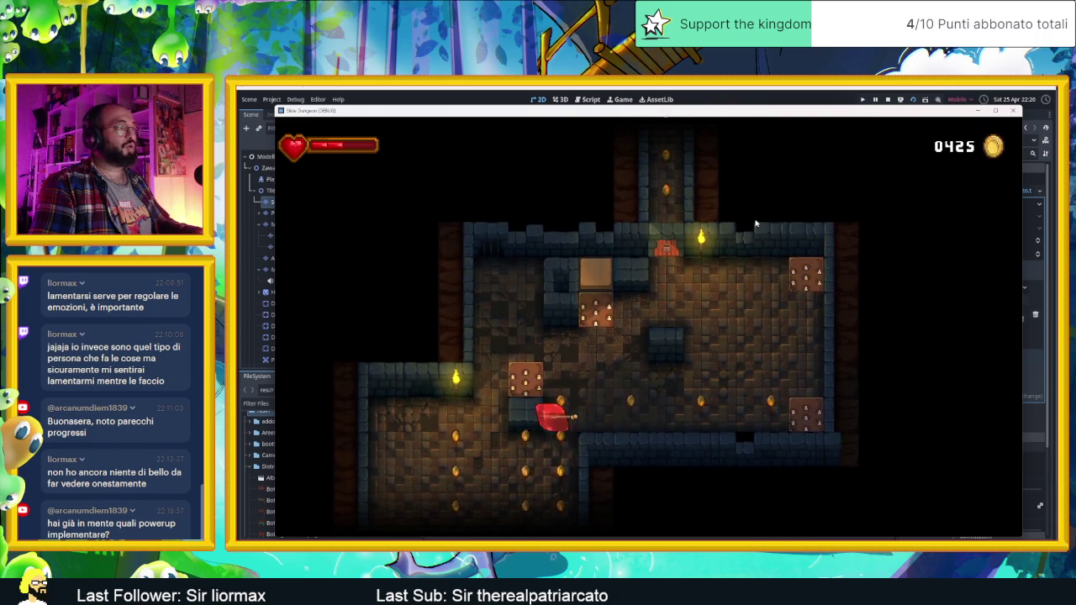
key(Down)
key(Right)
key(Up)
key(Right)
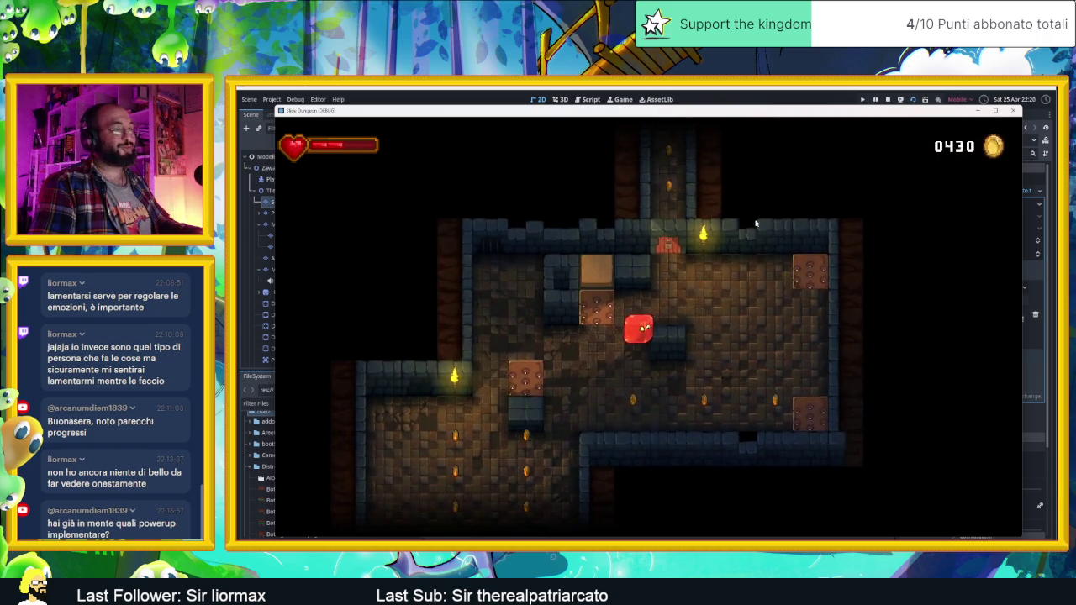
Clear the room's bottom-row coins, then go up through a corridor into a new room
key(Down)
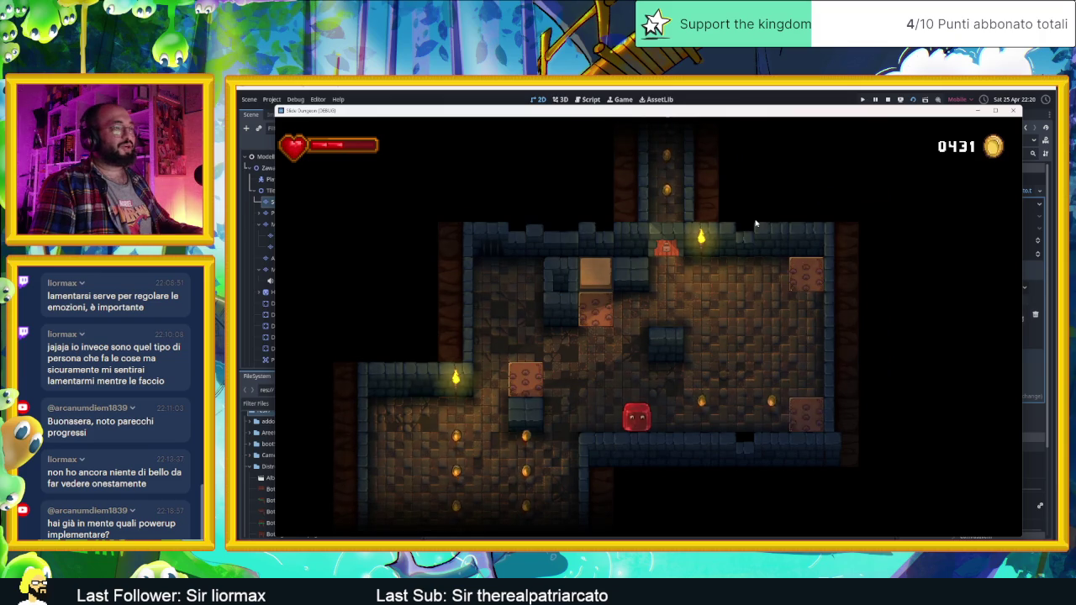
key(Right)
key(Up)
key(Left)
key(Up)
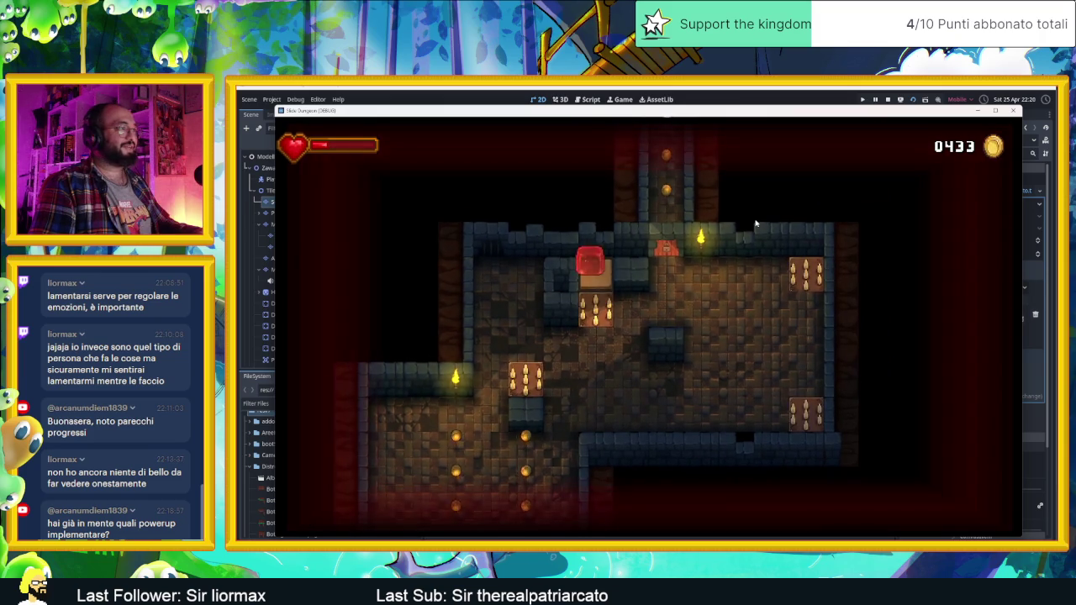
key(Right)
Slide into the rooms below and above, reaching their right and left walls
key(Down)
key(Left)
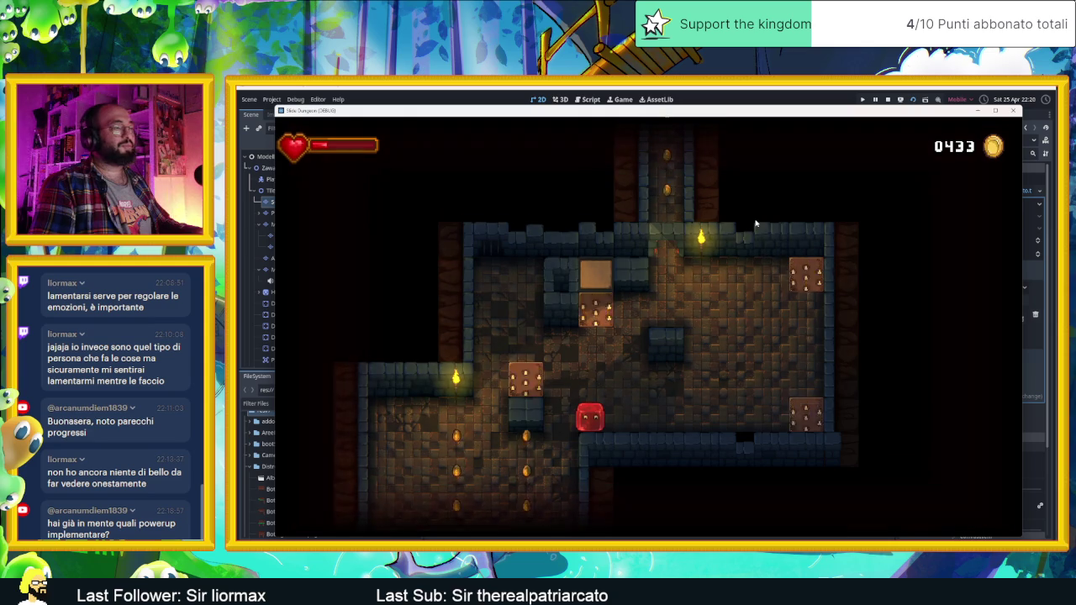
key(Up)
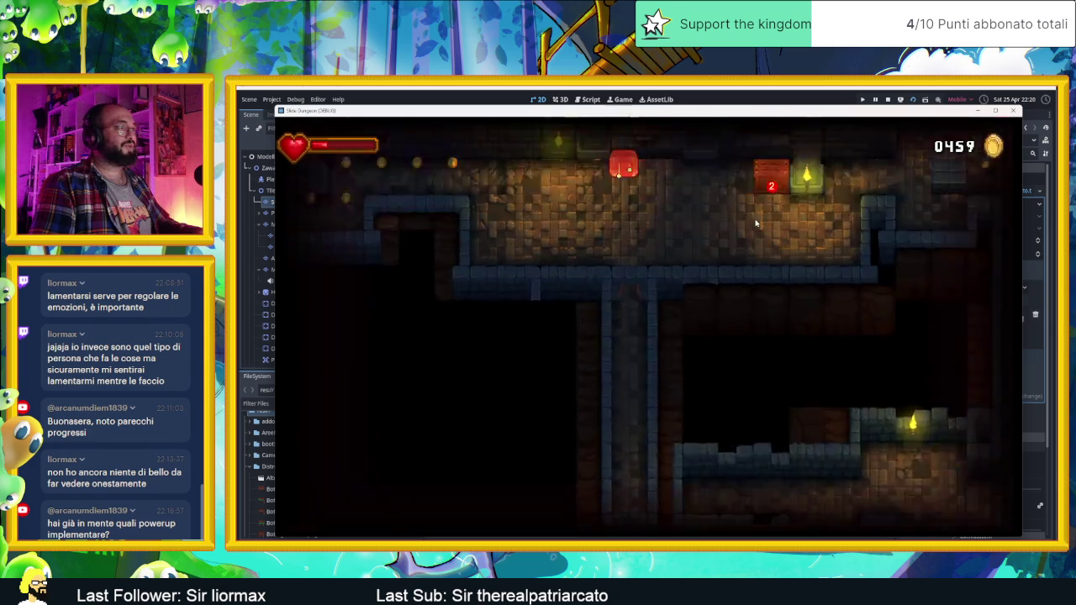
key(Down)
key(Right)
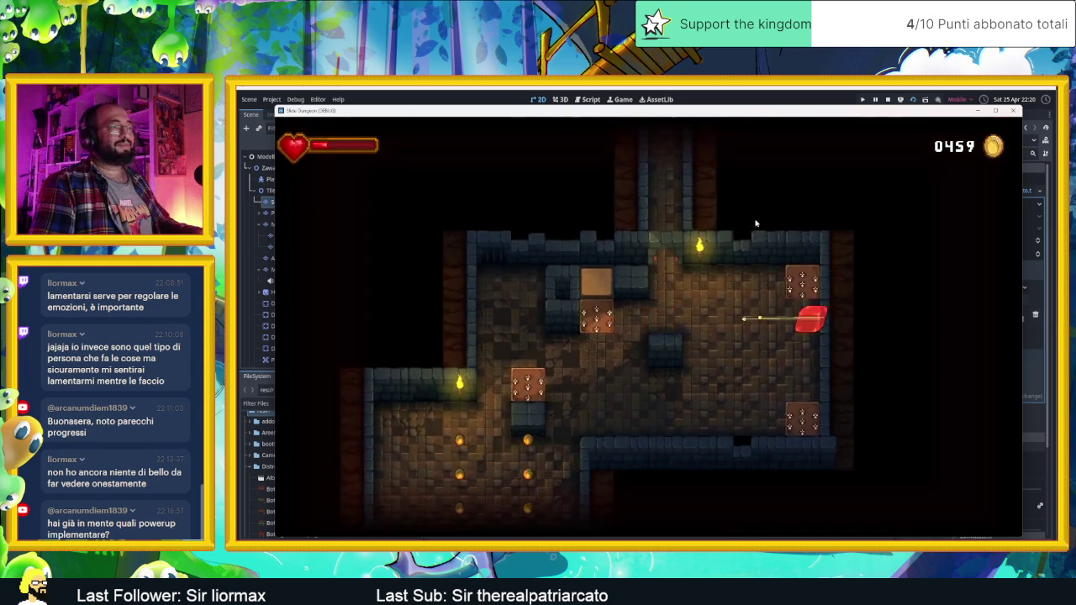
key(Up)
key(Down)
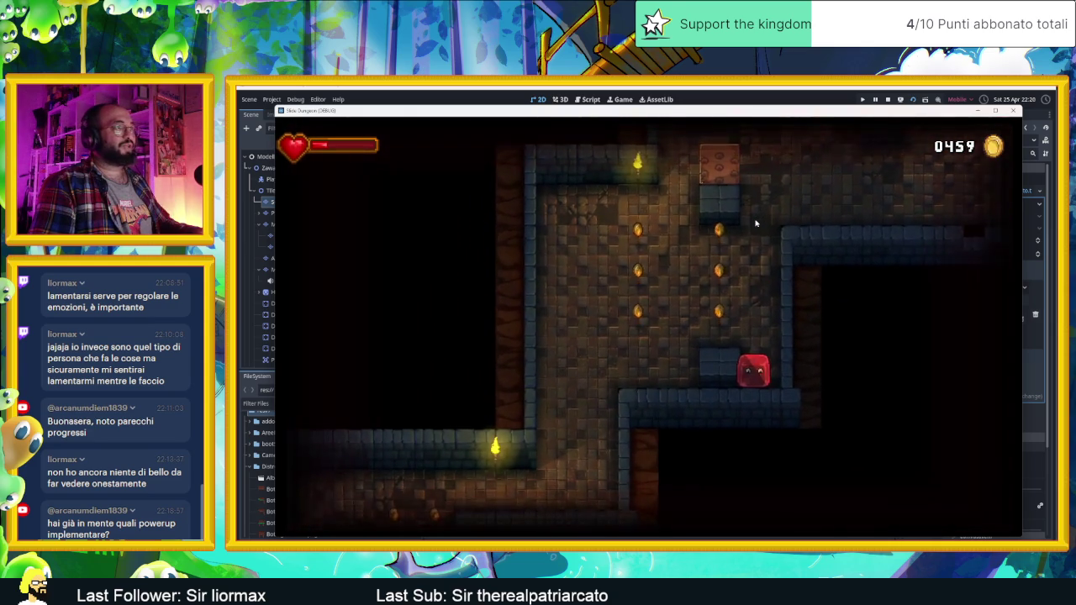
key(Left)
Head down and left through the corridors, then right and up along the top corridor
key(Down)
key(Left)
key(Down)
key(Right)
key(Up)
key(Right)
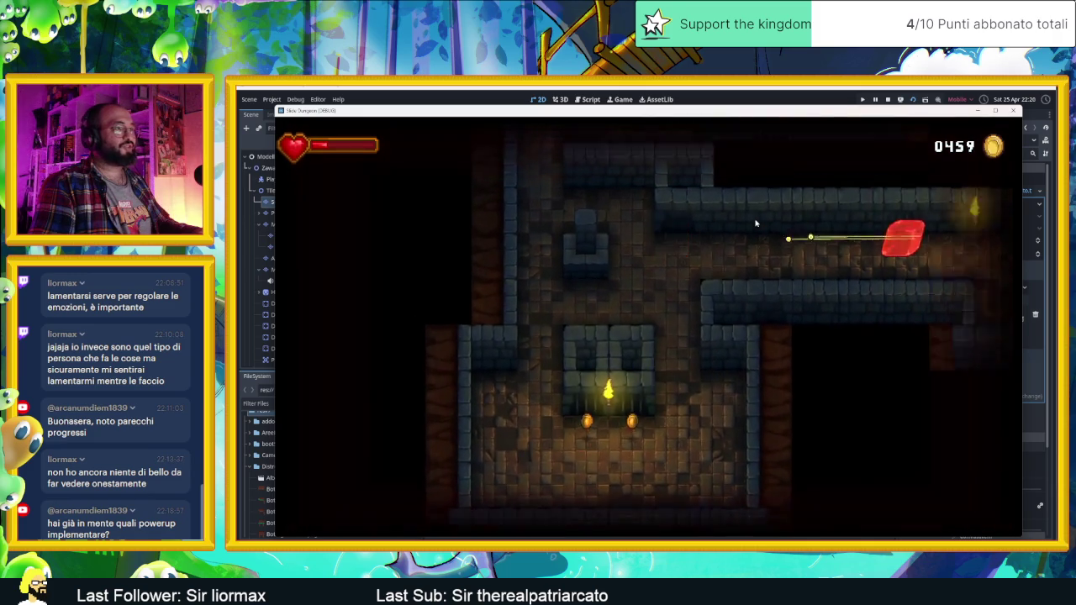
Go down and right into a new corridor and room, bringing coins to 0463
key(Down)
key(Right)
key(Down)
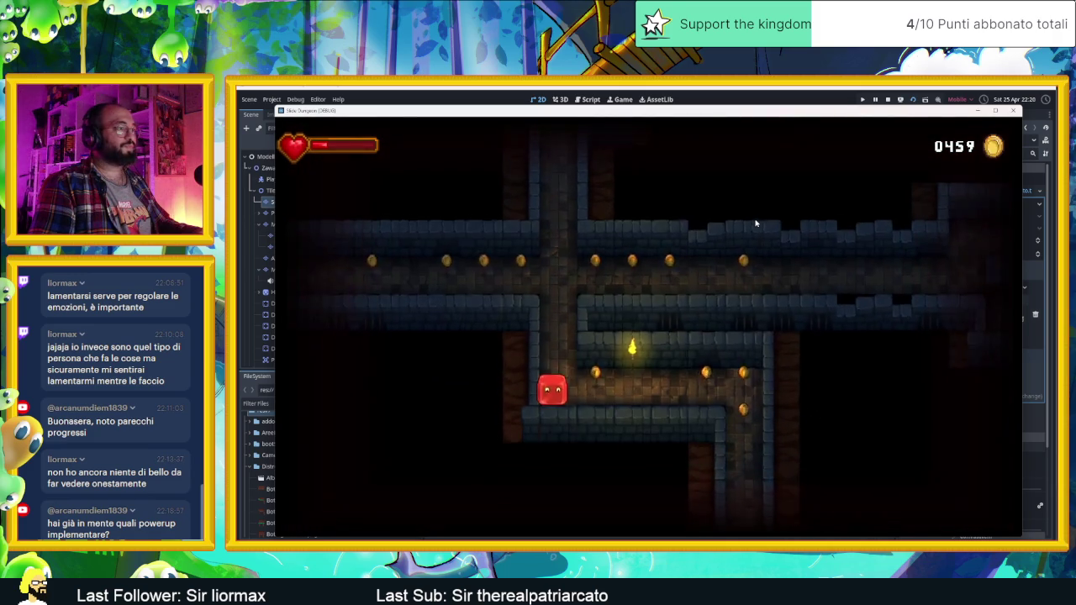
key(Right)
key(Down)
key(Up)
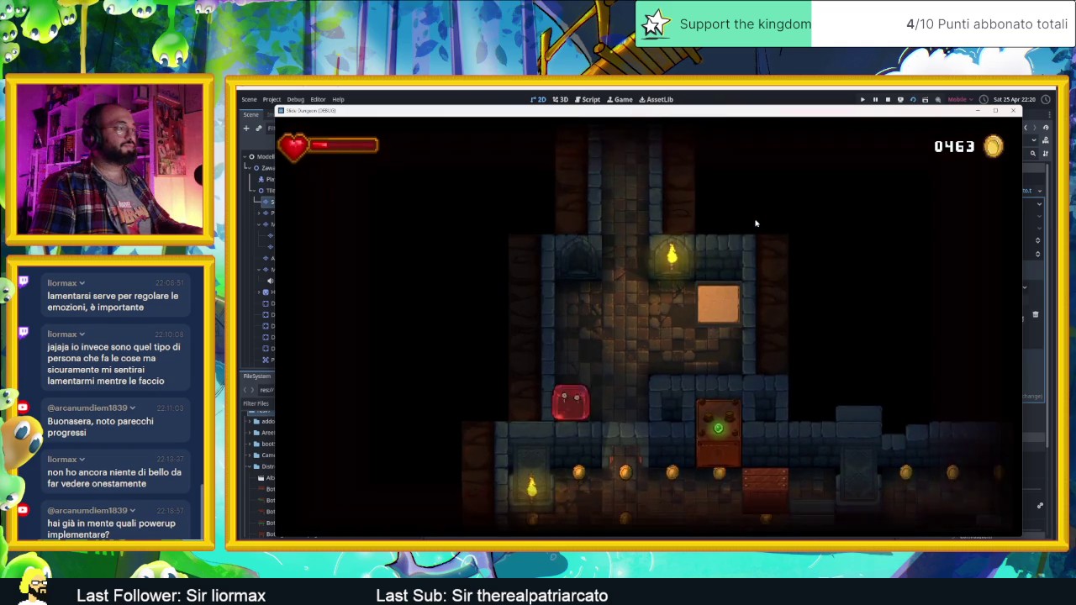
Slide down and right for coins, up toward the top door, then across to the block
key(Down)
key(Right)
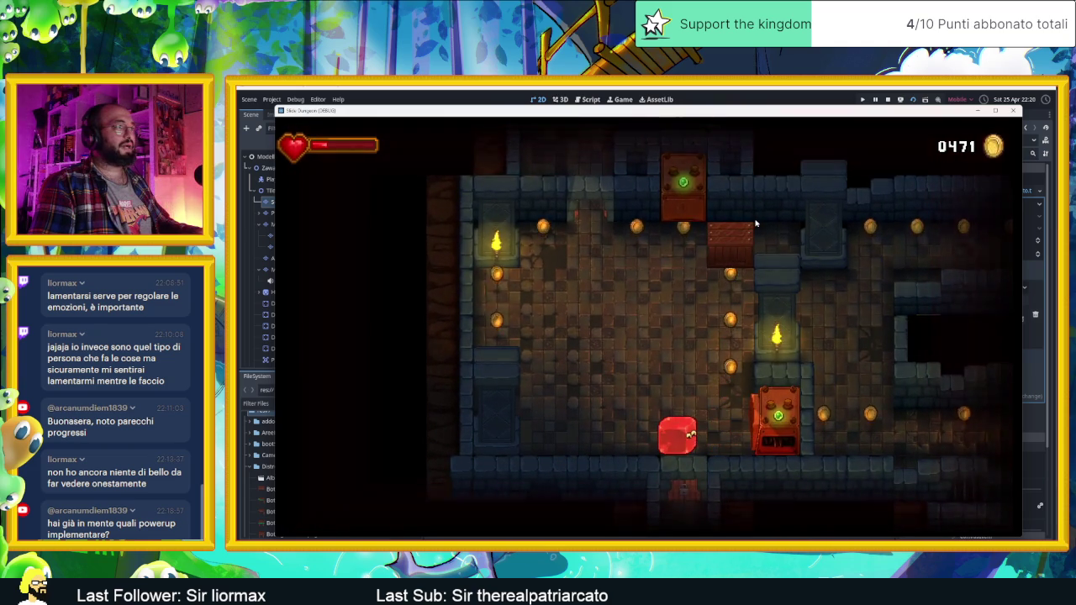
key(Up)
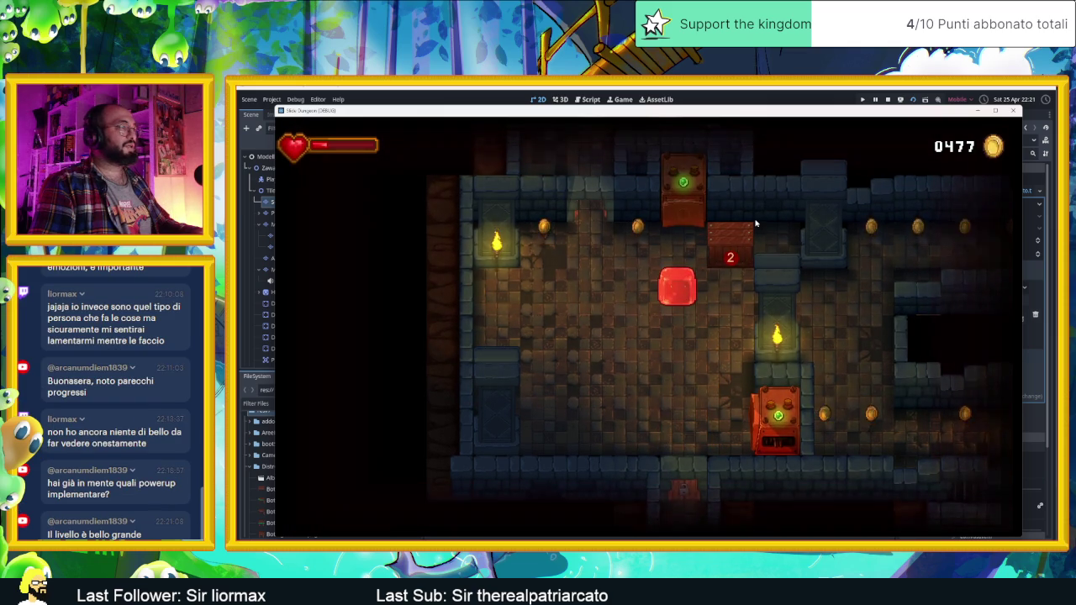
key(Right)
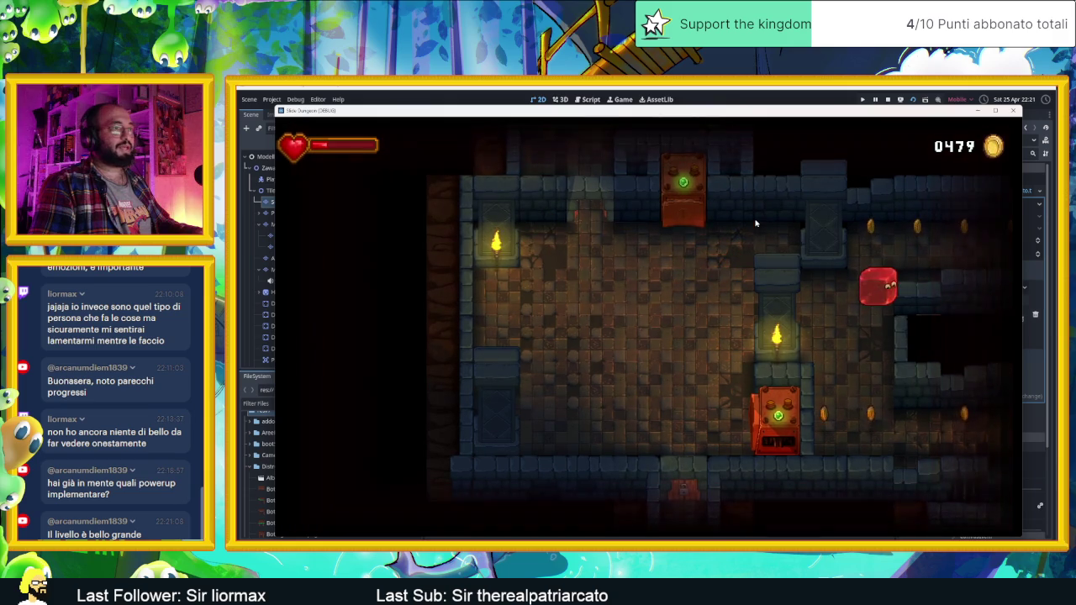
Slide on through the dungeon, riding the arrow tile, until coins reach 0503
key(Left)
key(Down)
key(Right)
key(Left)
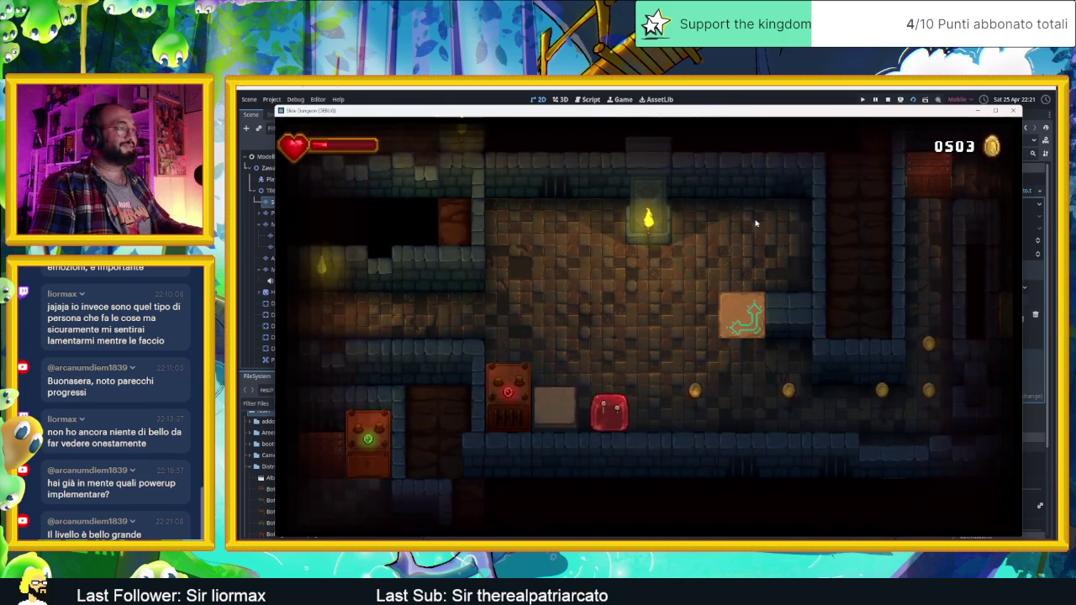
key(Right)
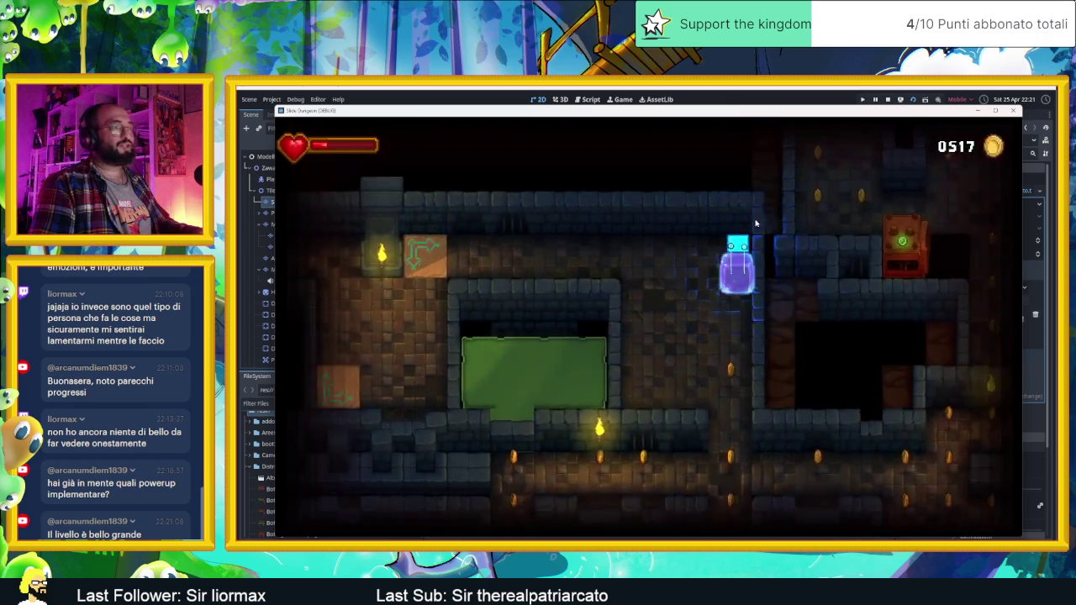
Slide around the central room collecting coins, finishing at its right side
key(Down)
key(Left)
key(Up)
key(Right)
key(Left)
key(Down)
key(Right)
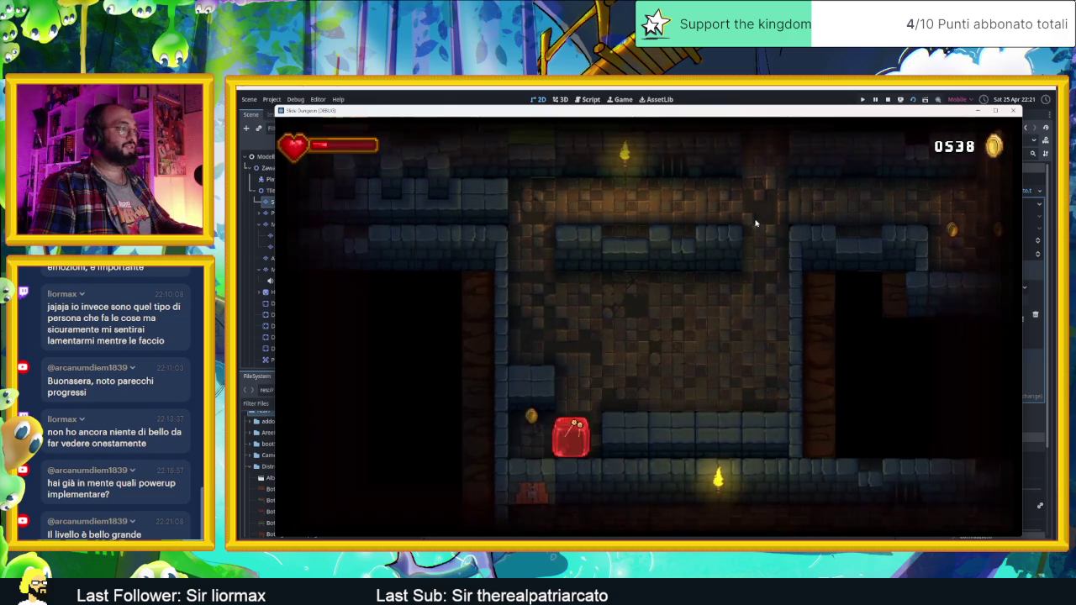
Move into the next room, under the torch, and through the red 1 block onward
key(Right)
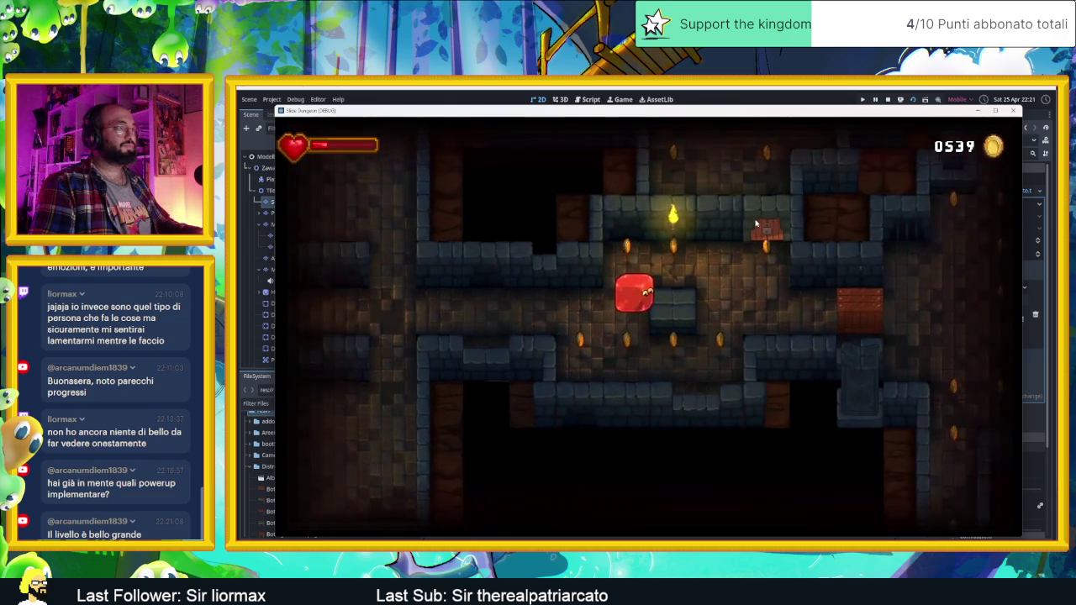
key(Up)
key(Right)
key(Up)
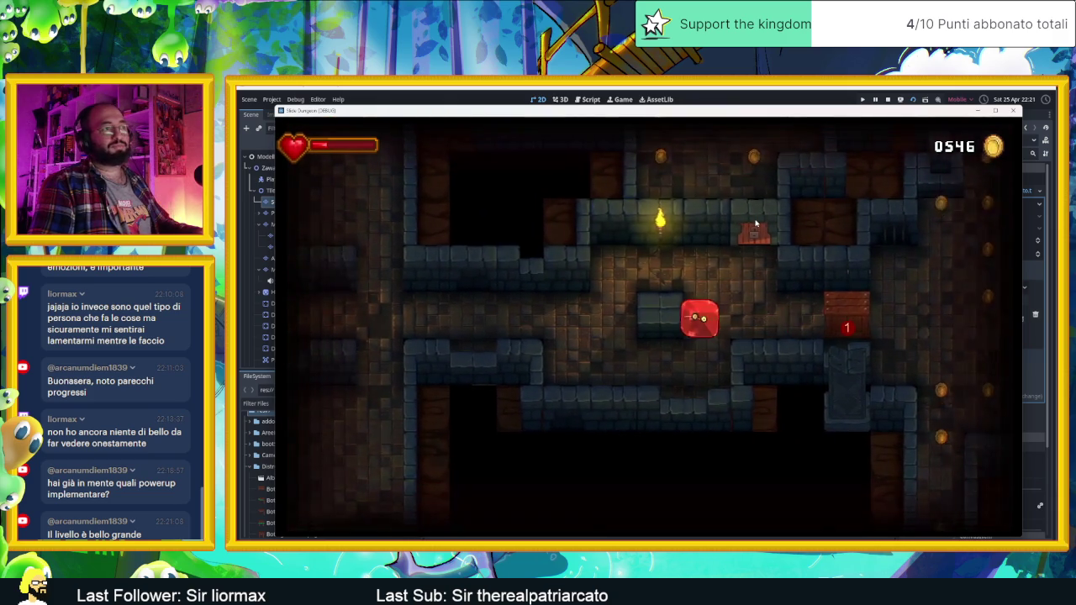
key(Right)
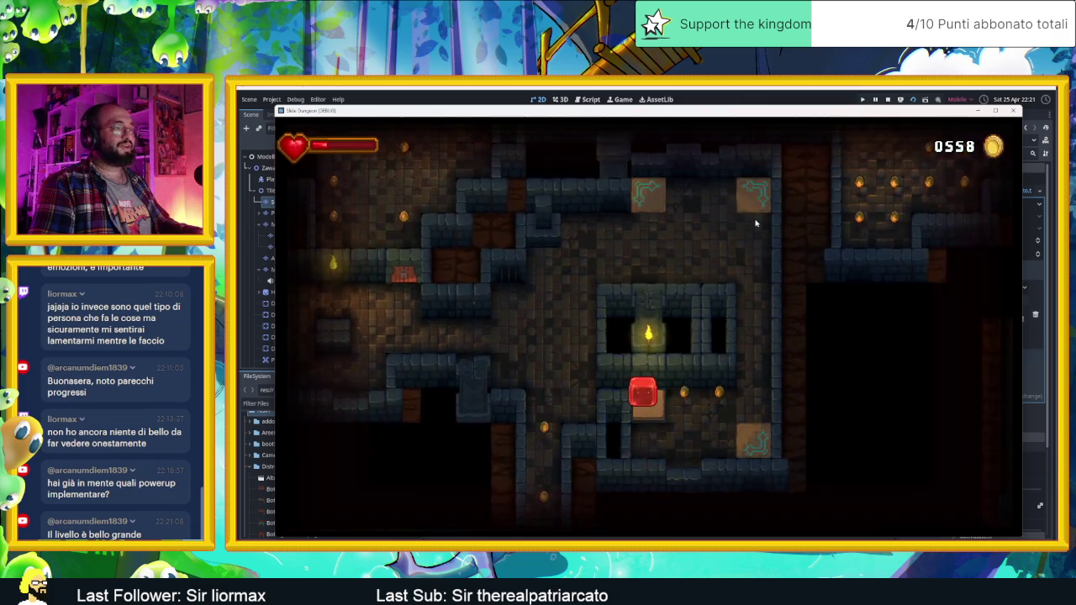
key(Right)
key(Right)
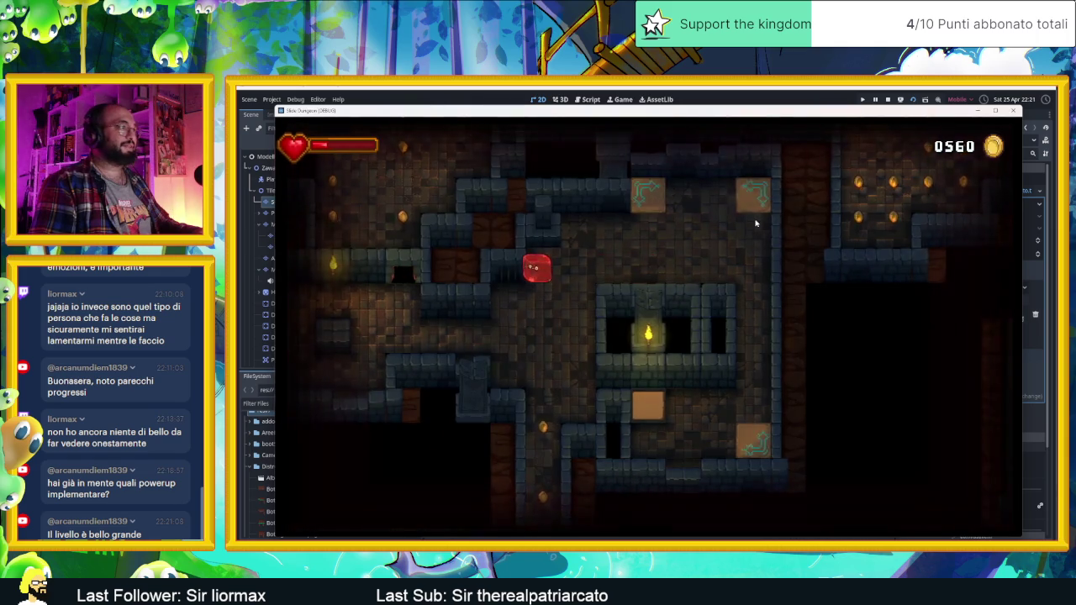
Steer through further rooms and corridors, up to the top crate, gathering coins
key(Left)
key(Up)
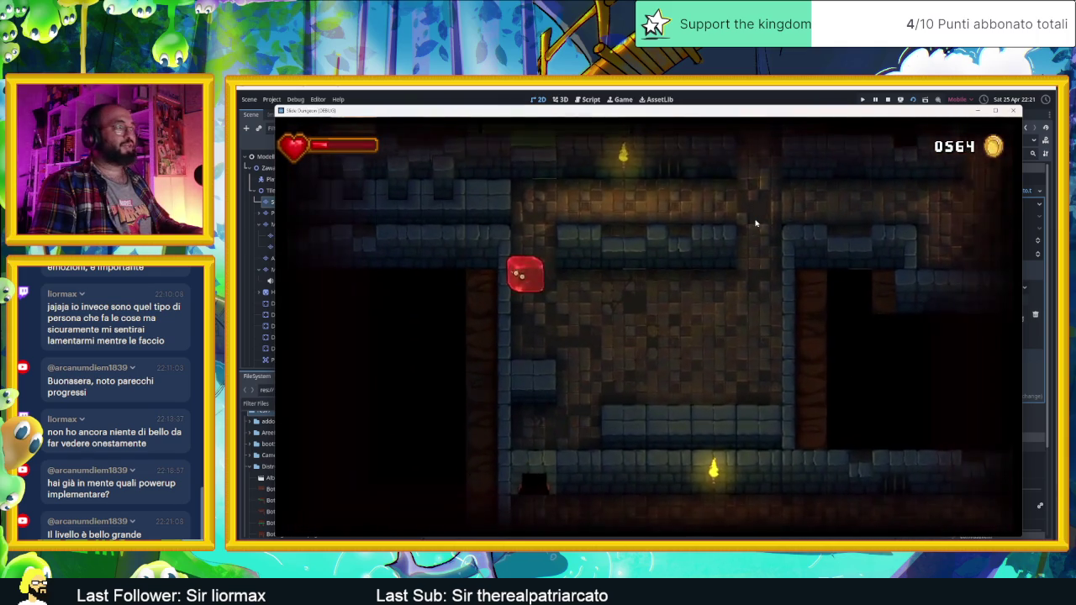
key(Right)
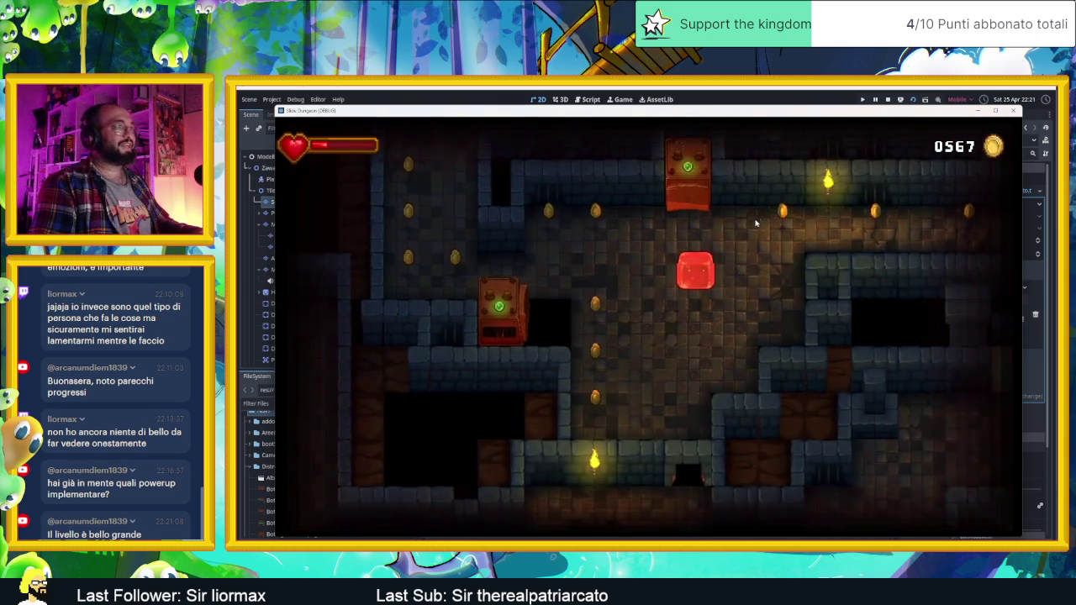
key(Up)
key(Right)
key(Up)
key(Down)
key(Up)
Drop into the coin room and sweep its left column and bottom row
key(Down)
key(Right)
key(Down)
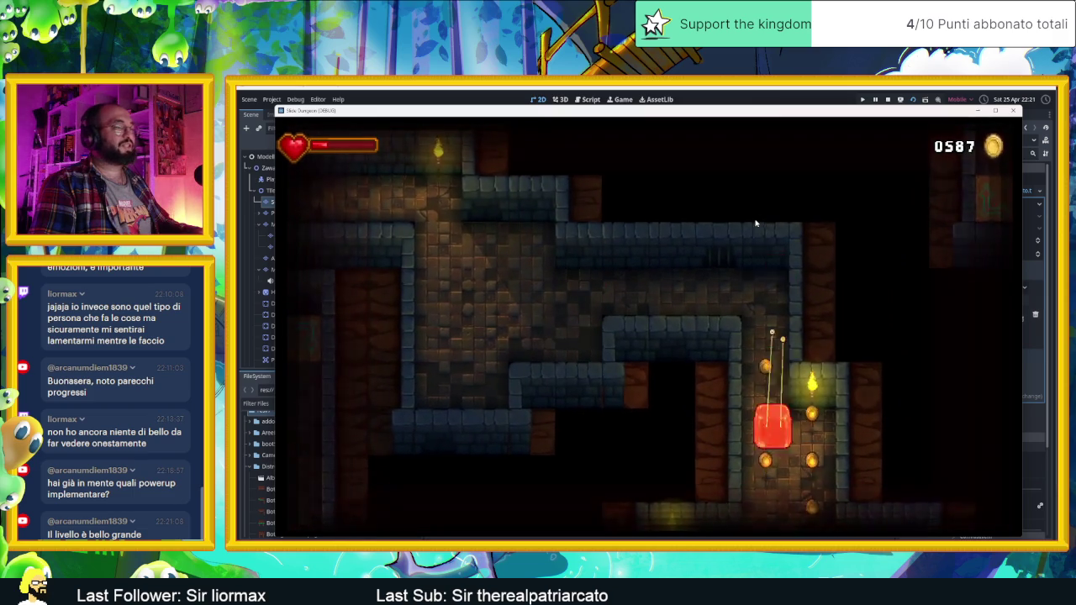
key(Left)
key(Down)
key(Right)
key(Down)
Pass through several rooms, then slide along the next room's bottom row to its top-right corner
key(Left)
key(Up)
key(Right)
key(Down)
key(Left)
key(Right)
key(Up)
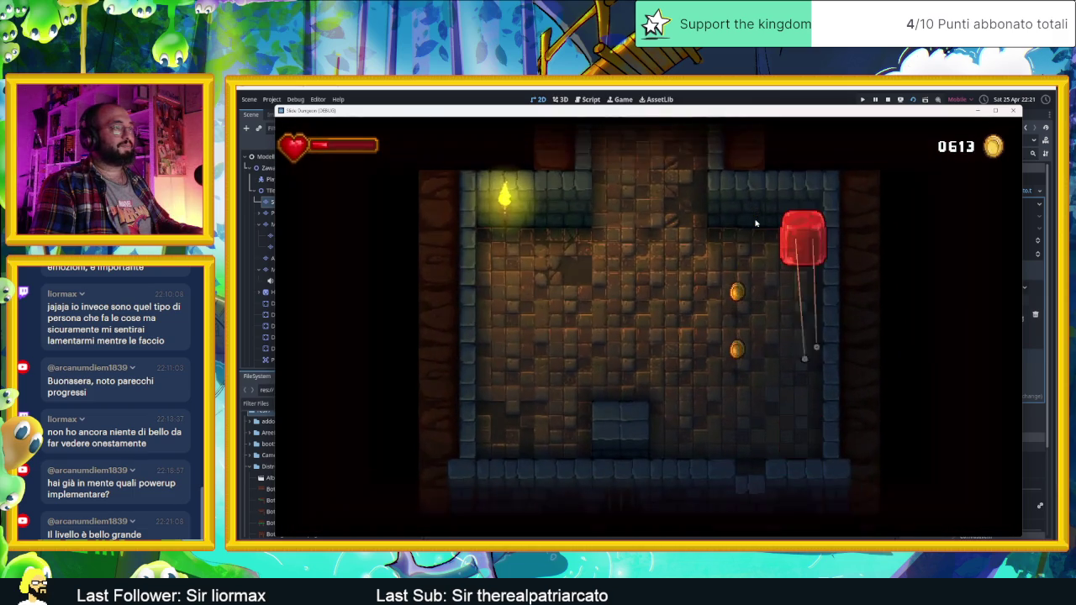
Circle that room's edges, then head out under the torch with coins at 0613
key(Left)
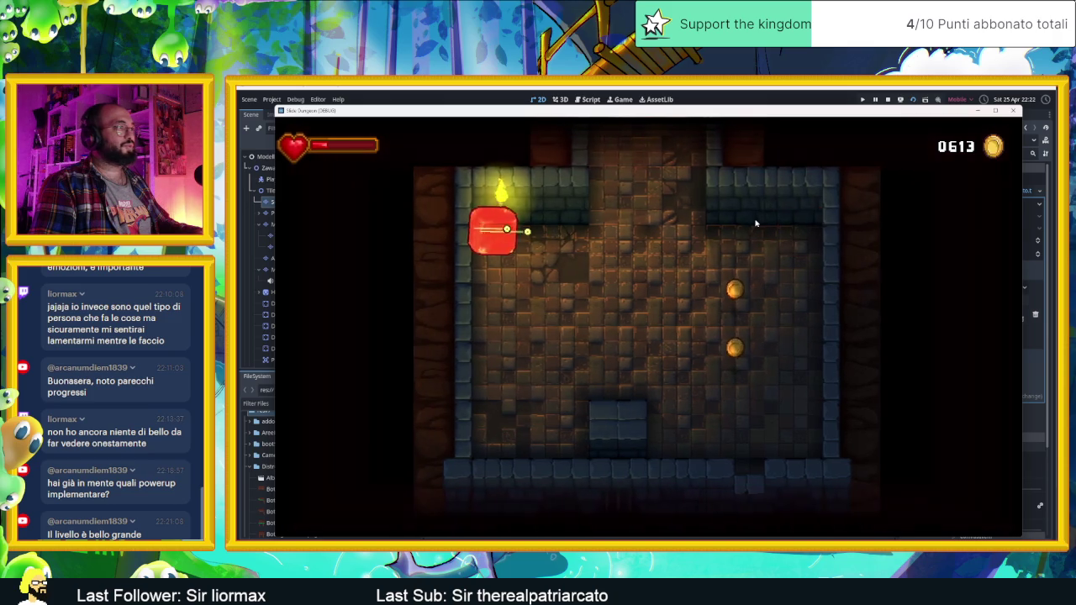
key(Down)
key(Right)
key(Up)
key(Right)
key(Down)
key(Left)
key(Down)
key(Up)
Open the inventory and flip from the Heart card through Goat to Lantern and back
key(i)
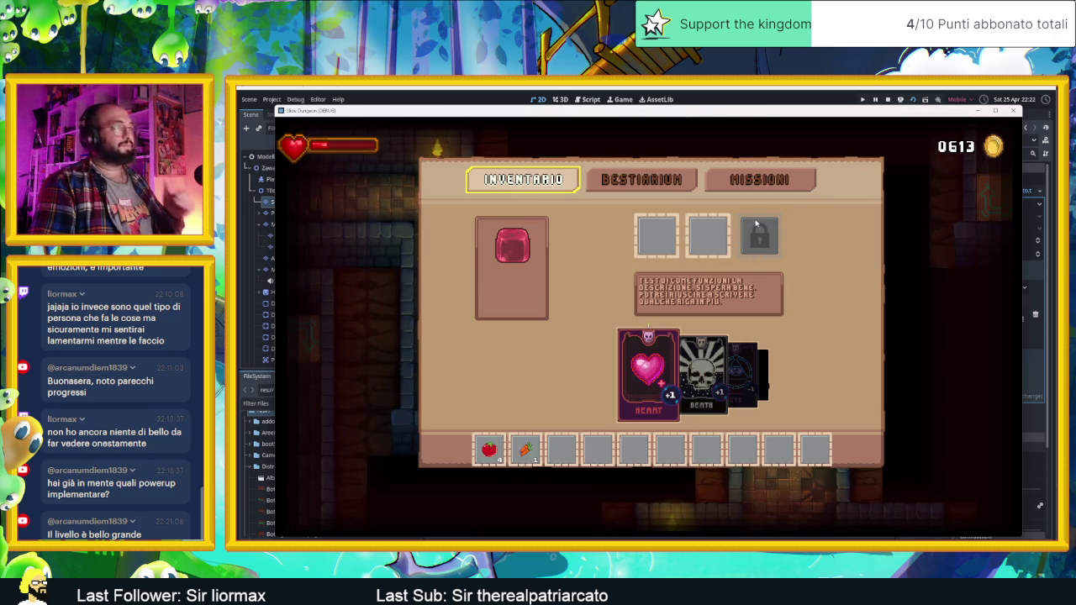
key(Right)
key(Down)
key(Down)
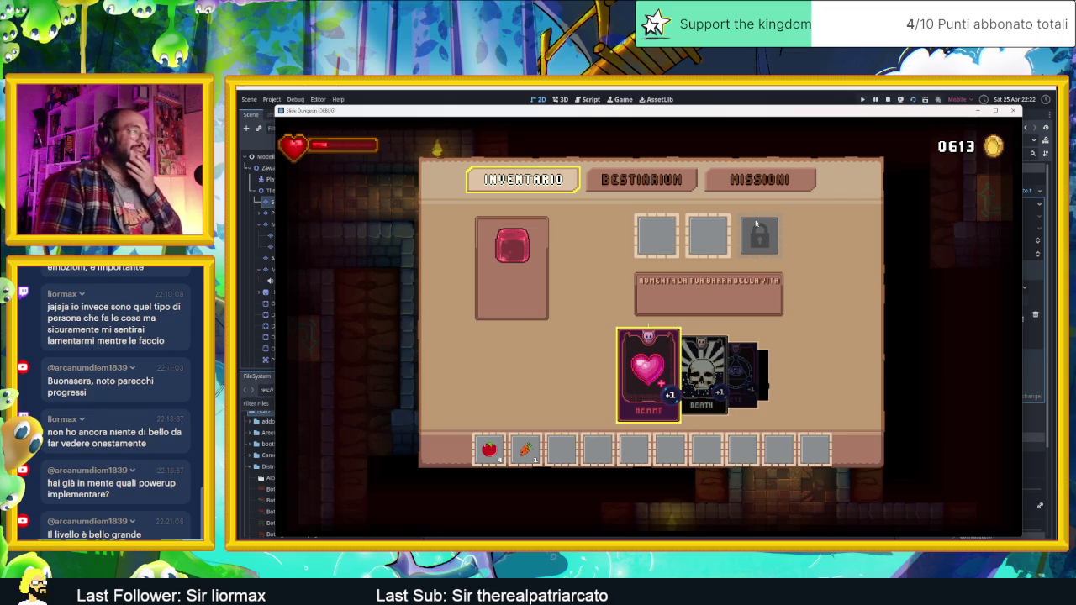
key(Right)
key(Right)
key(Right)
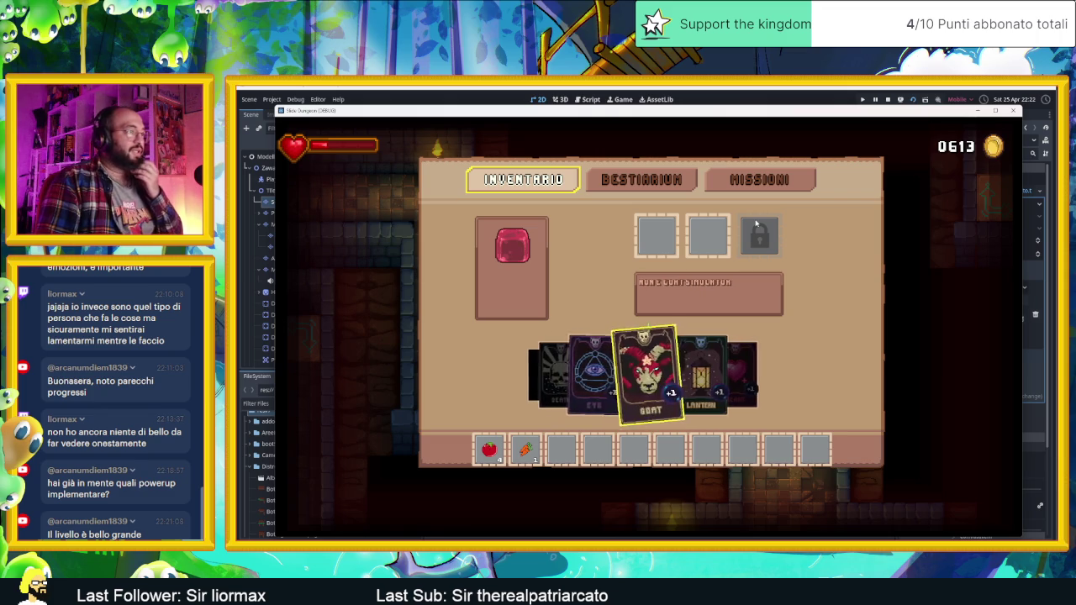
key(Right)
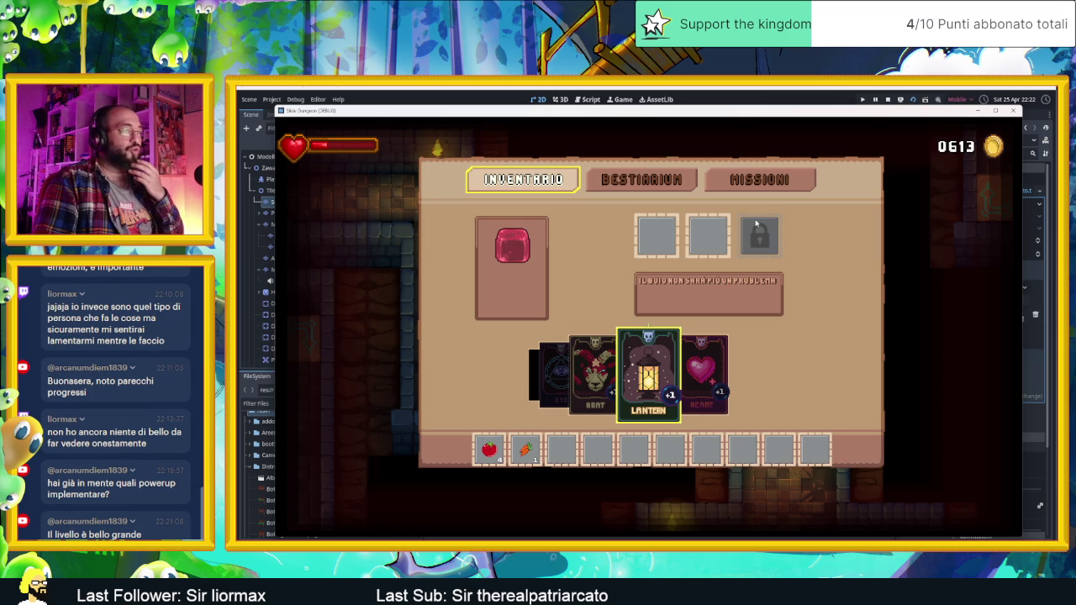
key(Left)
key(Right)
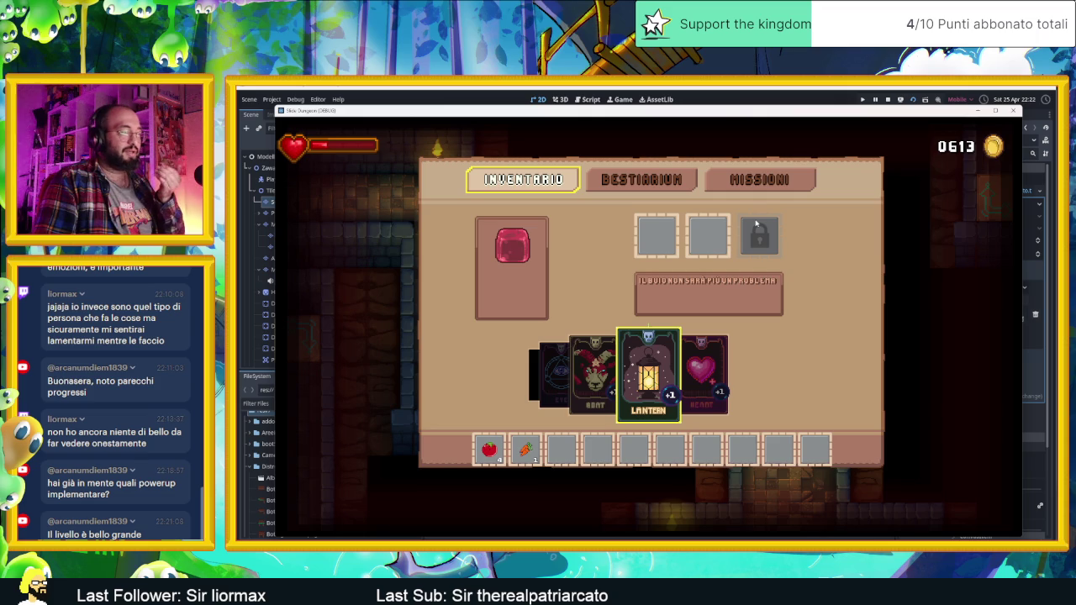
key(Left)
key(Left)
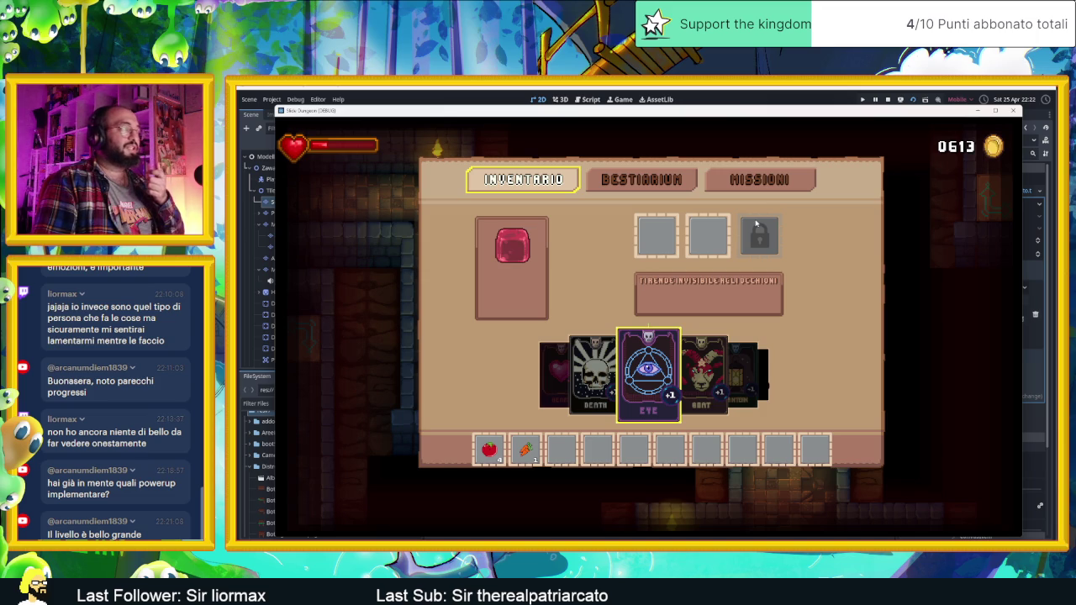
Select the locked card slot, then centre the Death and Eye cards
click(756, 224)
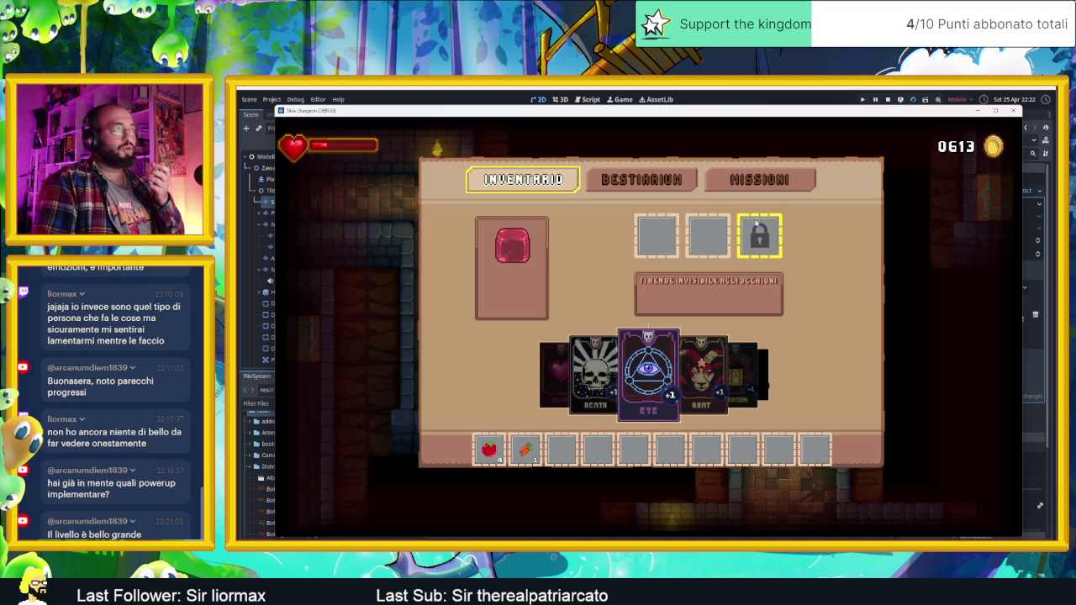
key(Left)
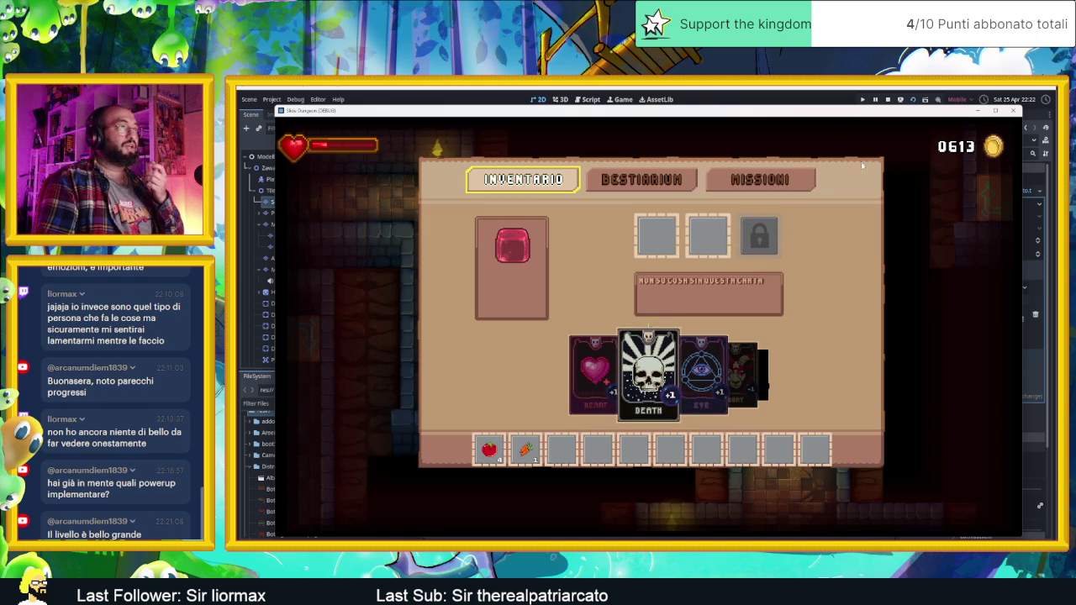
key(Down)
key(Up)
key(Down)
key(Down)
key(Right)
Peek at the Bestiarium, return to Inventario, and cycle the cards from Eye through Lantern to Heart
key(Up)
key(Up)
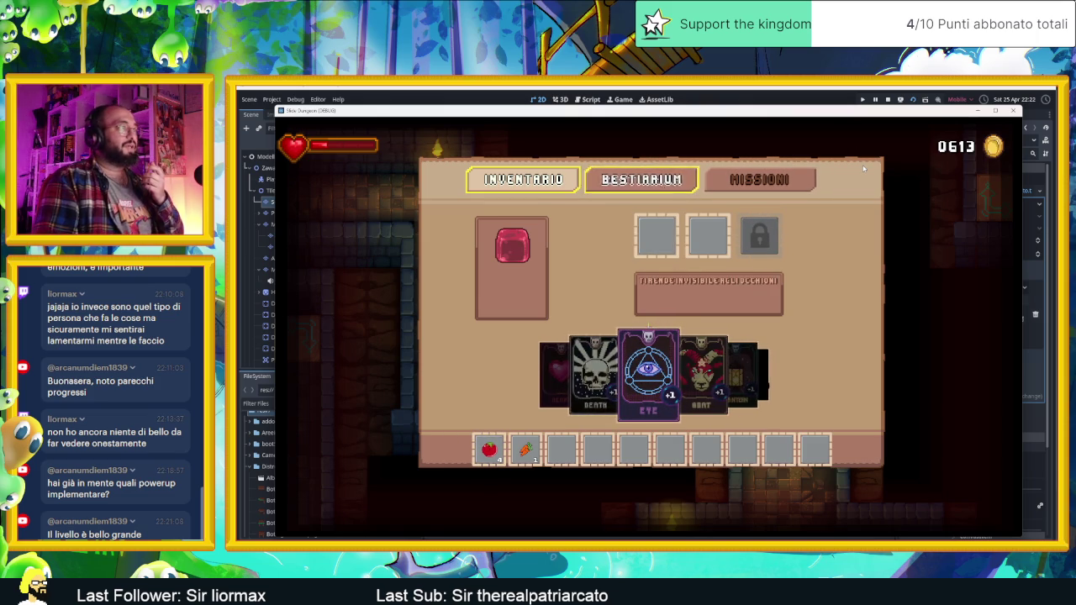
key(Return)
key(Left)
key(Return)
key(Down)
key(Down)
key(Right)
key(Right)
key(Right)
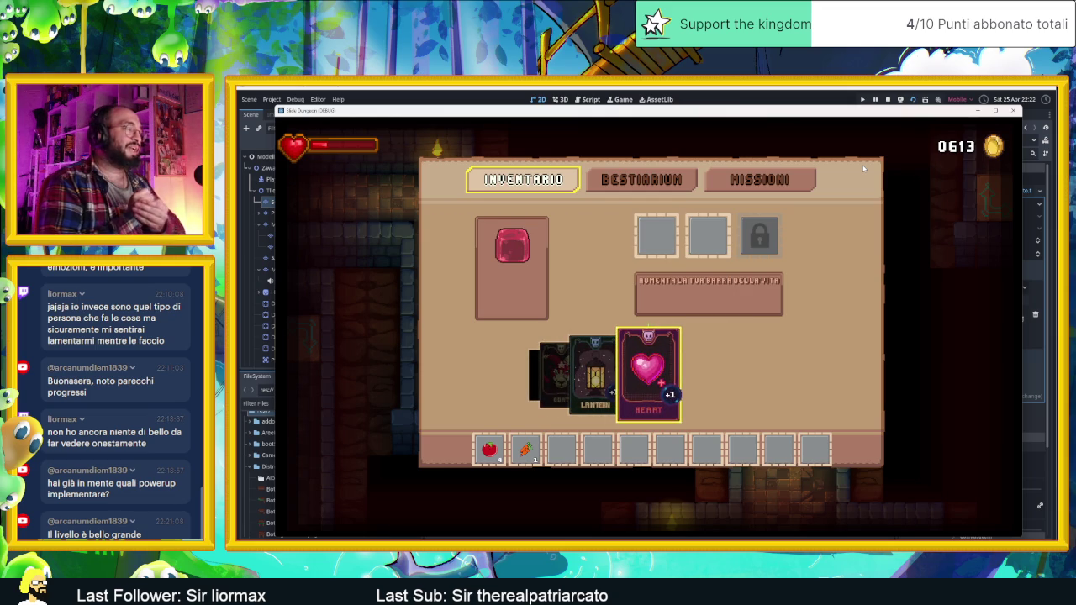
Check the Bestiarium and Missioni lists, then return to the Inventario tab
key(Up)
key(Right)
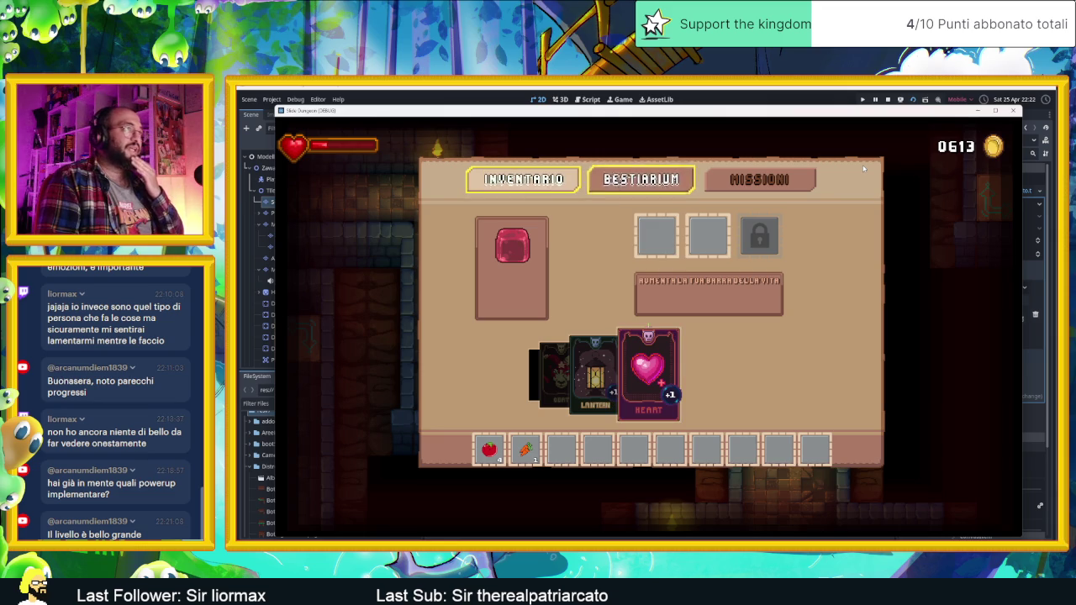
key(Return)
key(Right)
key(Return)
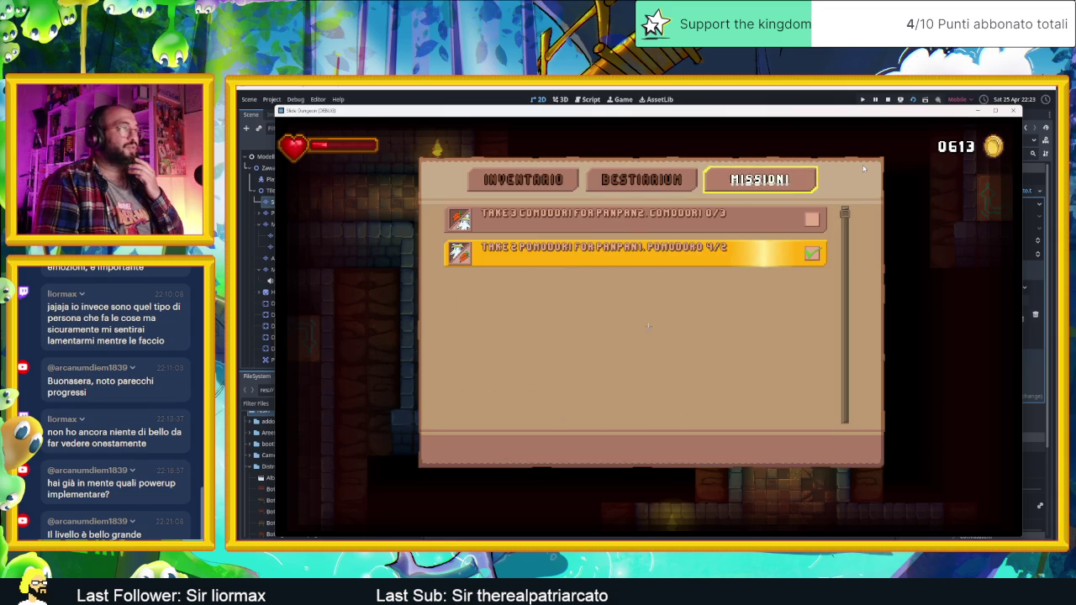
key(Left)
key(Return)
key(Left)
key(Return)
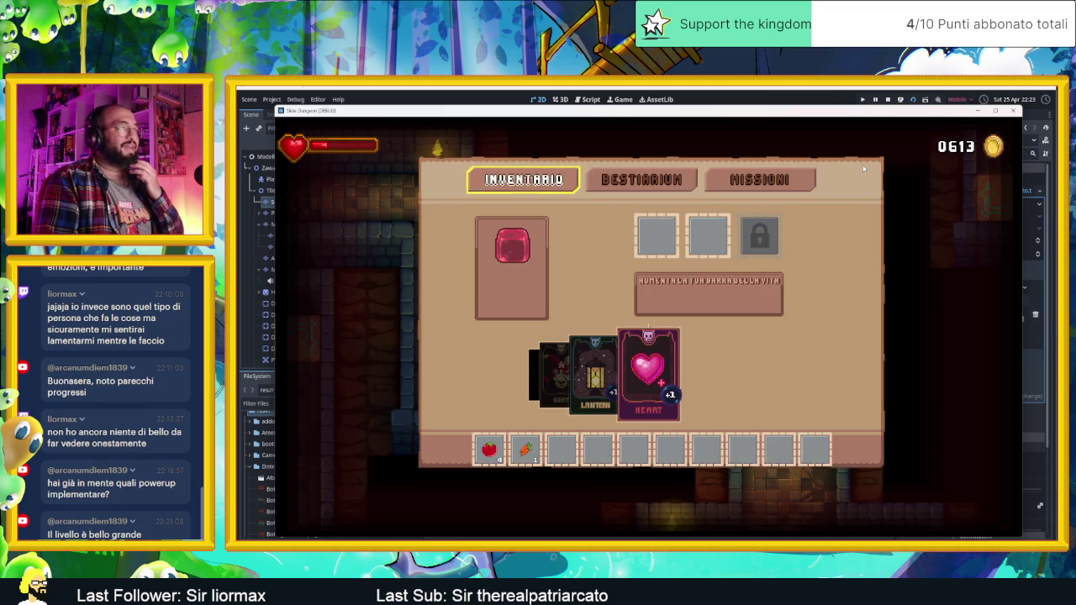
Close the inventory and slide the slime left, down the coin column onto the lever
key(Escape)
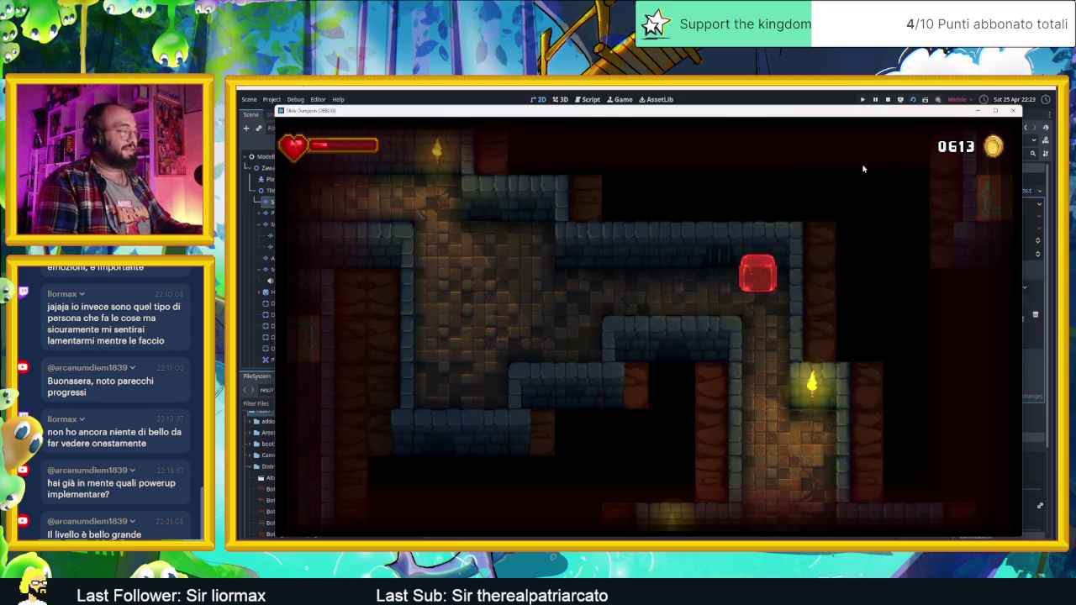
key(Left)
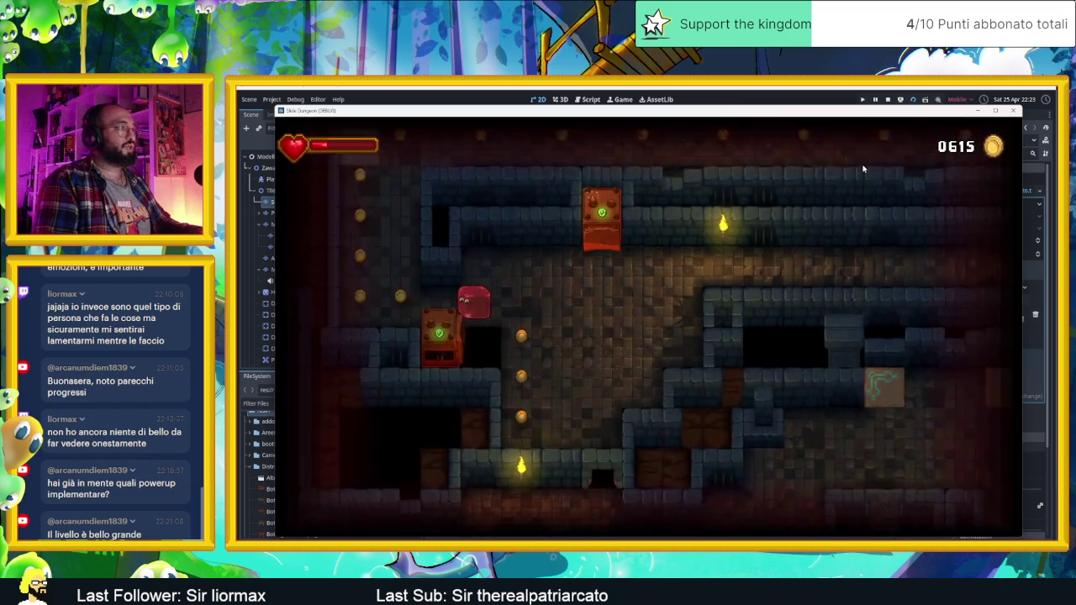
key(Down)
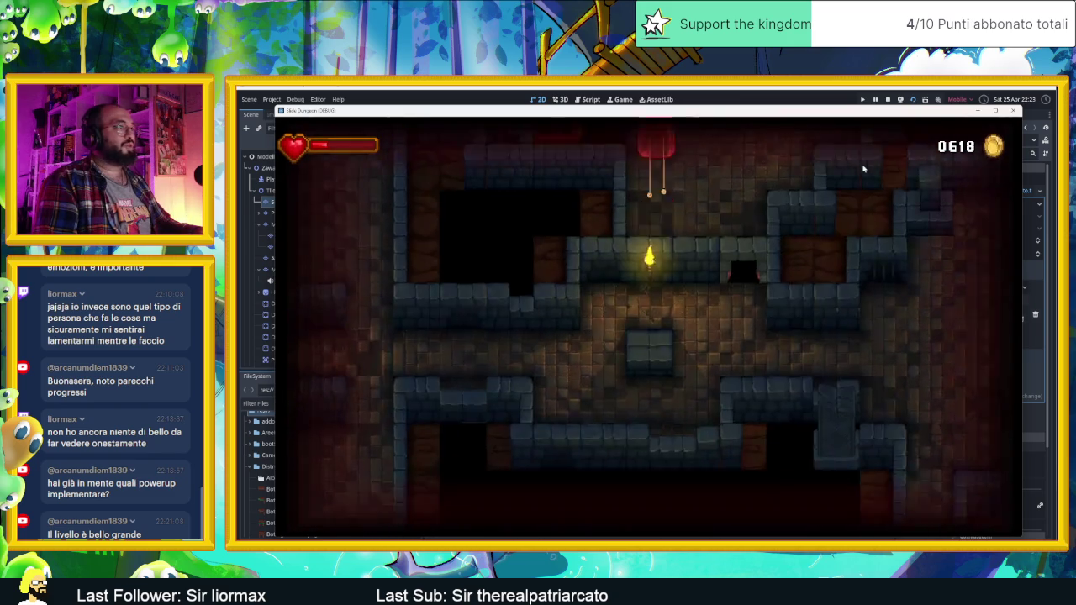
key(Left)
key(Down)
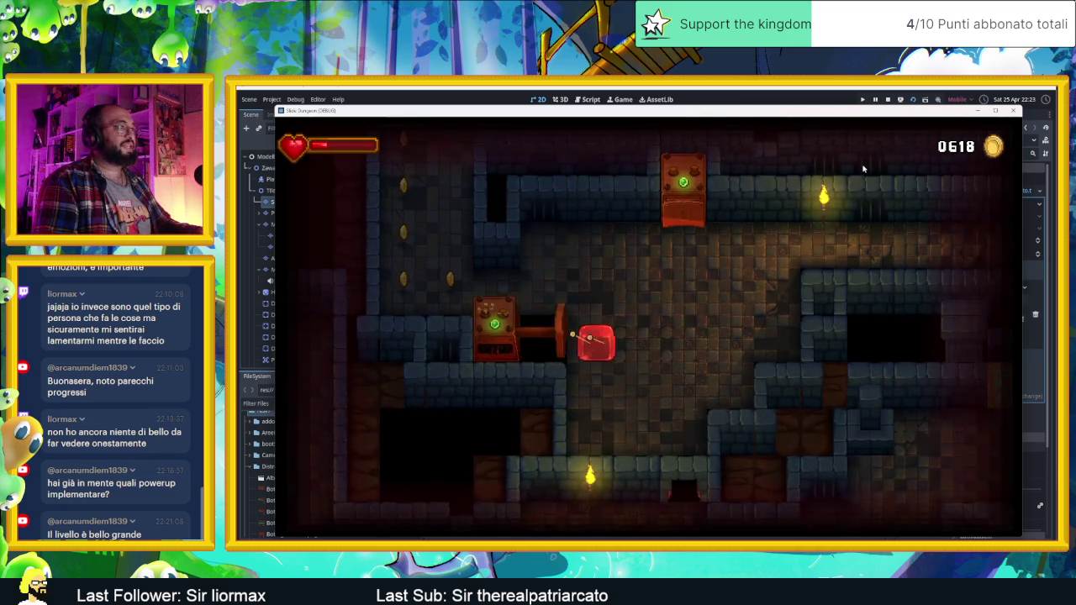
key(Up)
key(Left)
Slide the slime back and forth across the room, collecting the coin row and nearby coins
key(Right)
key(Up)
key(Right)
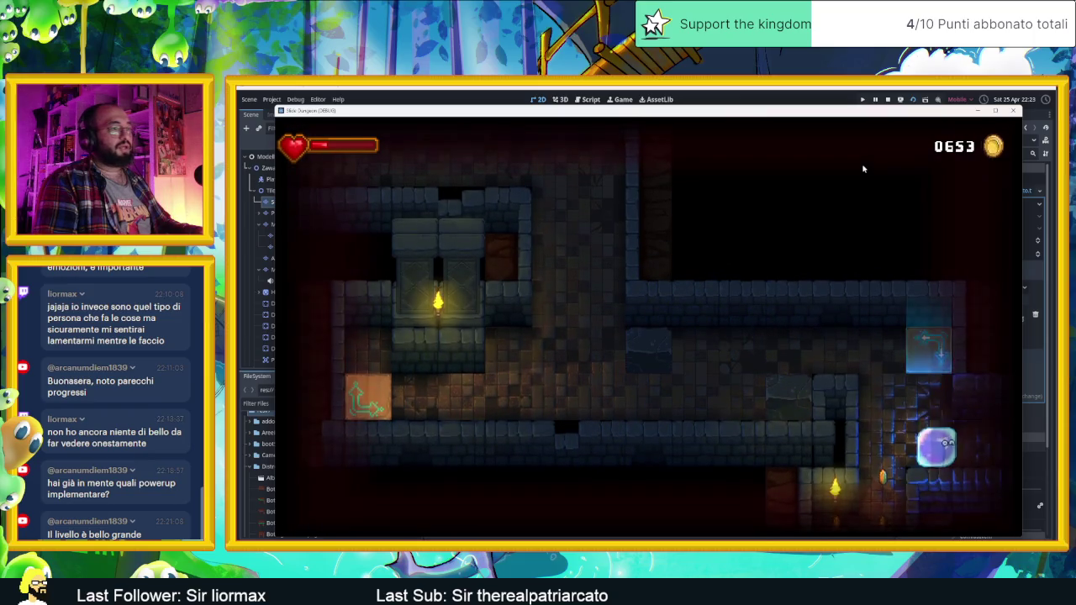
key(Down)
key(Left)
key(Right)
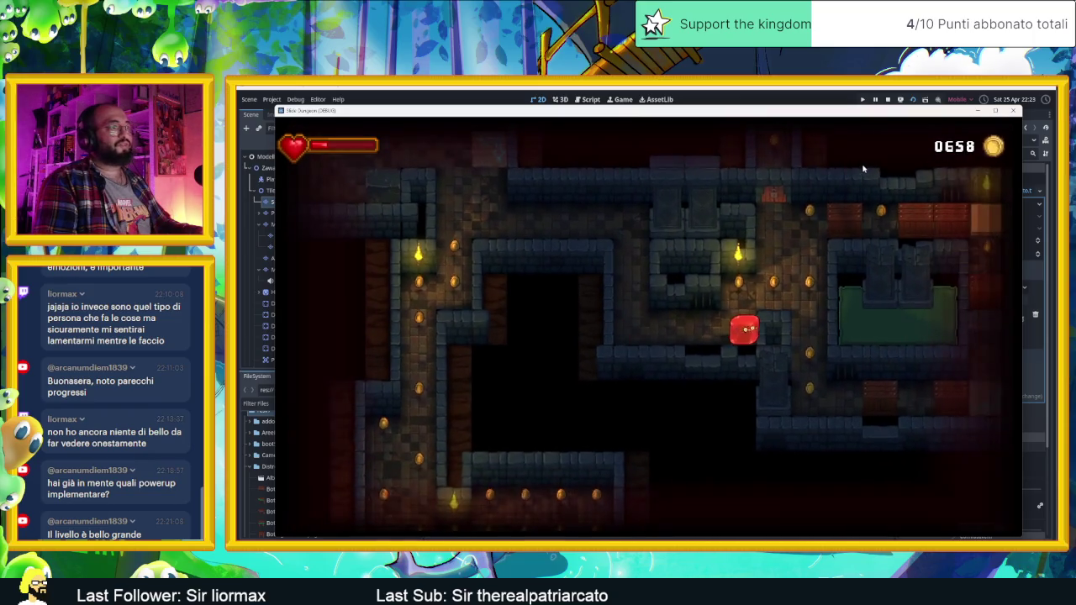
key(Up)
key(Down)
key(Left)
key(Right)
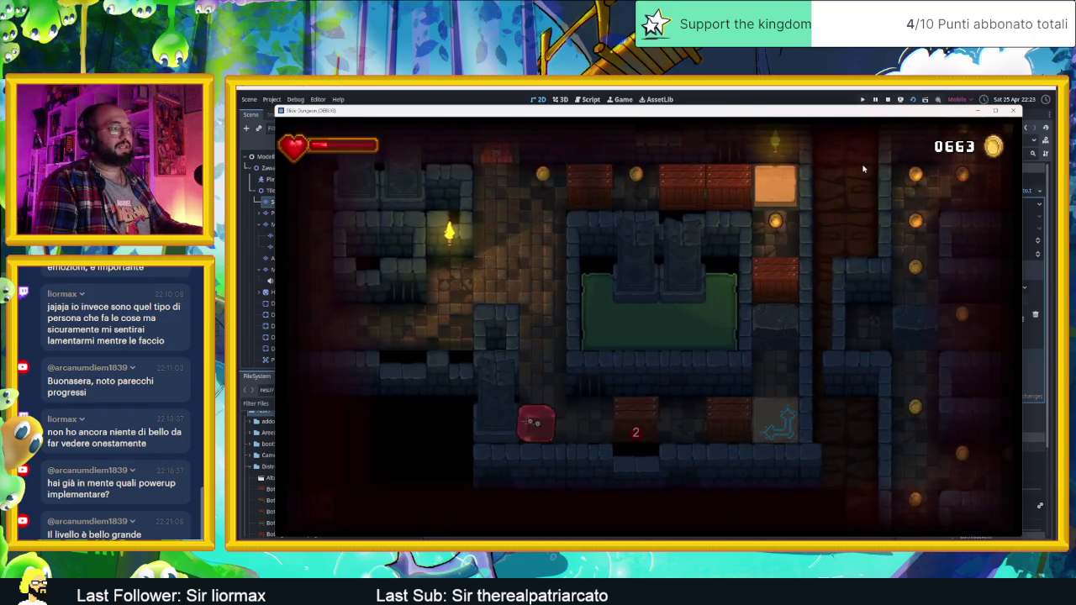
key(Right)
key(Right)
Ride the arrow tile to the bottom corridor, then down the shaft and up to the top corridor
key(Left)
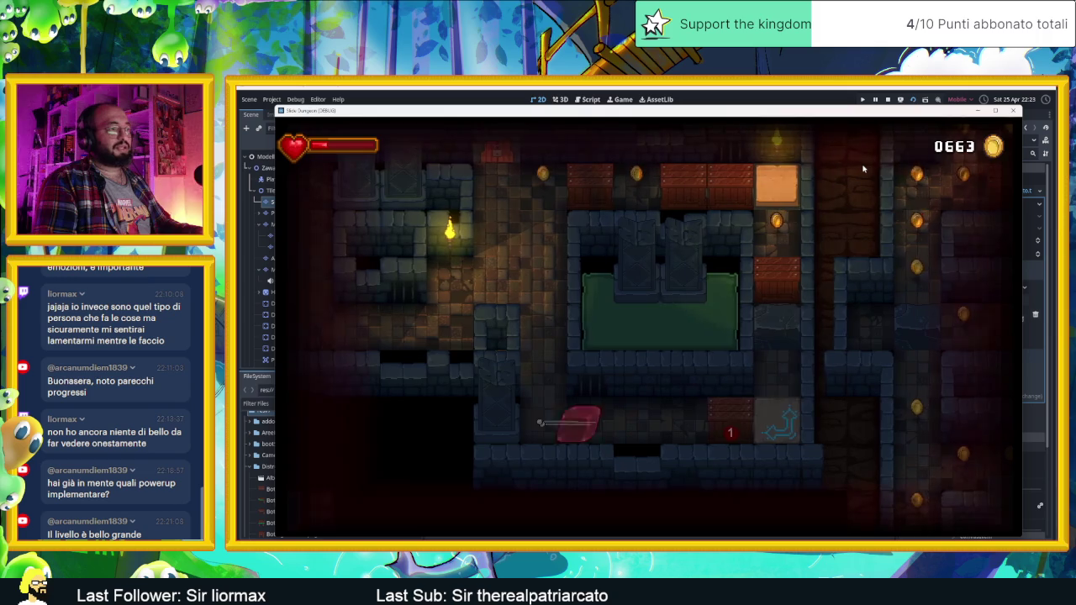
key(Right)
key(Down)
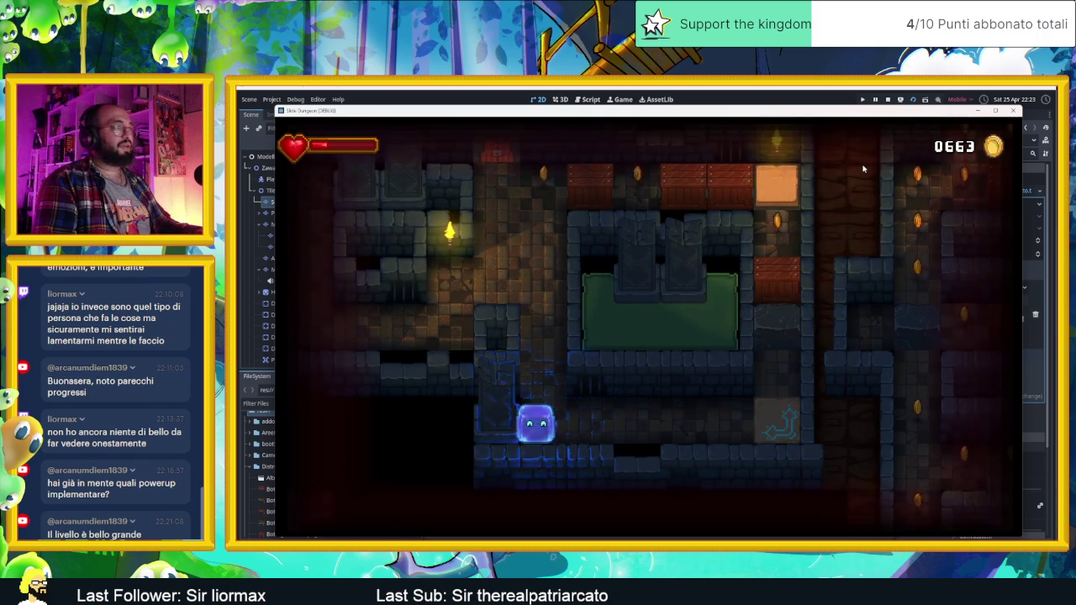
key(Up)
key(Down)
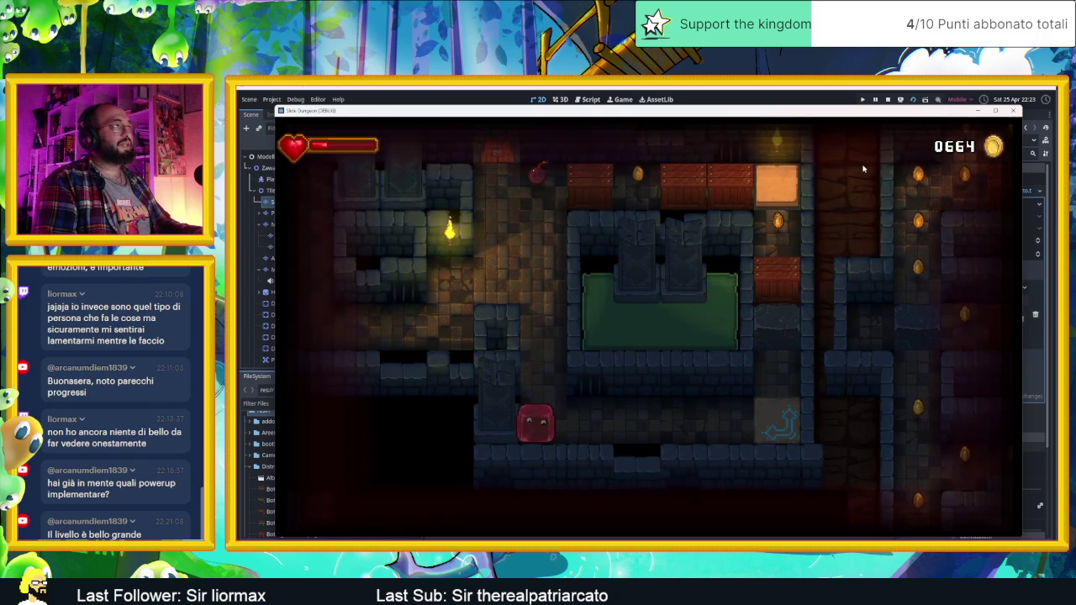
key(Up)
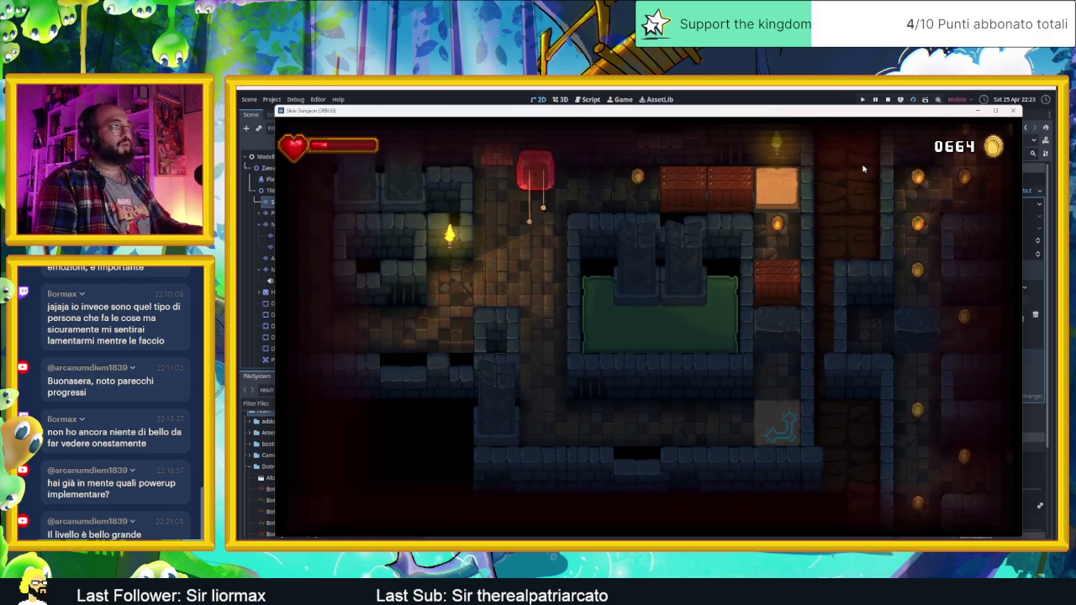
Blast the brick blocks along the top corridor by sliding the slime into them
key(Right)
key(Left)
key(Down)
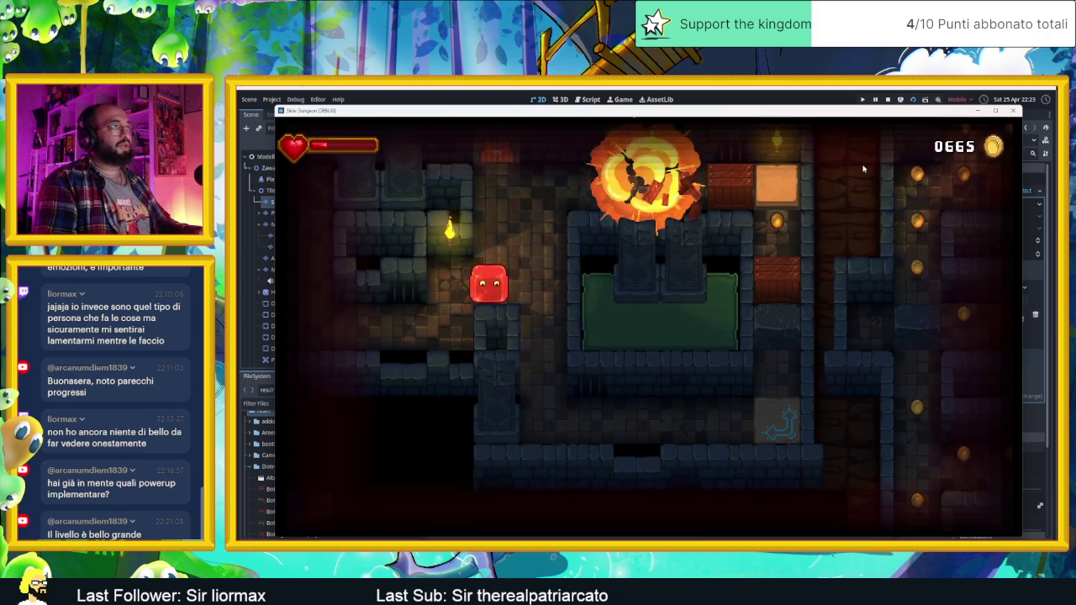
key(Up)
key(Right)
key(Left)
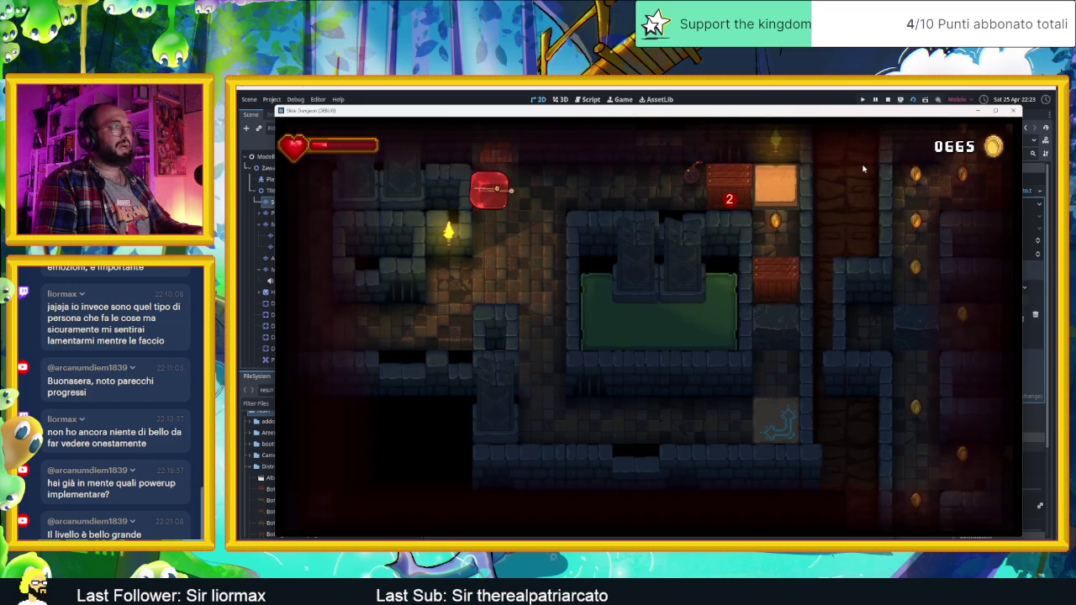
key(Right)
key(Down)
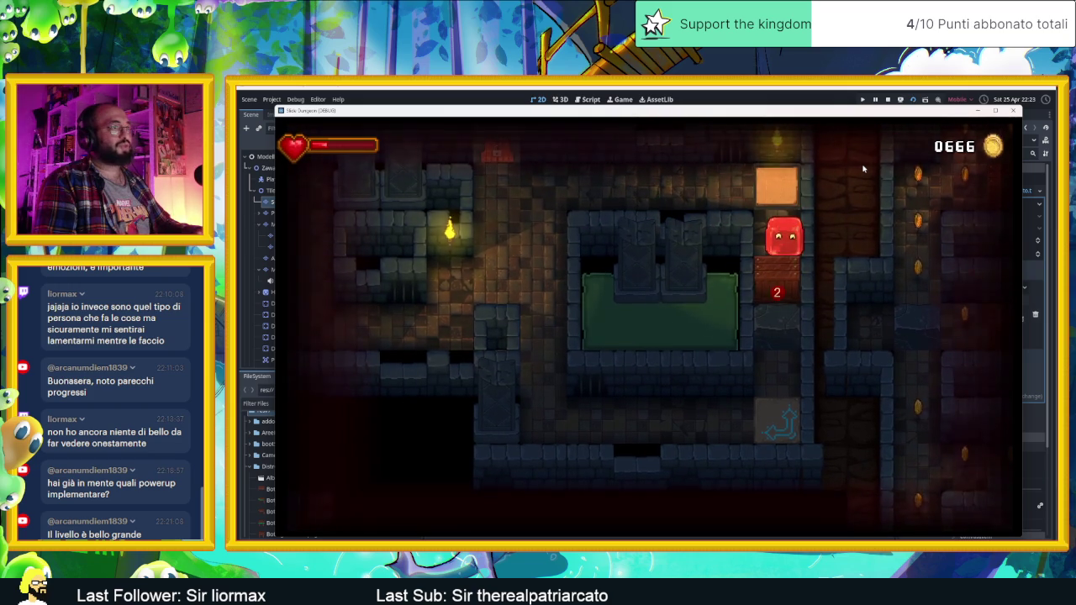
Set off the bomb block and slide past it, bringing the coin count to 0666
key(Up)
key(Left)
key(Down)
key(Down)
key(Right)
key(Down)
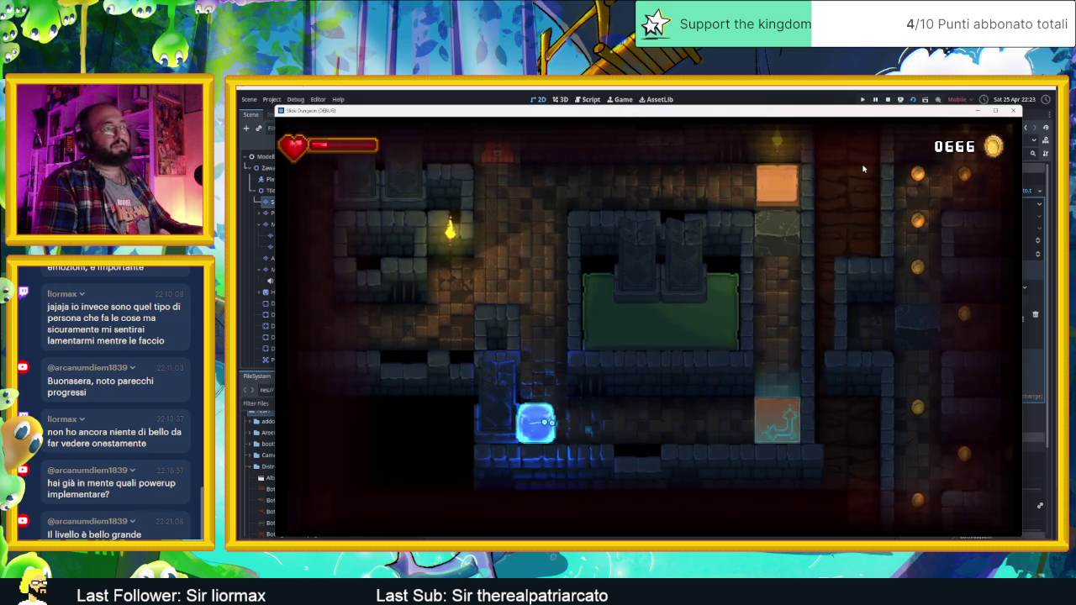
key(Right)
key(Down)
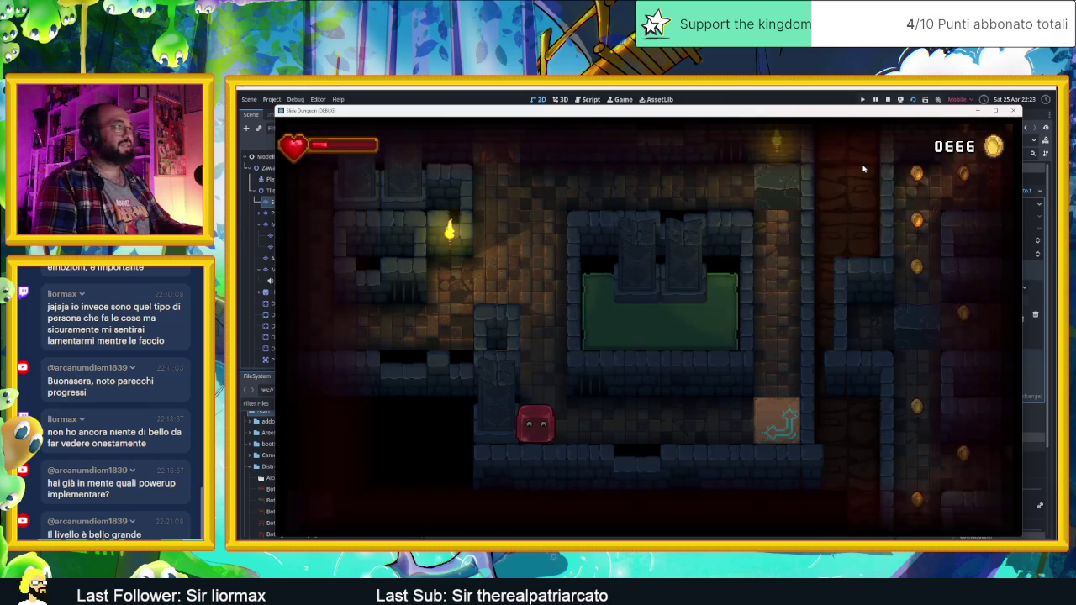
Slide the slime along the spiked corridor and down the right shaft, smashing a brick
key(Up)
key(Left)
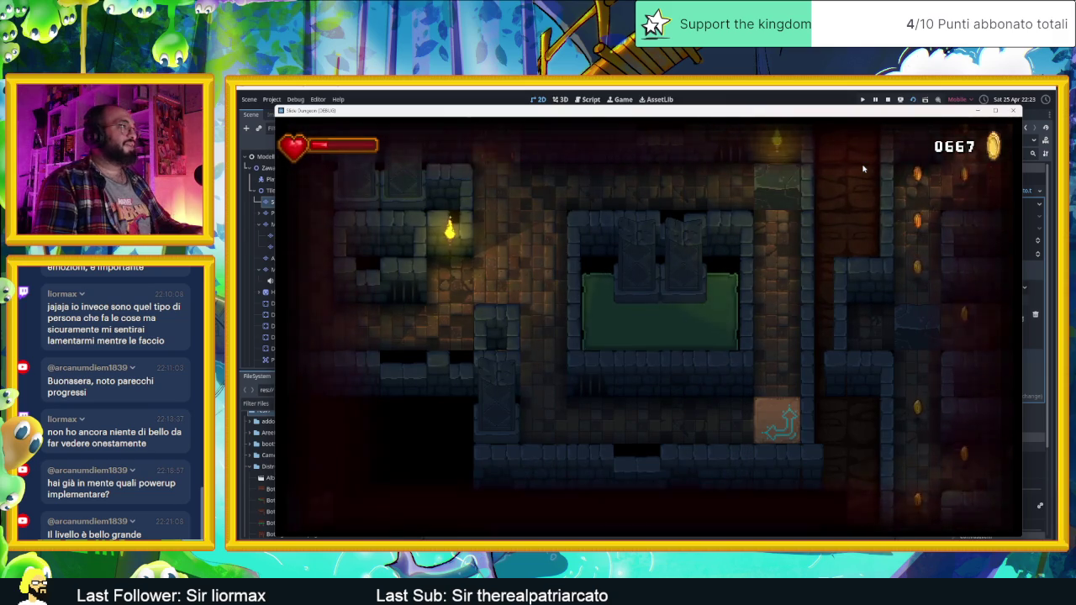
key(Right)
key(Down)
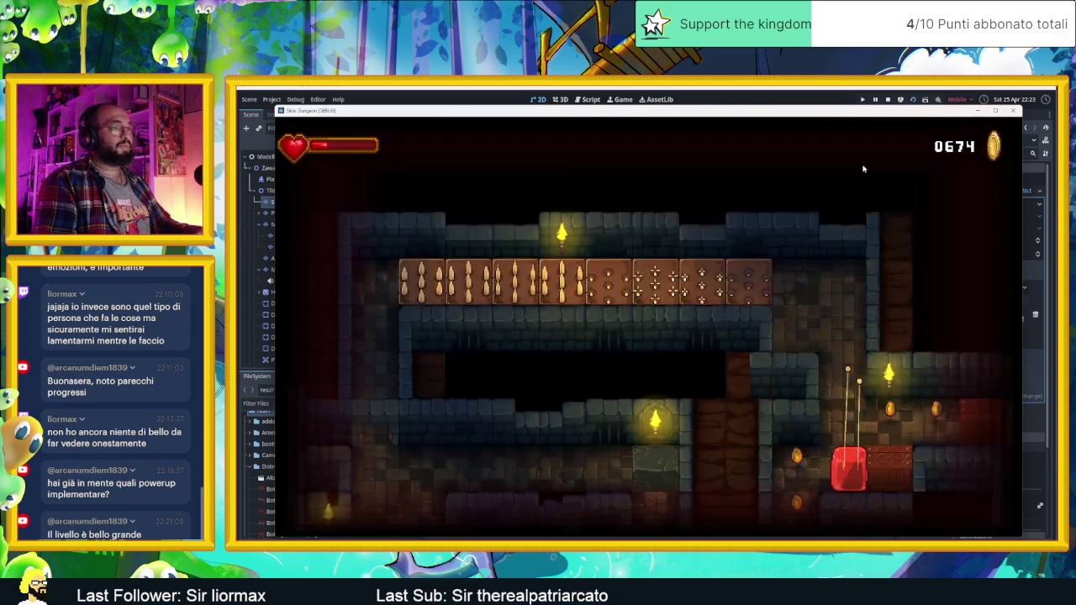
key(Left)
key(Right)
Run the slime along the top row through the arrow blocks, reaching 0708 coins
key(Up)
key(Right)
key(Right)
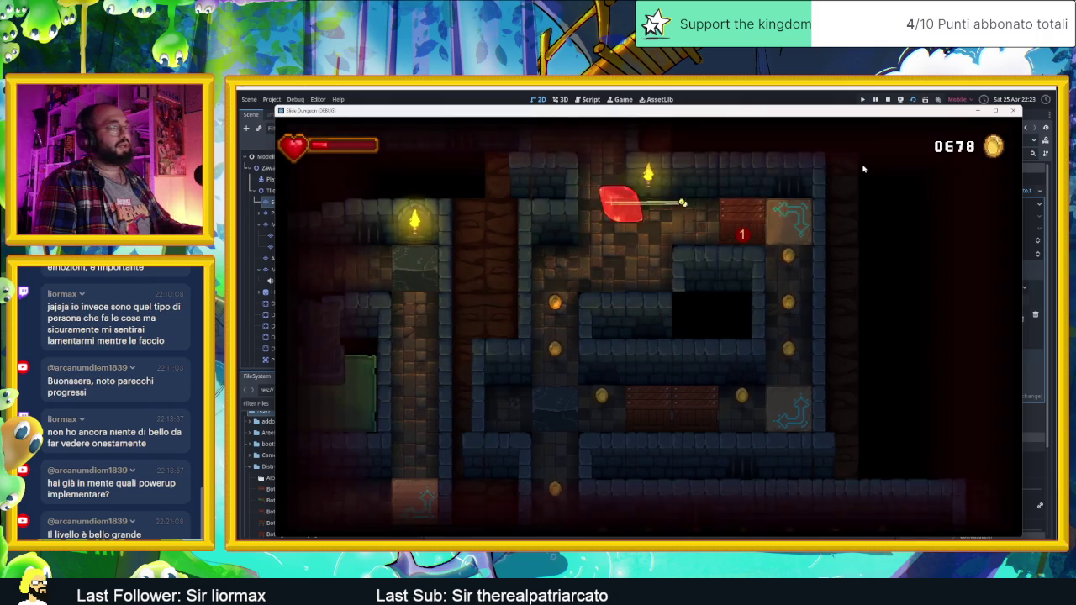
key(Down)
key(Right)
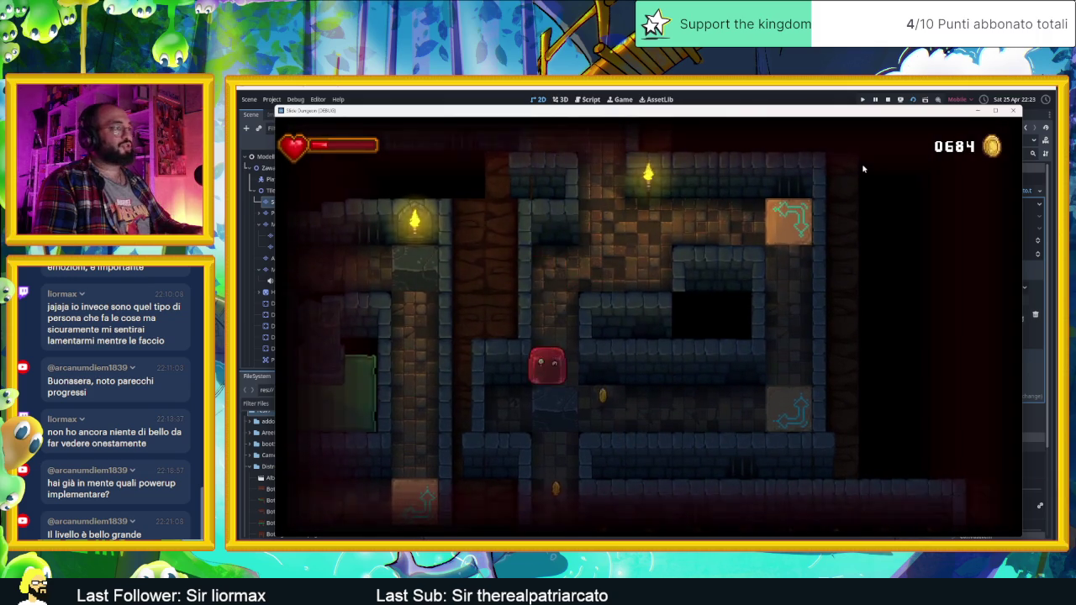
key(Right)
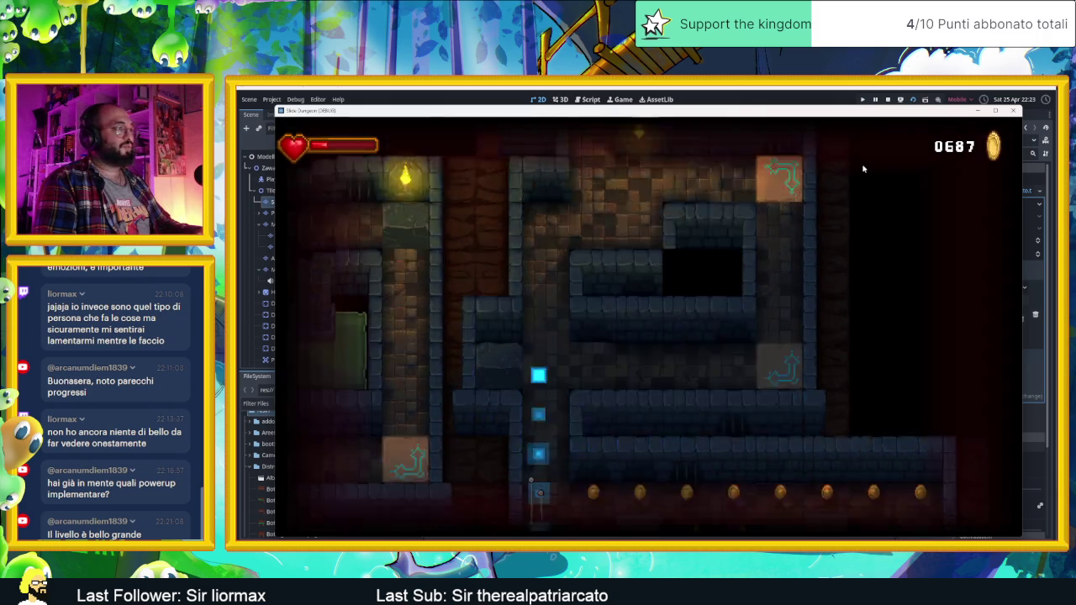
key(Right)
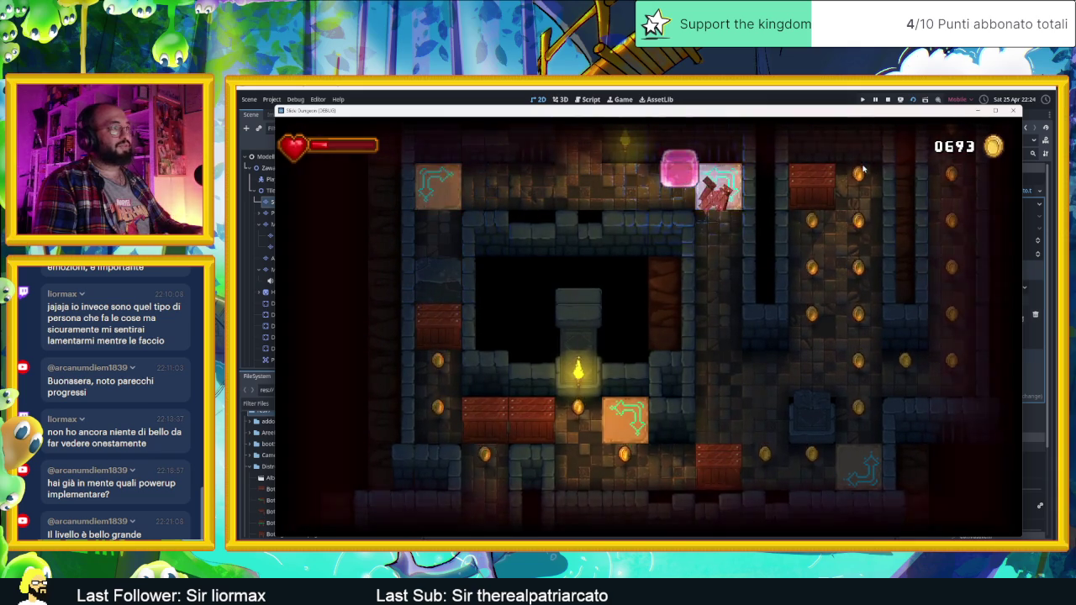
key(Up)
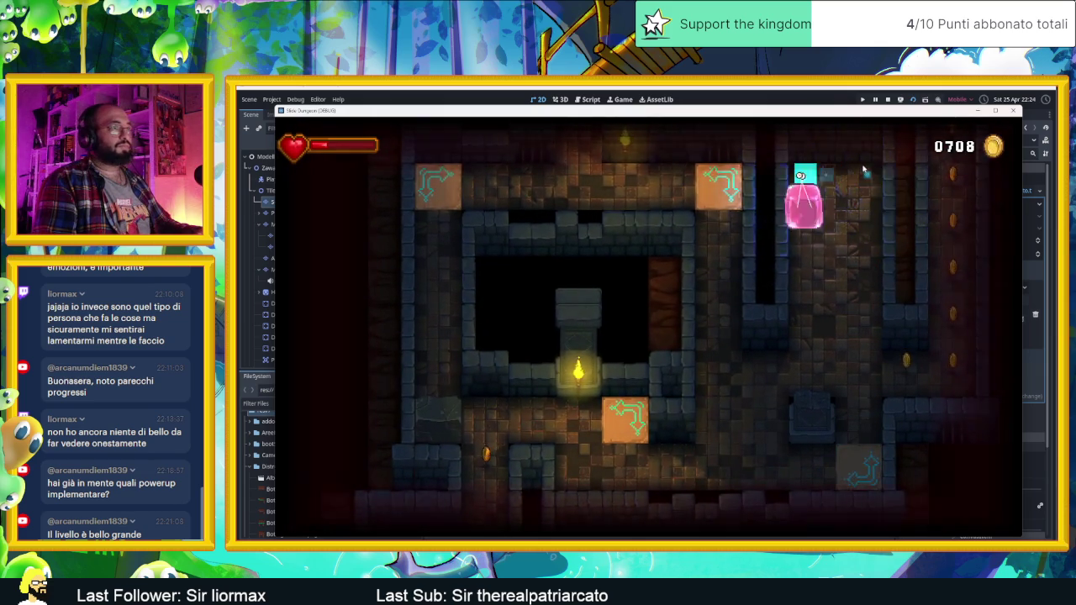
Move the slime past the 2 box into the coin room and along the coin corridor
key(Down)
key(Left)
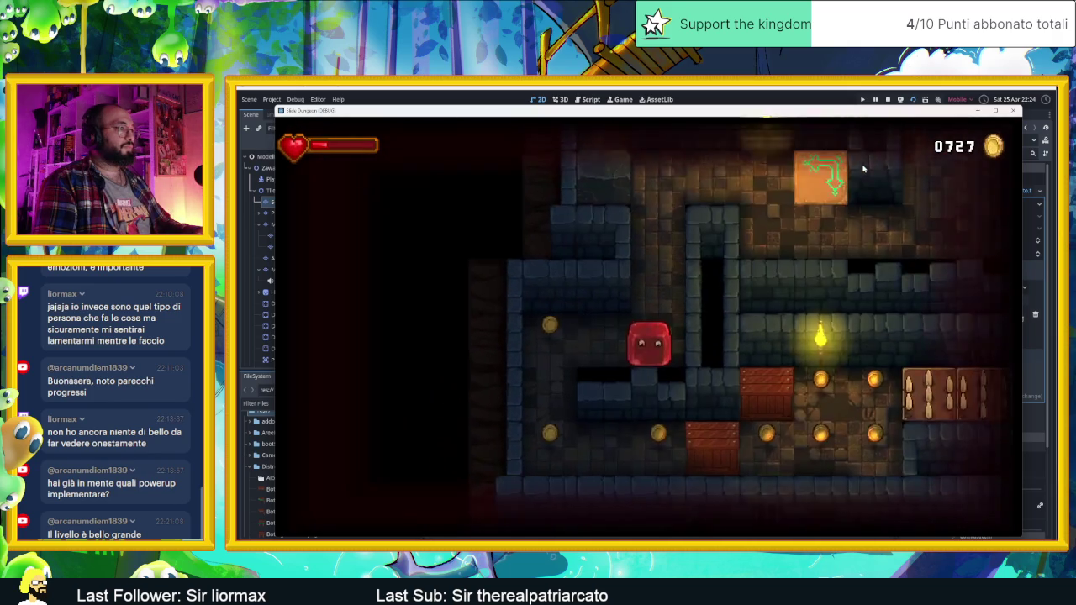
key(Up)
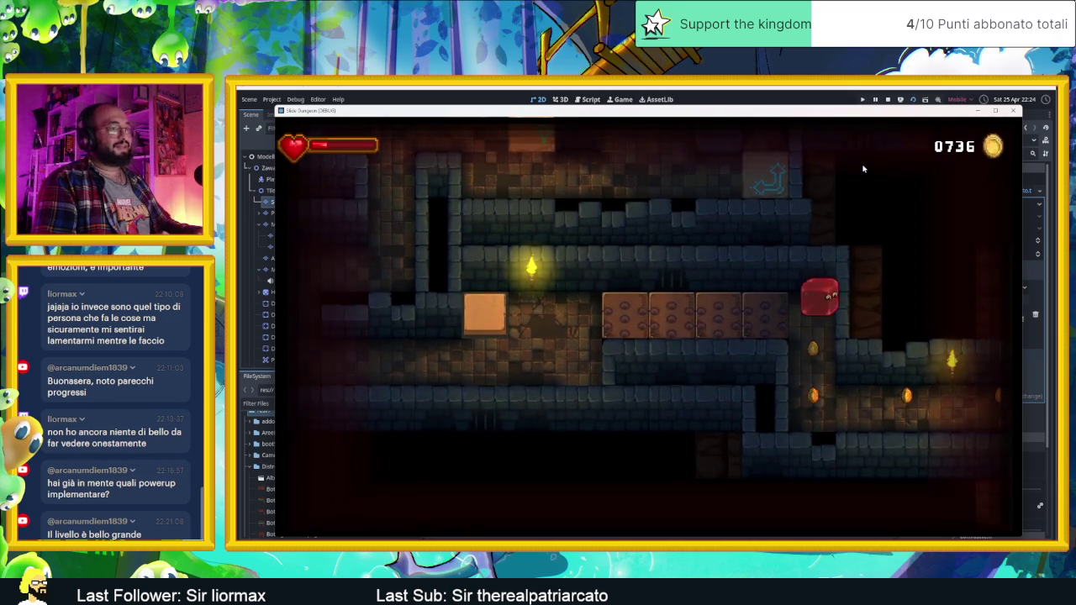
key(Left)
key(Down)
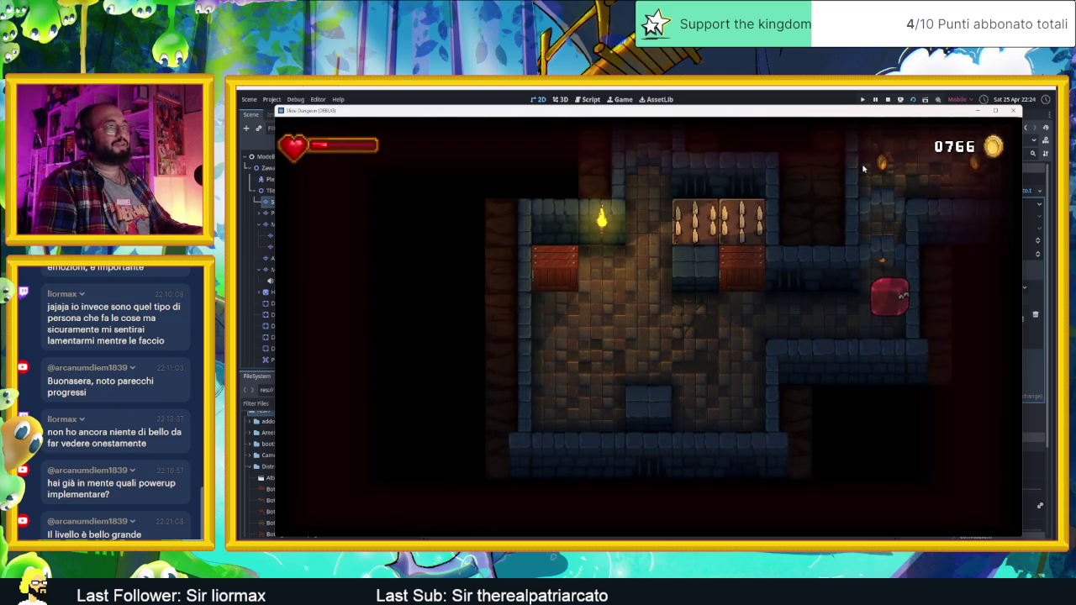
key(Up)
key(Right)
key(Left)
key(Down)
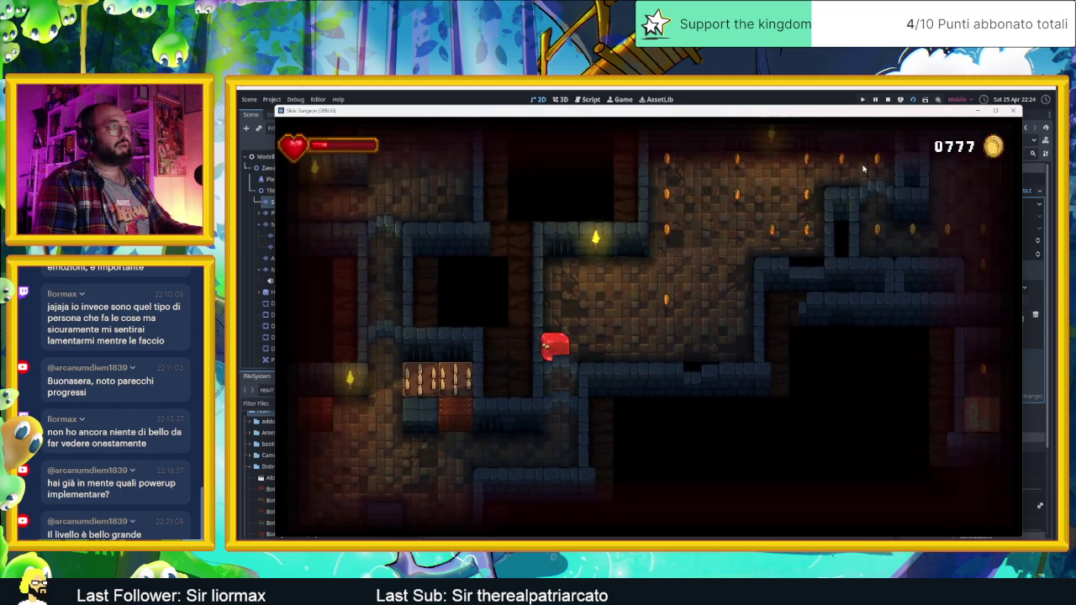
Slide through the top corridors down into the lower arrow-tile room, reaching 0800 coins
key(Up)
key(Down)
key(Up)
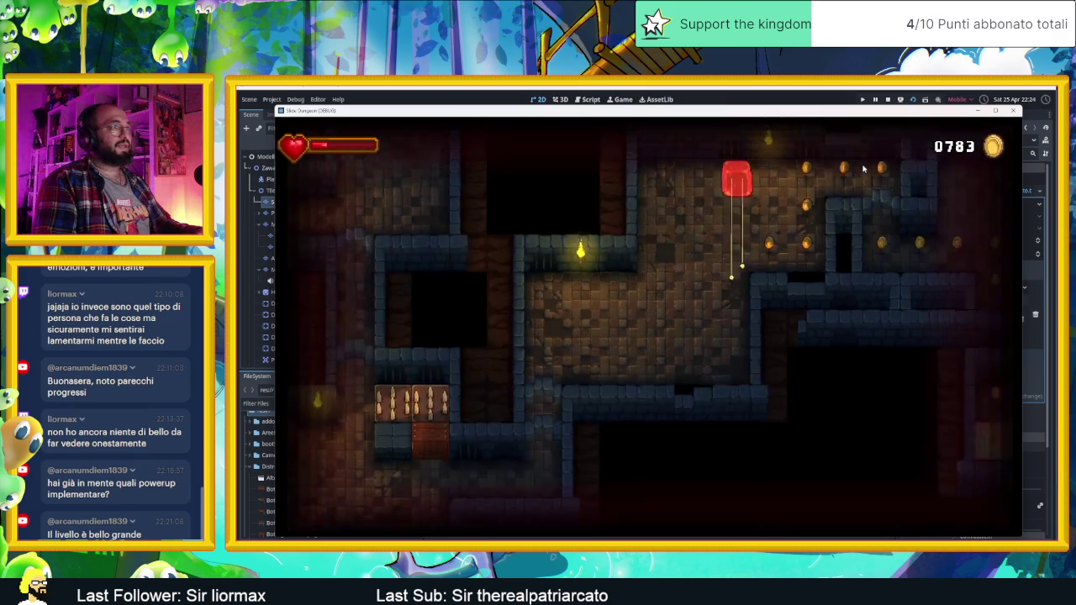
key(Left)
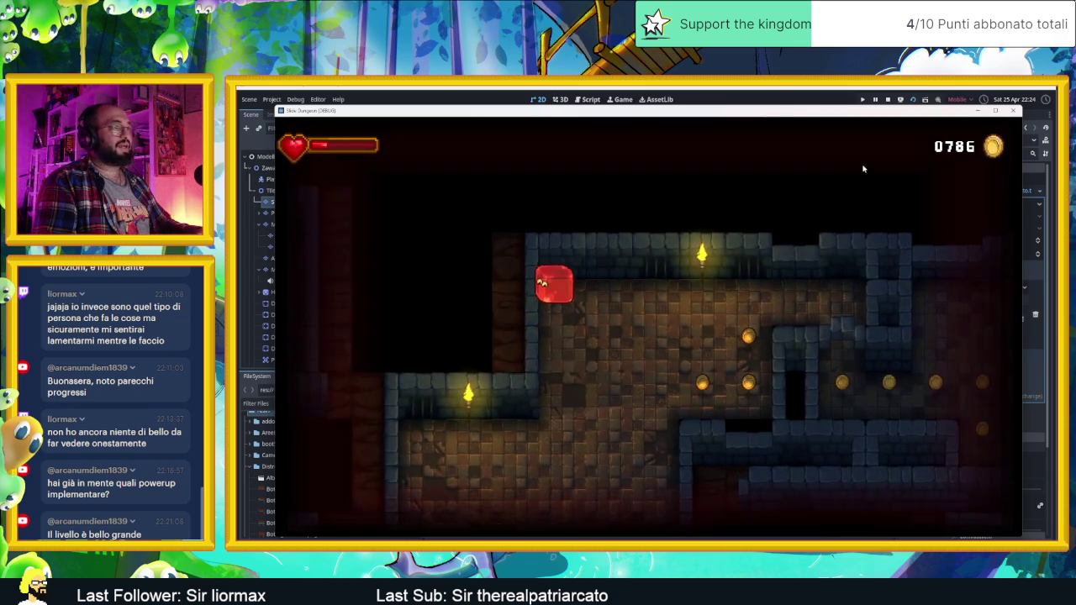
key(Right)
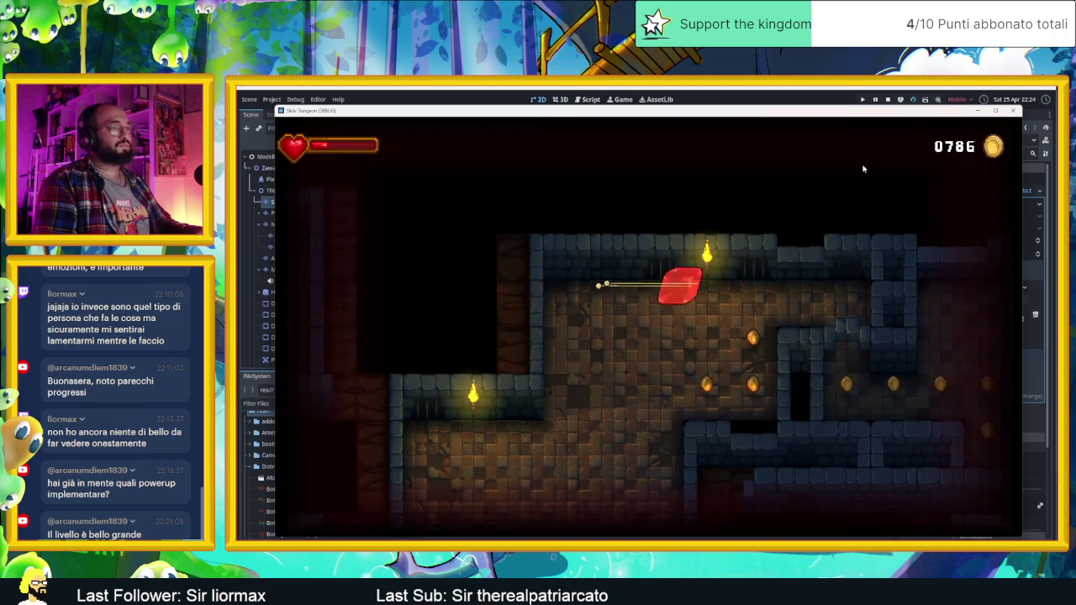
key(Down)
key(Right)
key(Left)
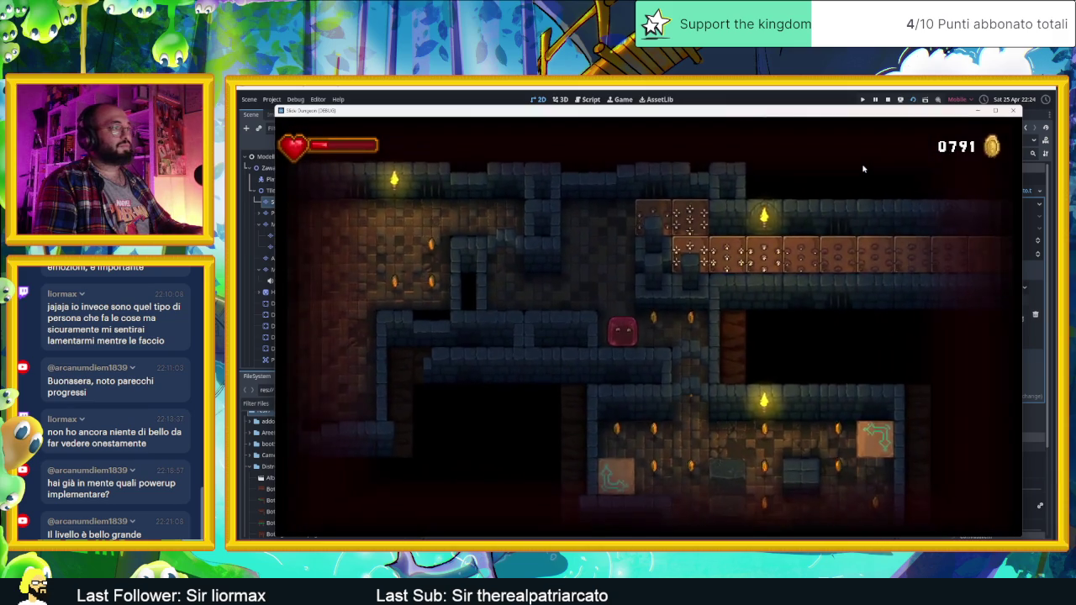
key(Right)
key(Down)
key(Right)
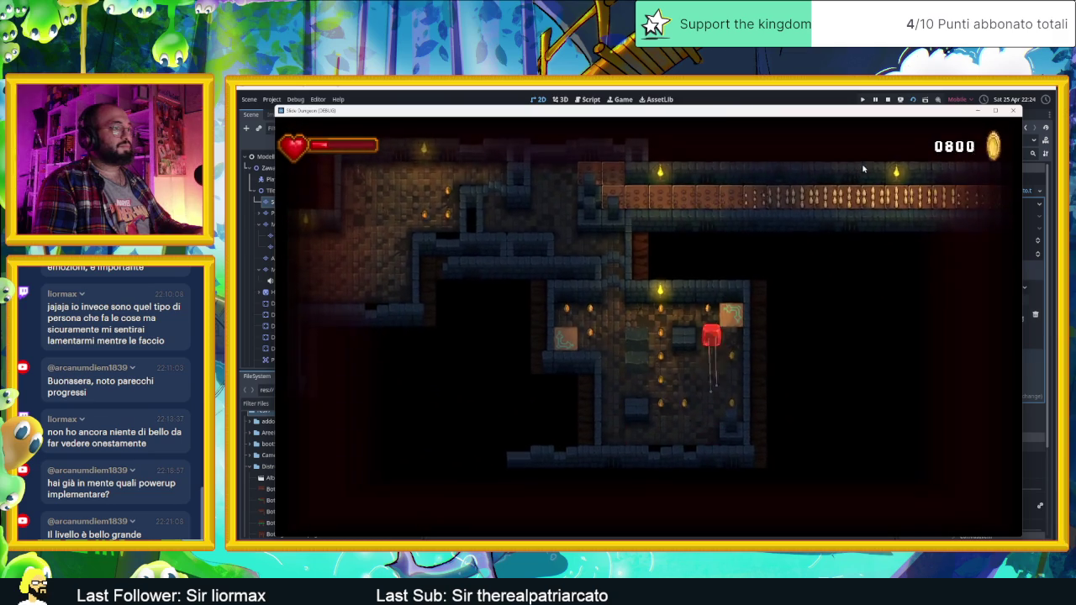
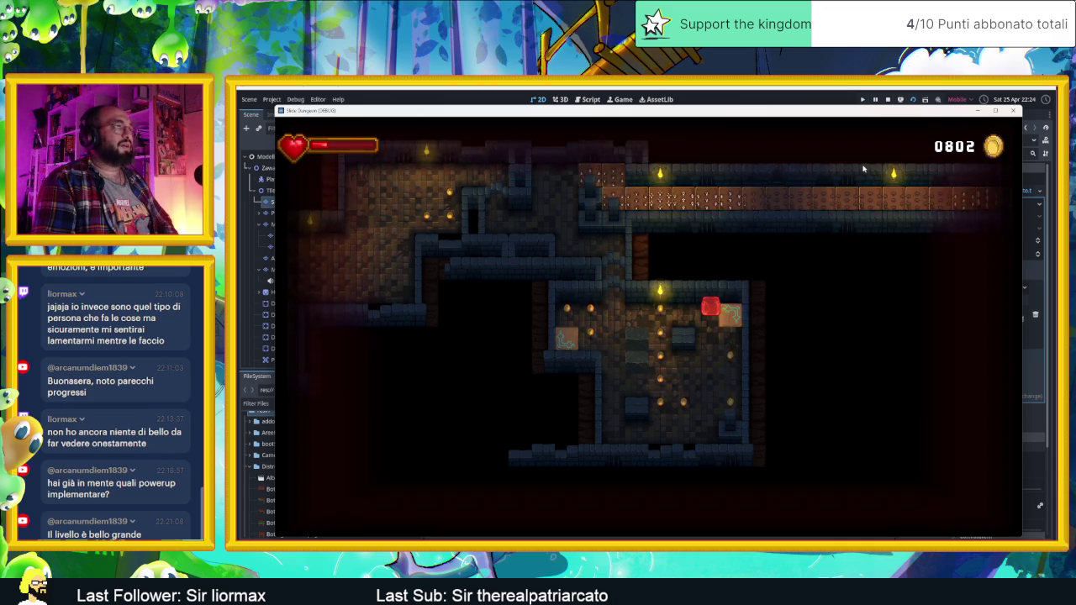
Slide the slime around the first room collecting coins, ending one tile lower-left
key(Down)
key(Left)
key(Up)
key(Left)
key(Down)
key(Right)
key(Left)
key(Right)
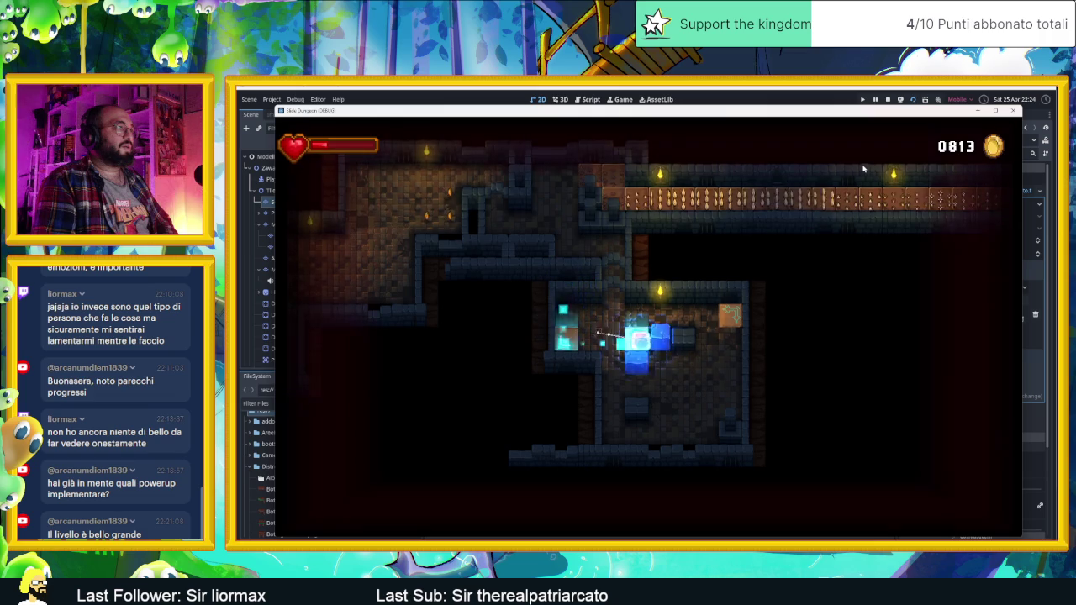
key(Left)
key(Down)
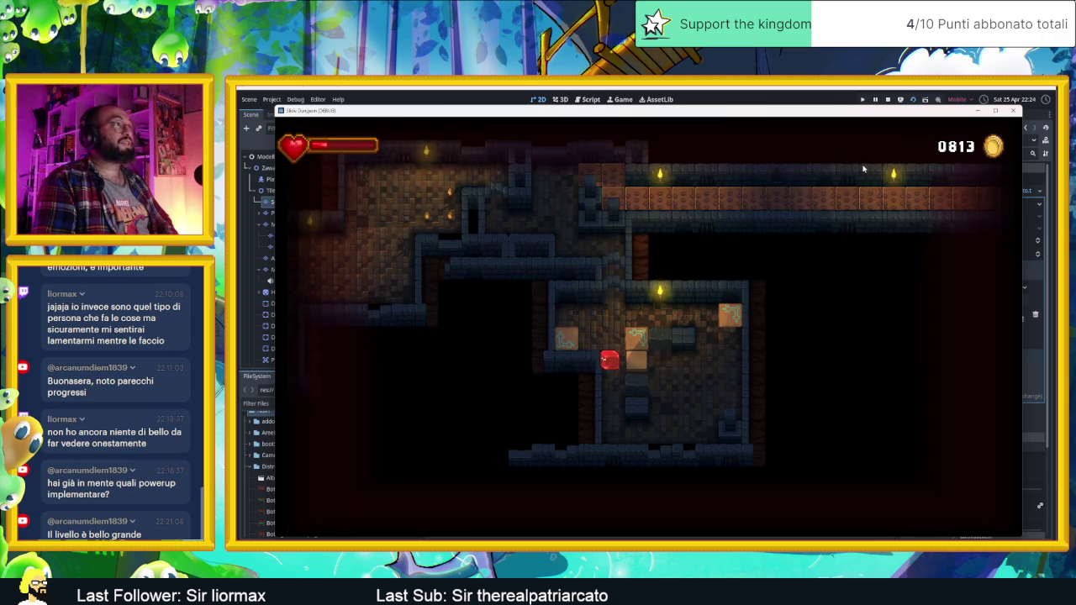
Move the slime through the upper corridor, down into the long corridor and onward
key(Up)
key(Left)
key(Down)
key(Right)
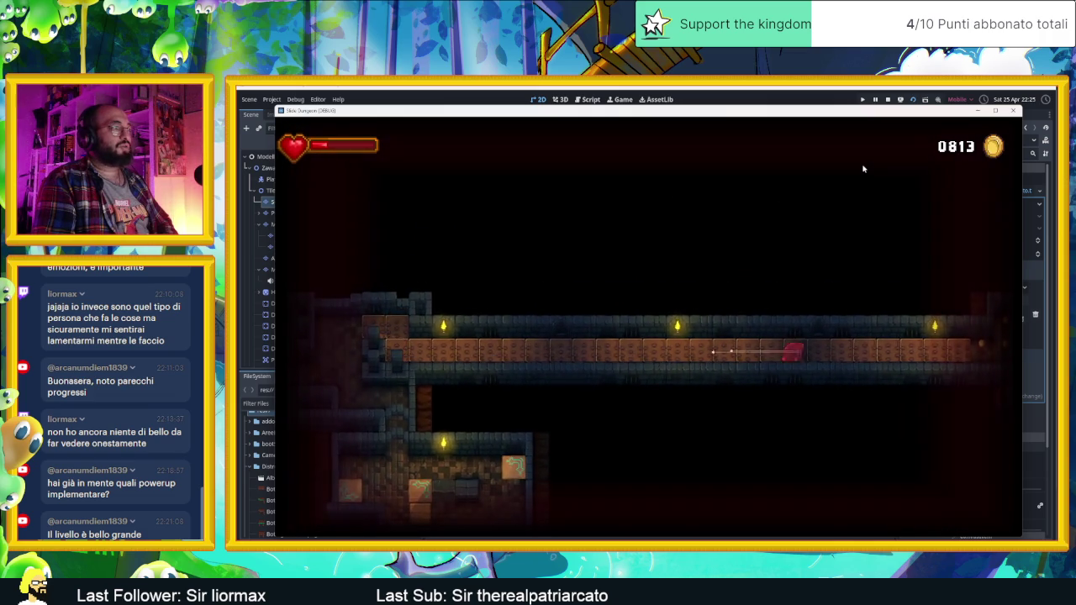
key(Down)
key(Right)
key(Down)
Collect coins along the upper corridor, pass the room above the spikes, and drop into the new area
key(Left)
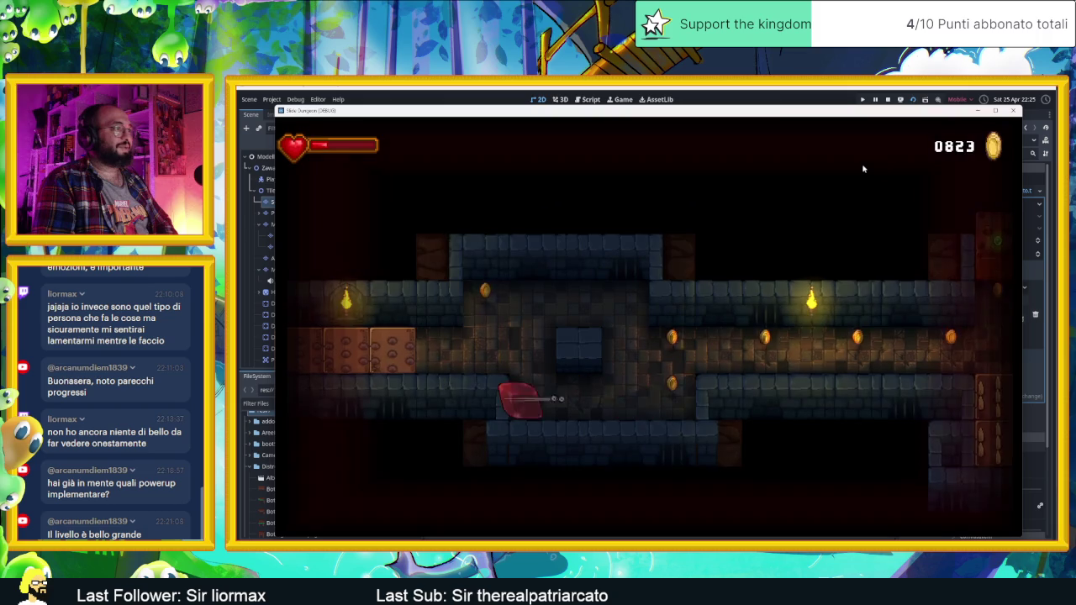
key(Up)
key(Right)
key(Left)
key(Up)
key(Up)
key(Right)
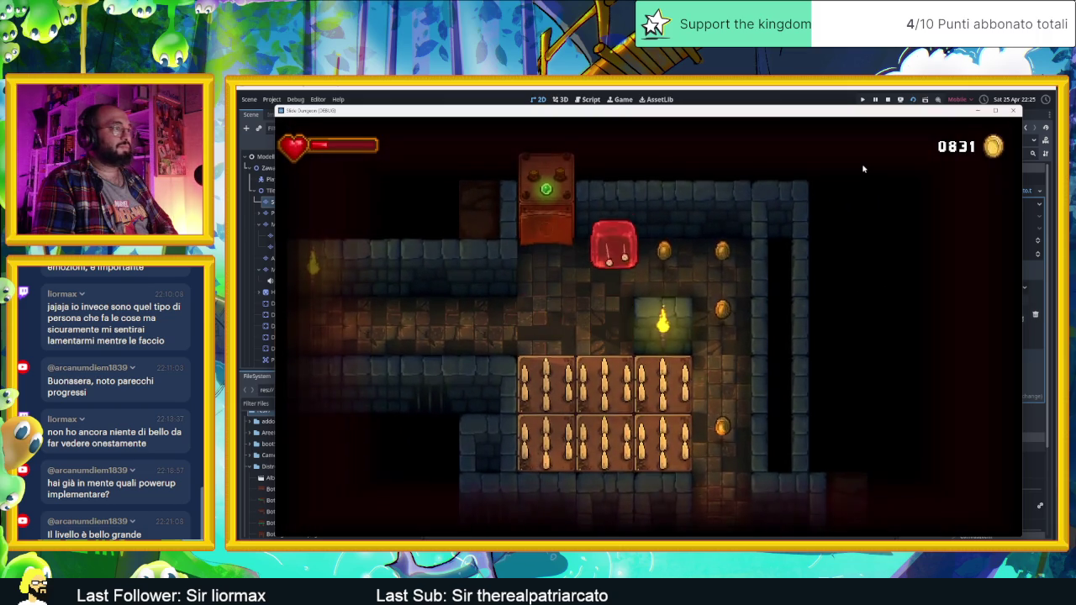
key(Down)
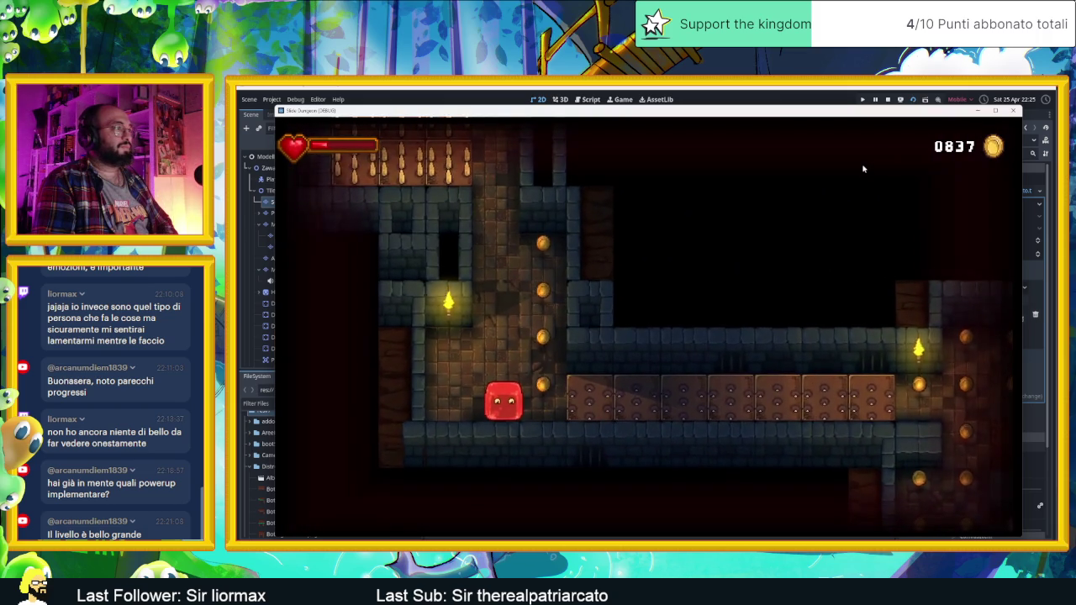
Clear the coin column, the spike row and the bottom coin row in this room
key(Left)
key(Right)
key(Up)
key(Down)
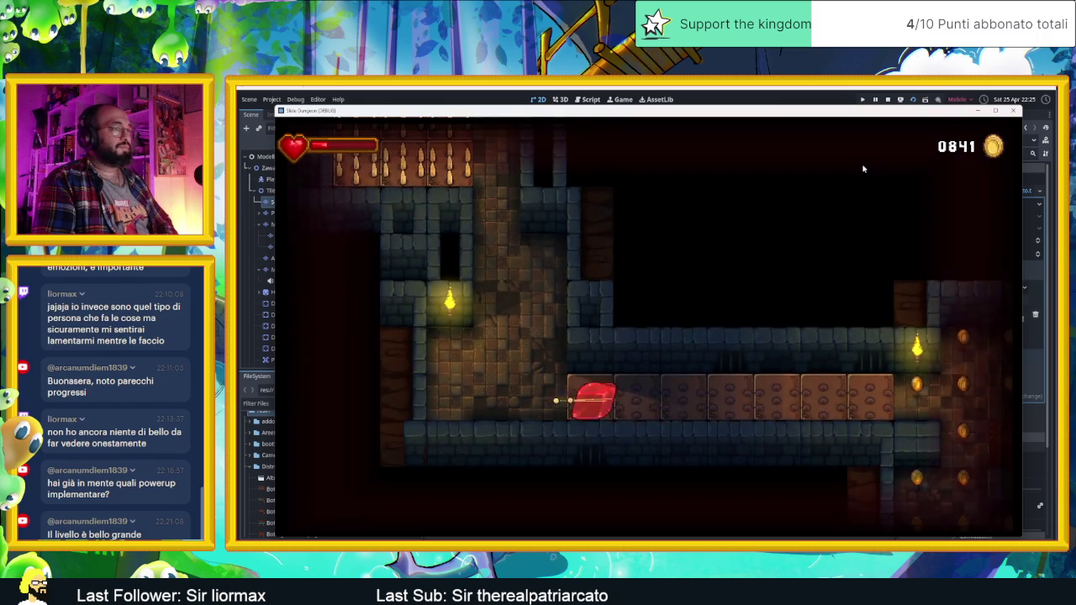
key(Right)
key(Up)
key(Down)
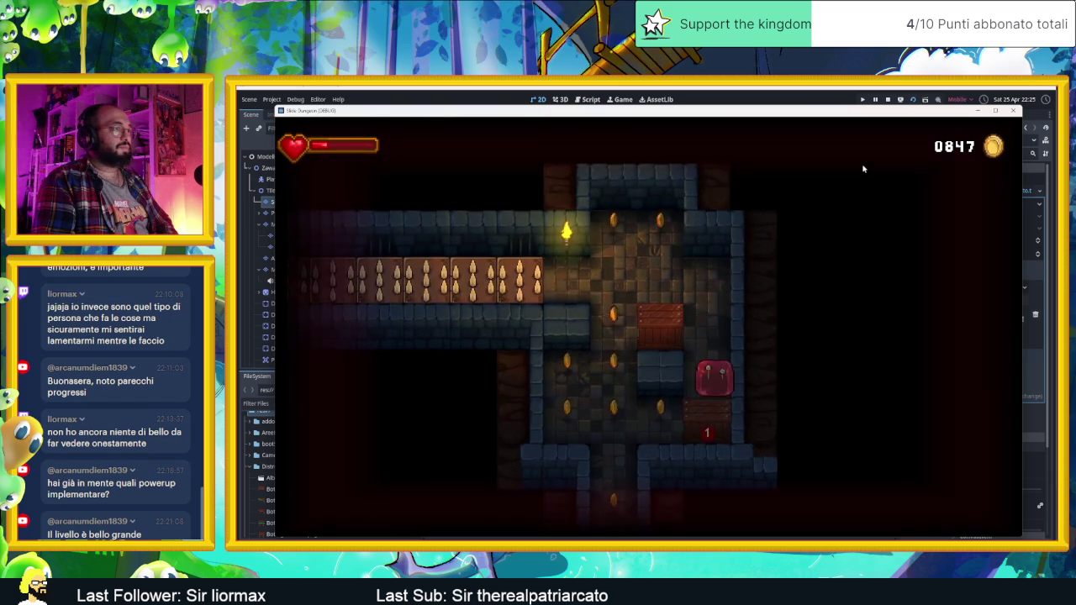
key(Left)
Weave the slime along the spike rows into a new room, collecting coins
key(Up)
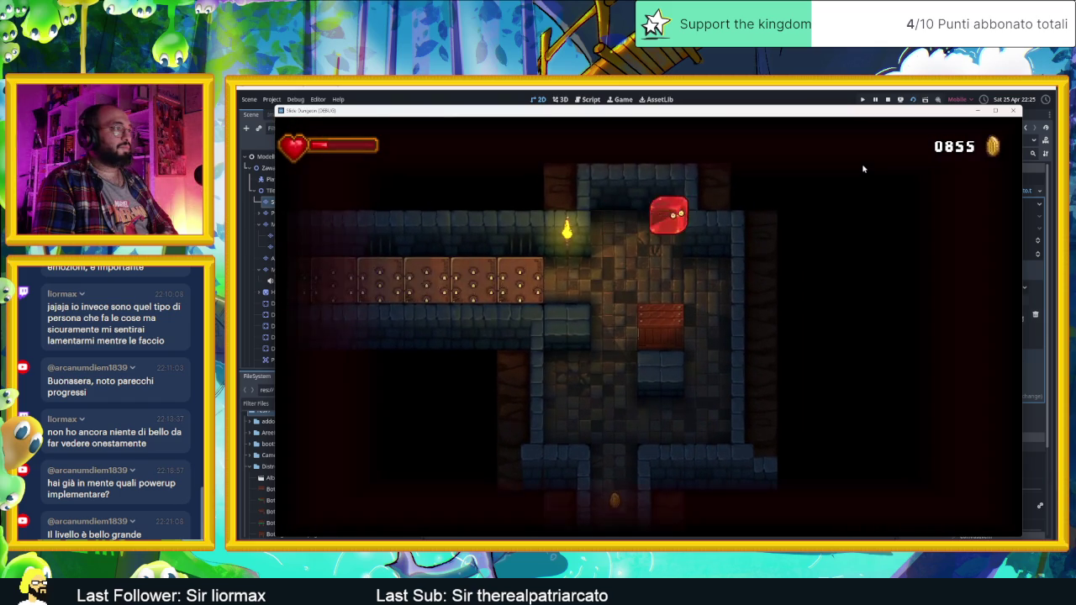
key(Down)
key(Left)
key(Right)
key(Down)
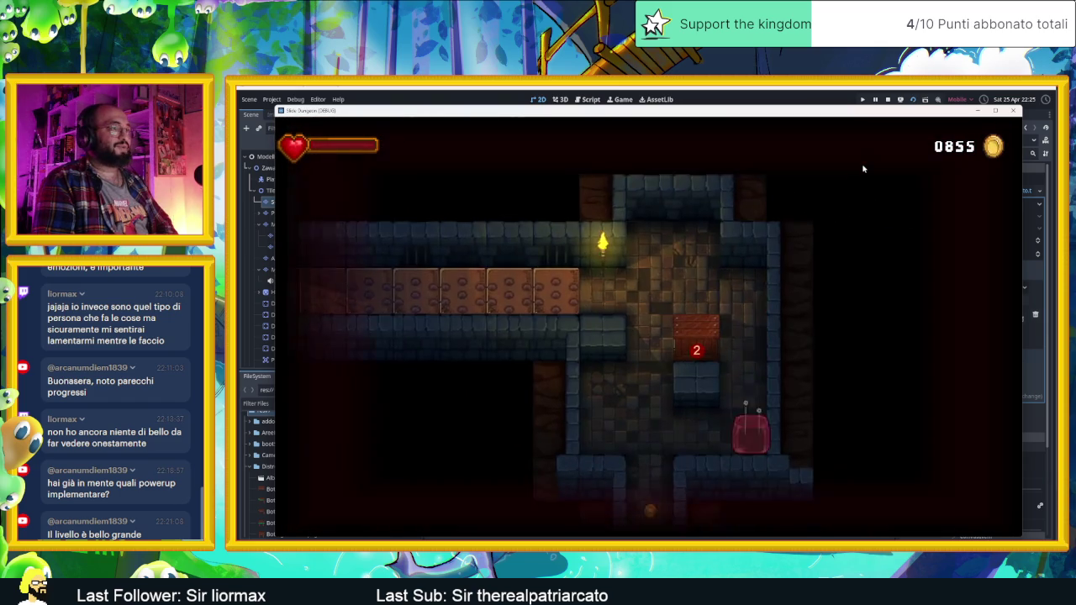
key(Left)
key(Up)
key(Left)
key(Right)
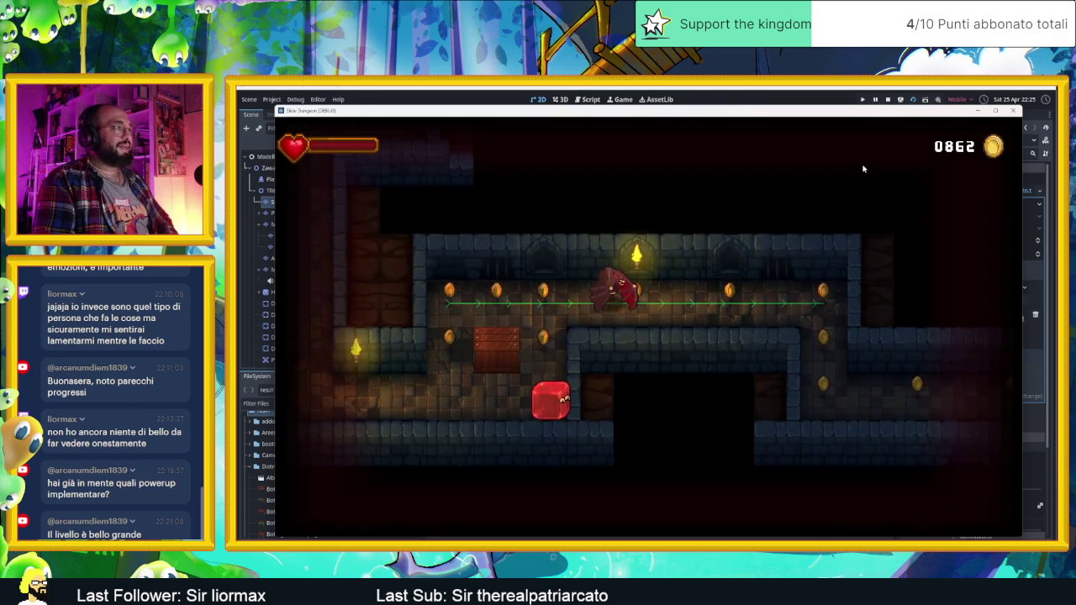
Sweep the new room's upper row and lower floor for coins
key(Up)
key(Left)
key(Down)
key(Right)
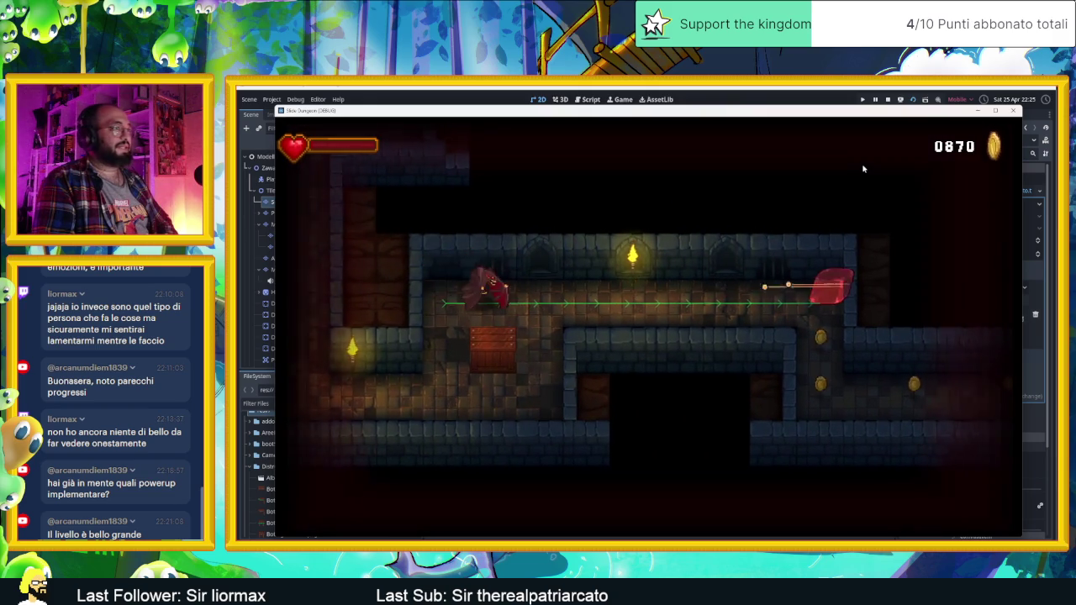
Steer the slime through the bat's room and on into the larger room
key(Left)
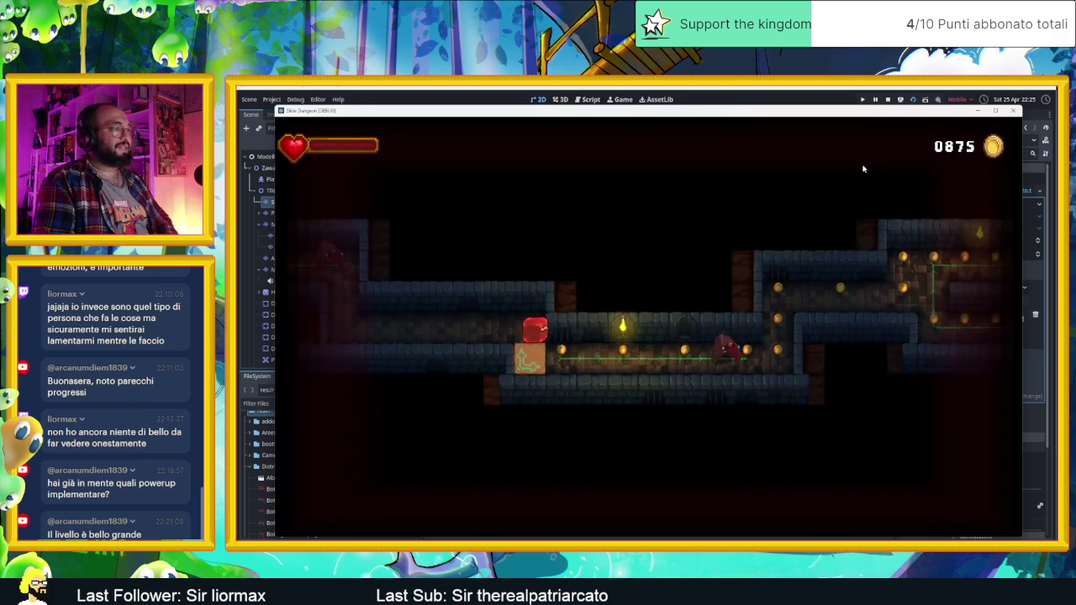
key(Right)
key(Up)
key(Right)
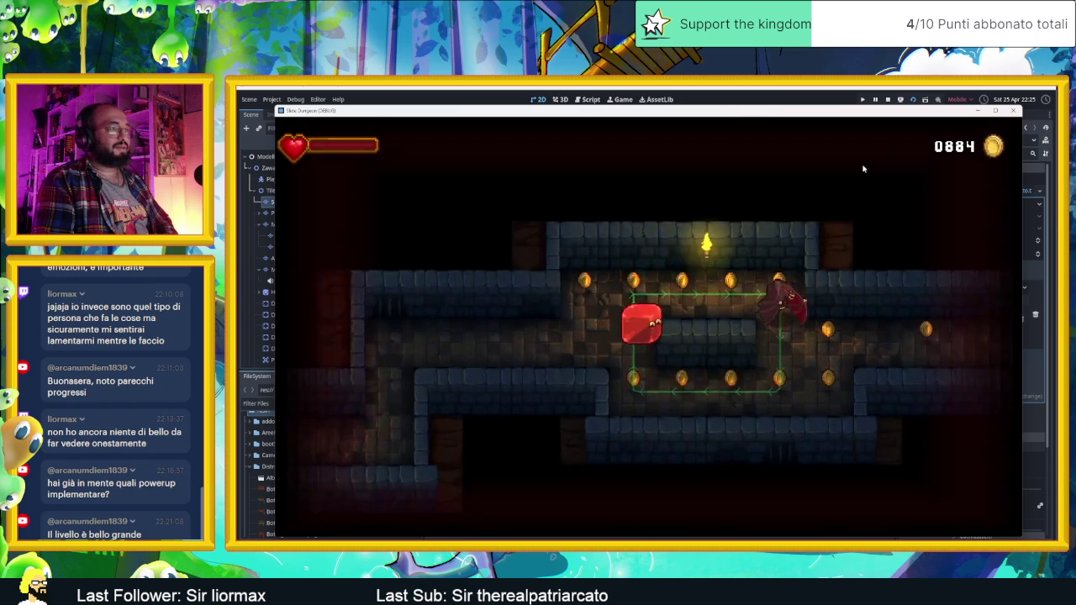
key(Up)
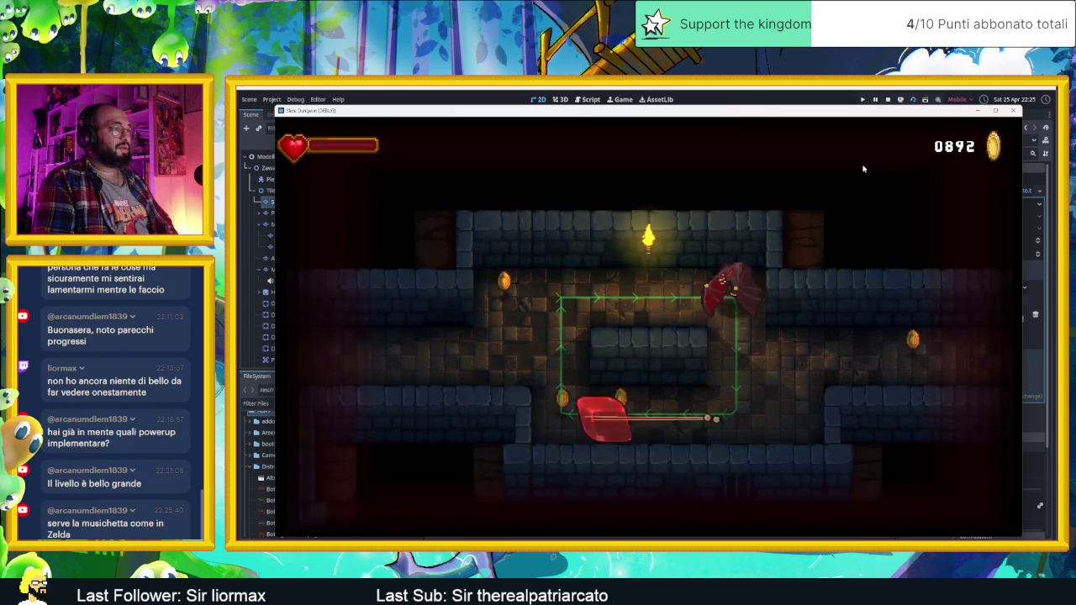
key(Right)
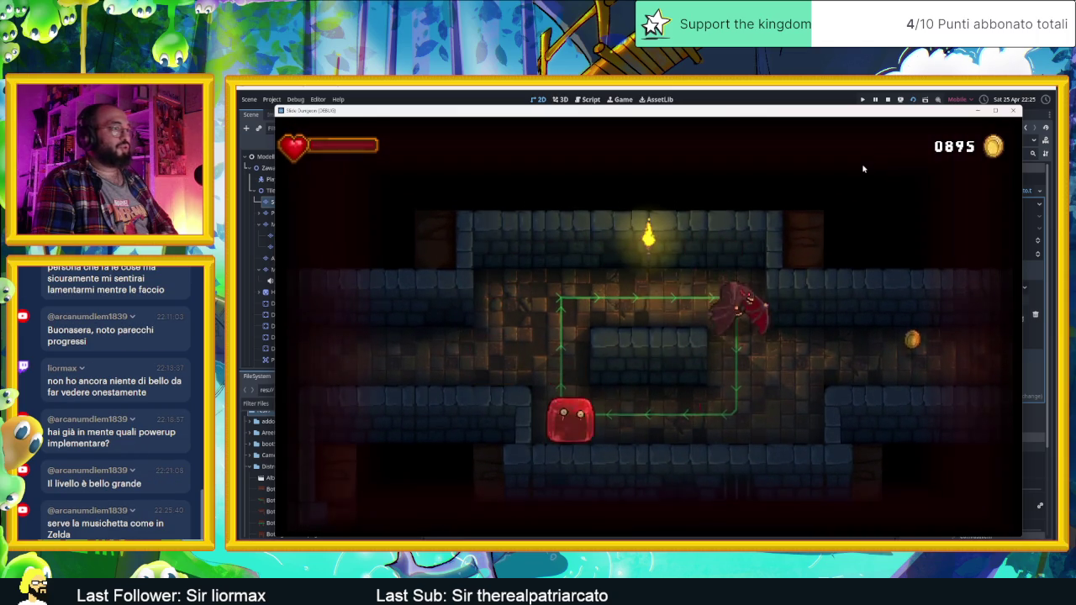
key(Up)
key(Down)
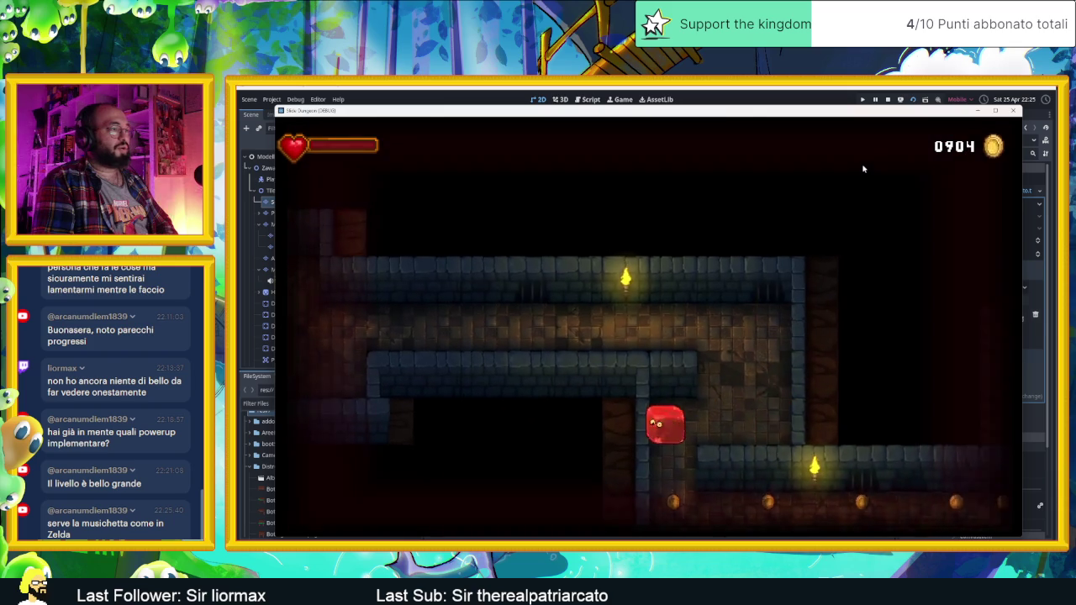
Slide the slime around the larger room and up to the top of the next room
key(Left)
key(Right)
key(Up)
key(Left)
key(Down)
key(Right)
key(Up)
key(Left)
key(Up)
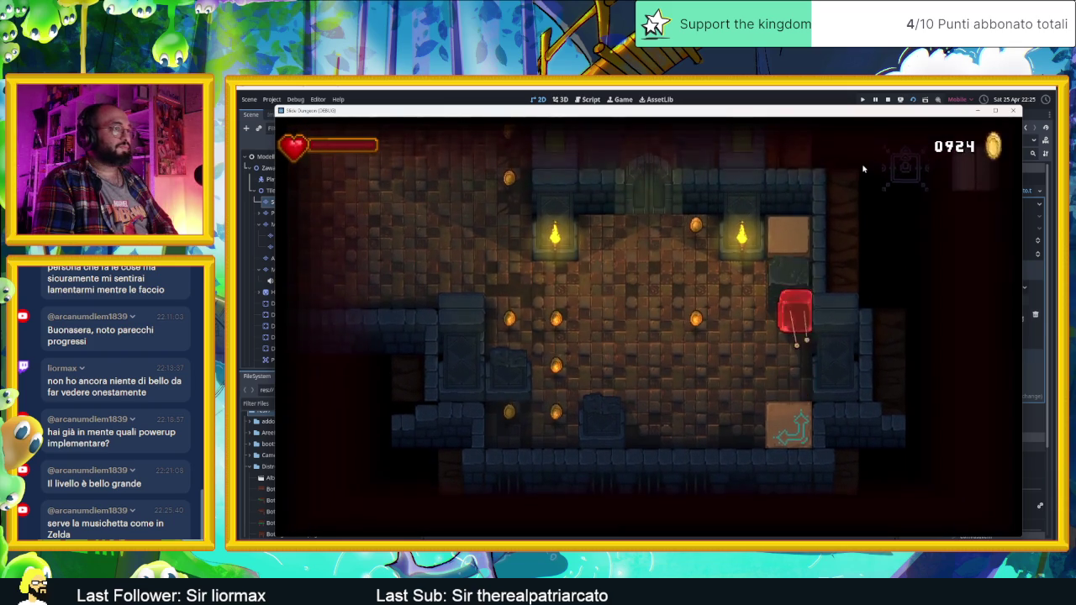
Work the slime through the left room and push it into the arrow block
key(Left)
key(Down)
key(Right)
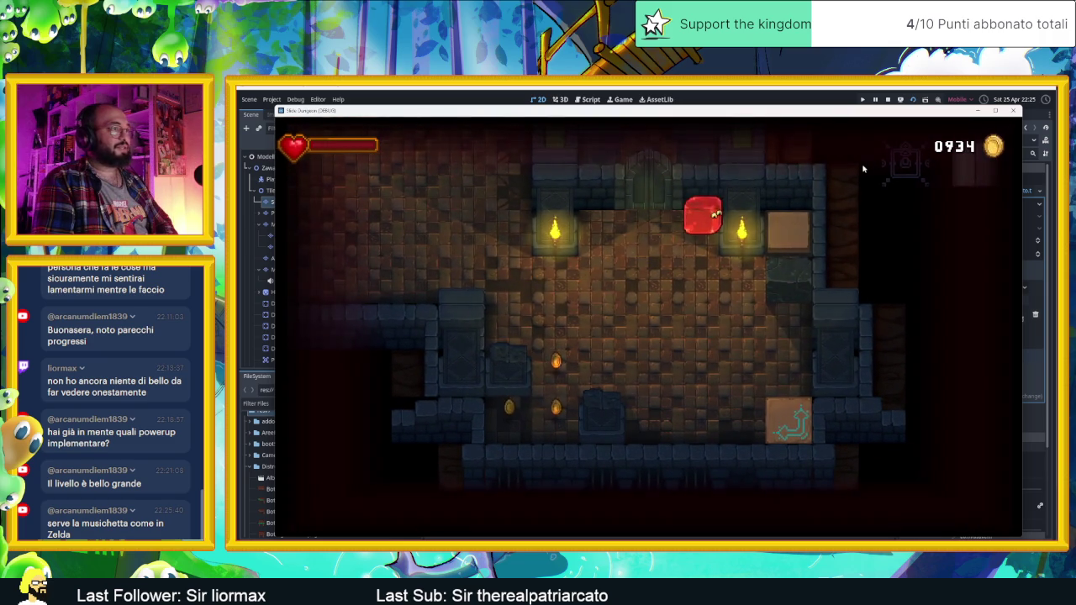
key(Left)
key(Up)
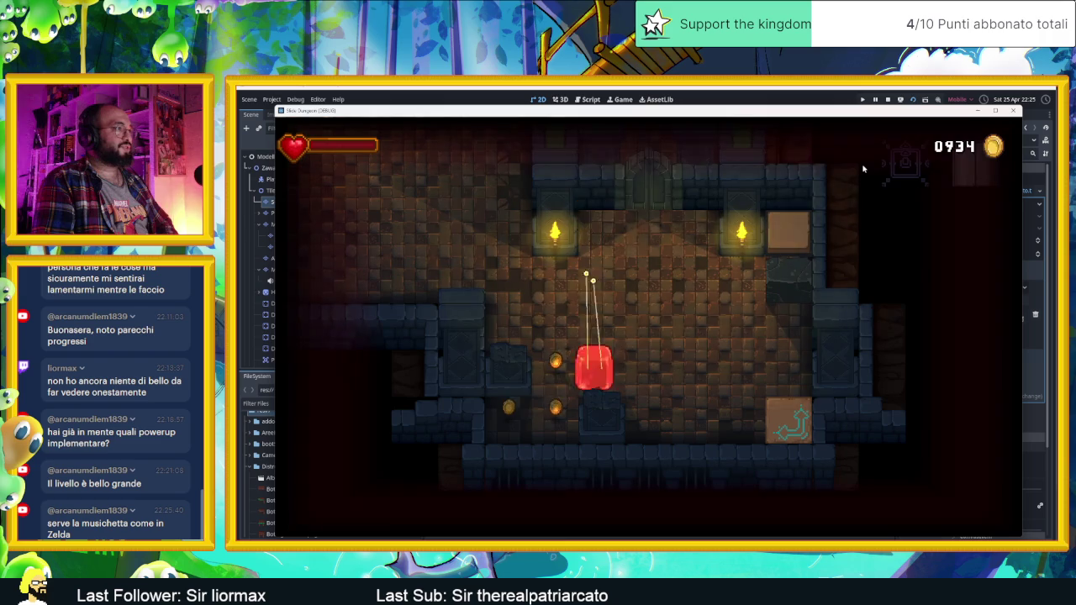
key(Down)
key(Left)
key(Right)
key(Up)
key(Right)
key(Down)
key(Right)
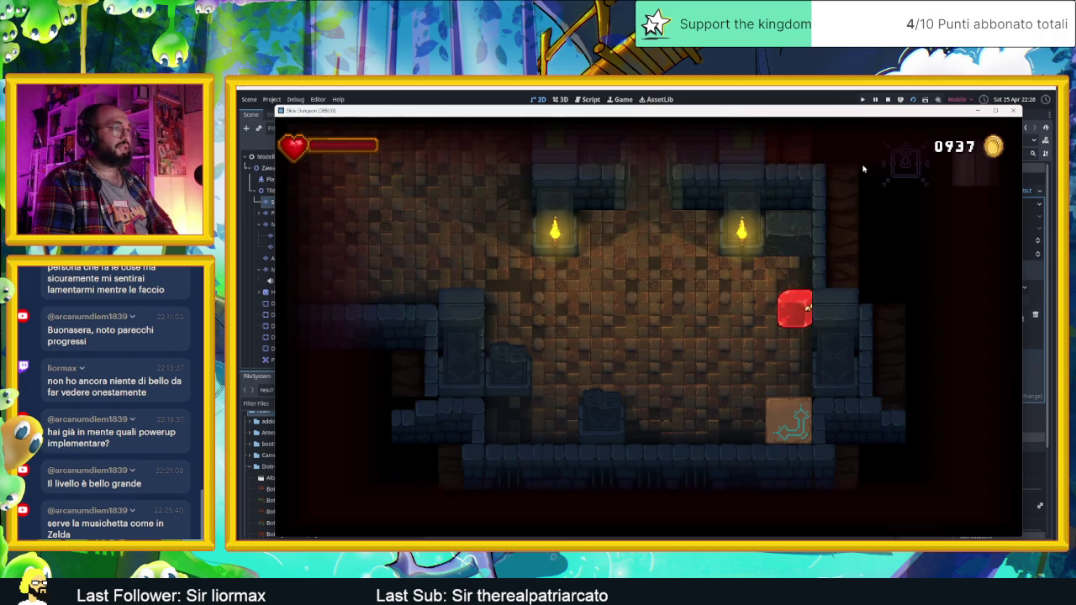
Exit through the door into the temple room, then restore down the game window
key(Down)
key(Left)
key(Up)
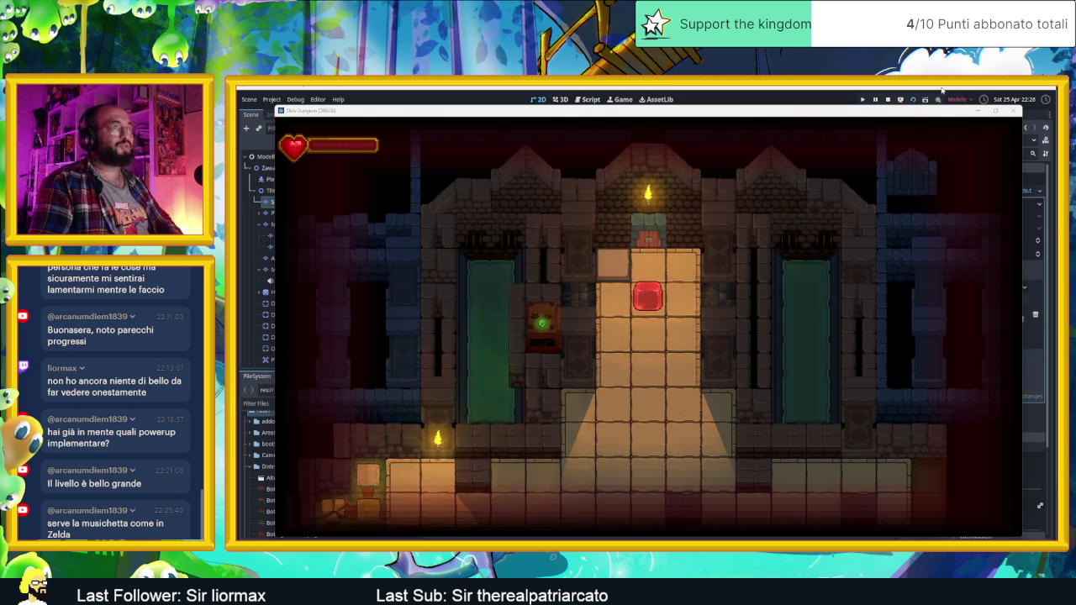
key(super+Down)
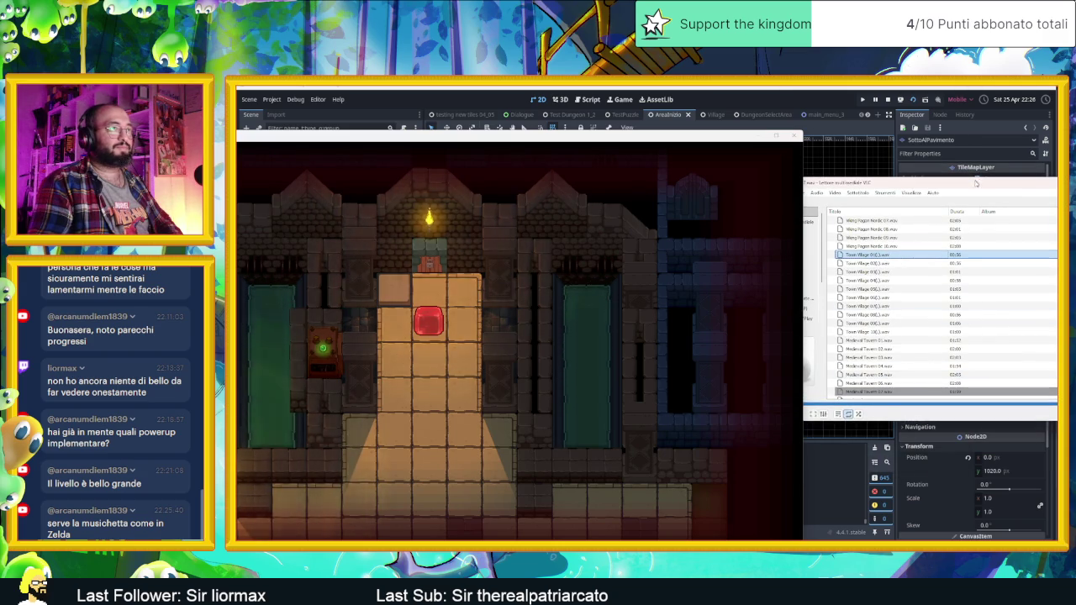
Pause the VLC background music and return focus to the Godot window
click(815, 418)
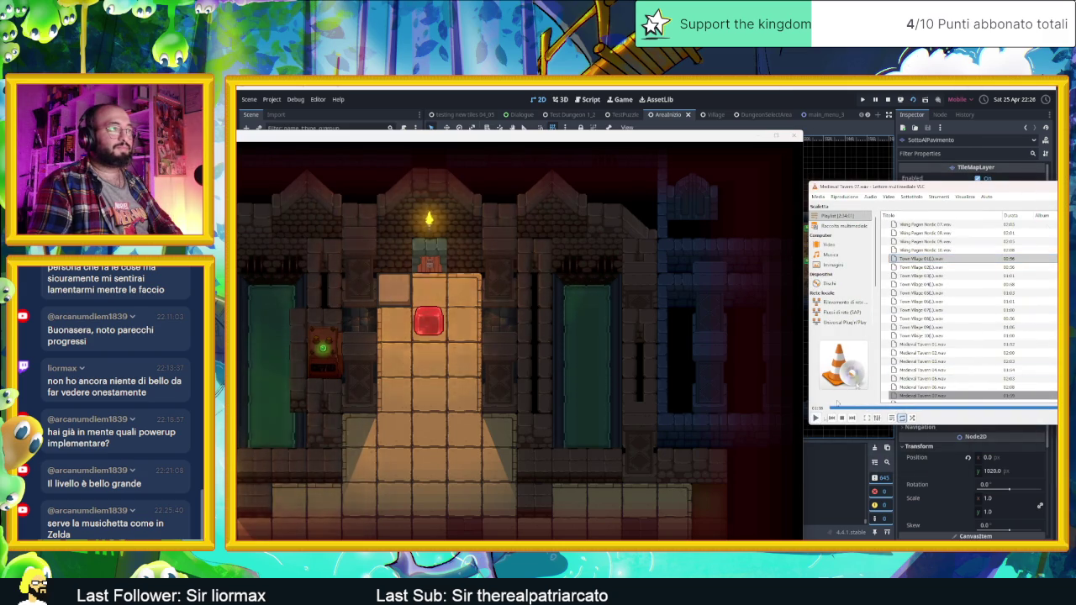
click(716, 122)
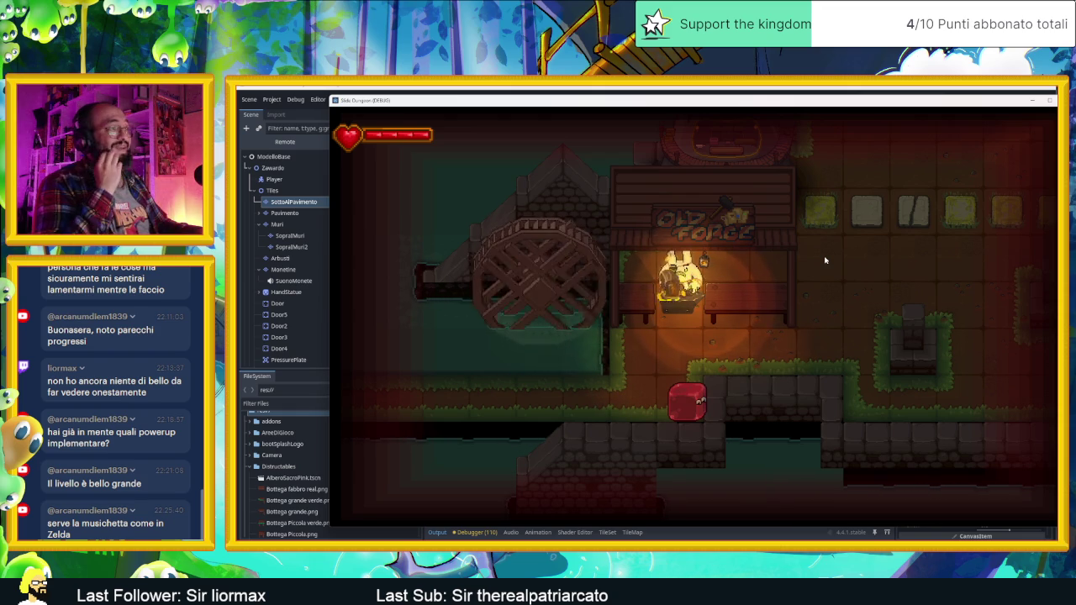
Slide the slime up, left, then back right beneath the forge
key(Up)
key(Left)
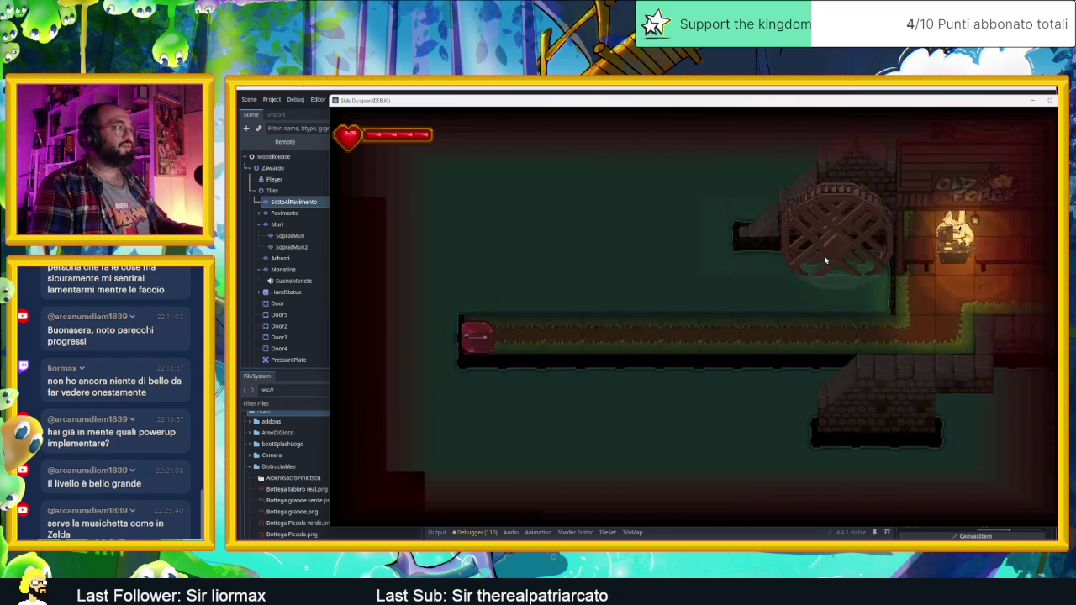
key(Right)
In the inventory (i), equip Heart cards in the first and second card slots
key(i)
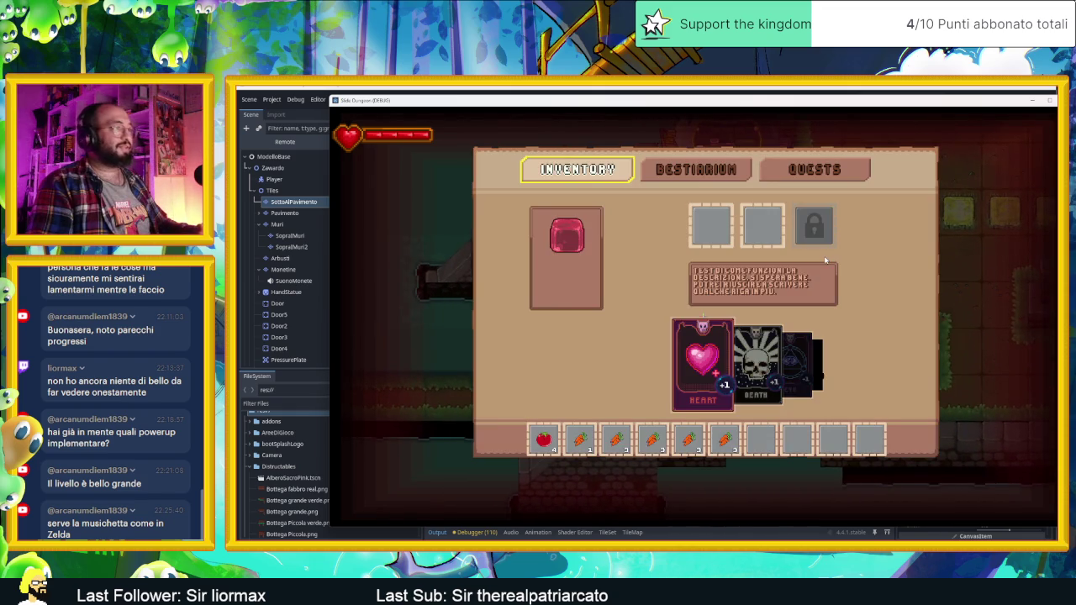
key(Right)
key(Down)
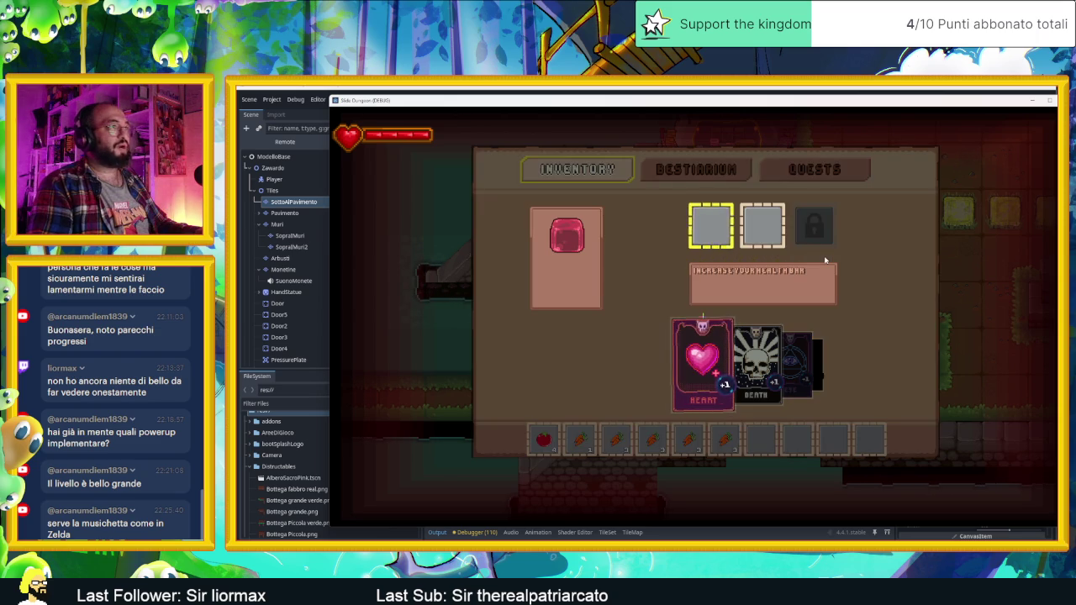
key(Return)
key(Right)
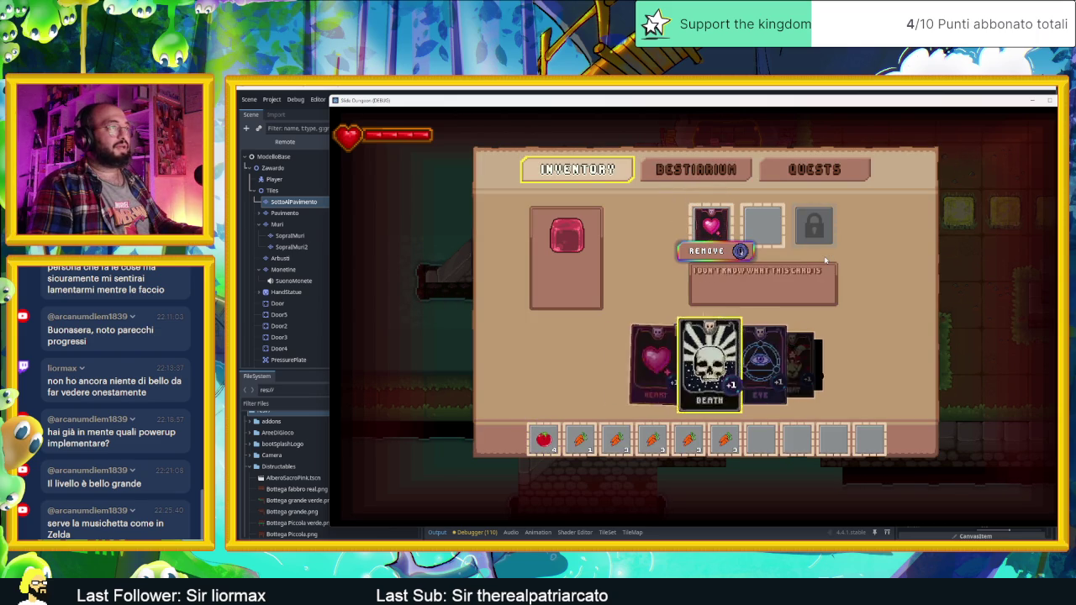
key(Left)
key(Return)
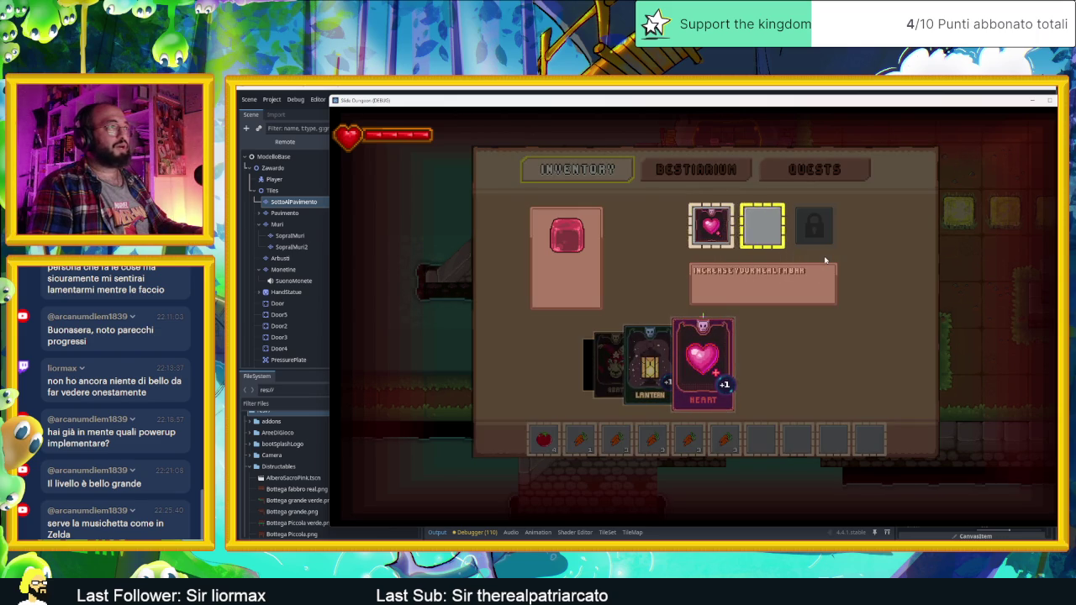
key(Return)
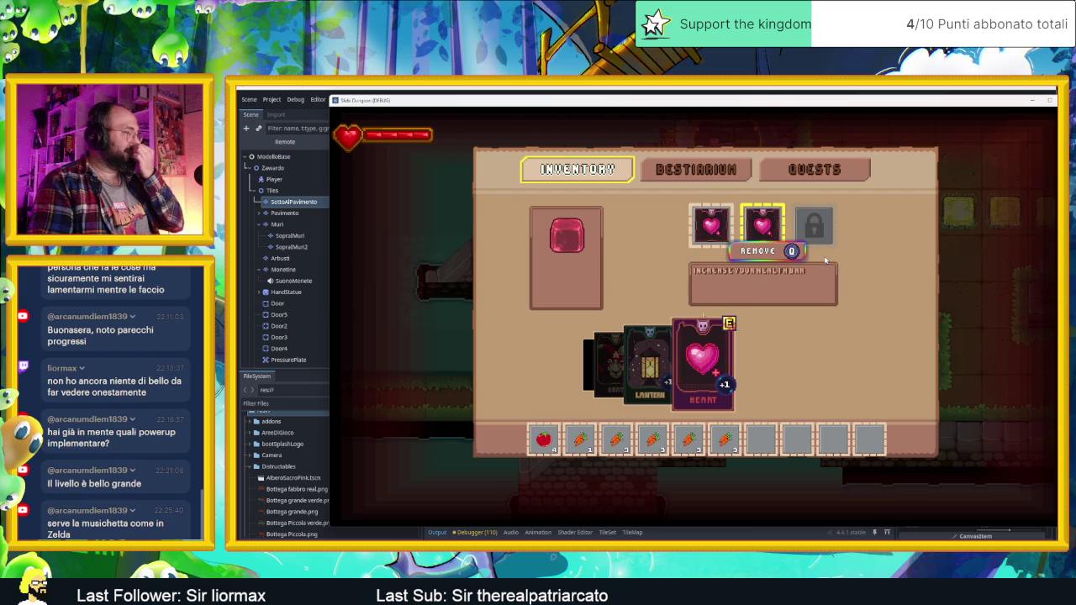
Cycle the card carousel back to Heart and show Remove on card slot 1
key(Down)
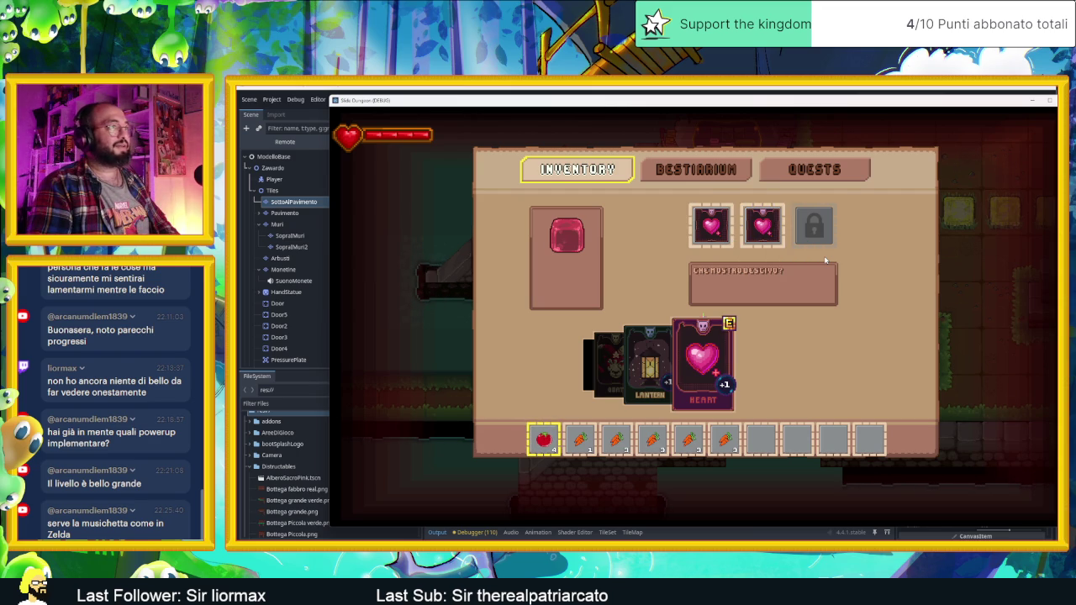
key(Up)
key(Left)
key(Left)
key(Left)
key(Right)
key(Right)
key(Right)
key(Left)
key(Left)
key(Left)
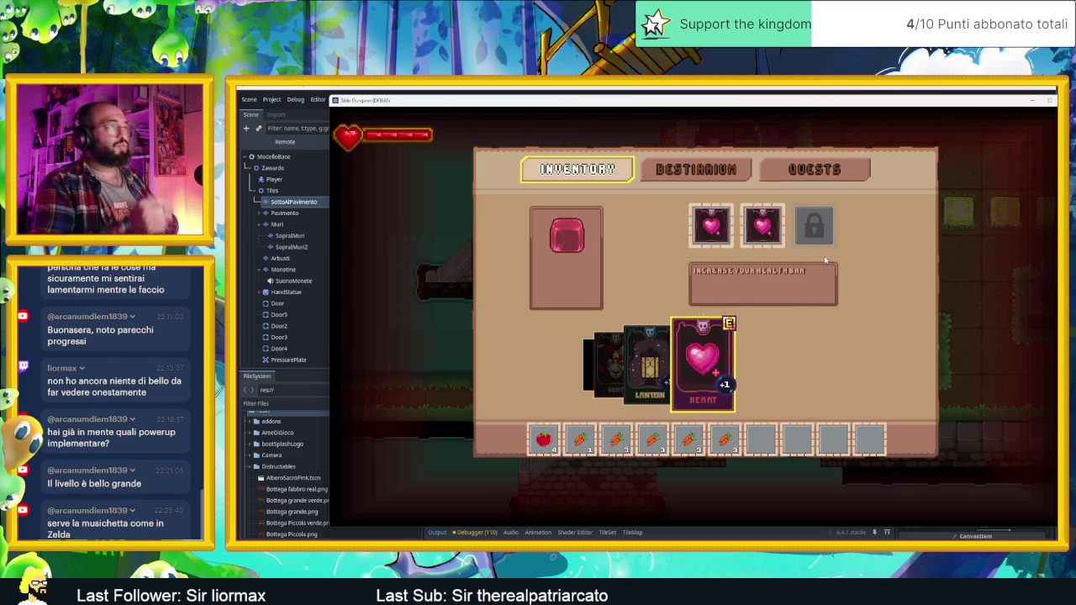
key(Up)
key(Left)
key(Right)
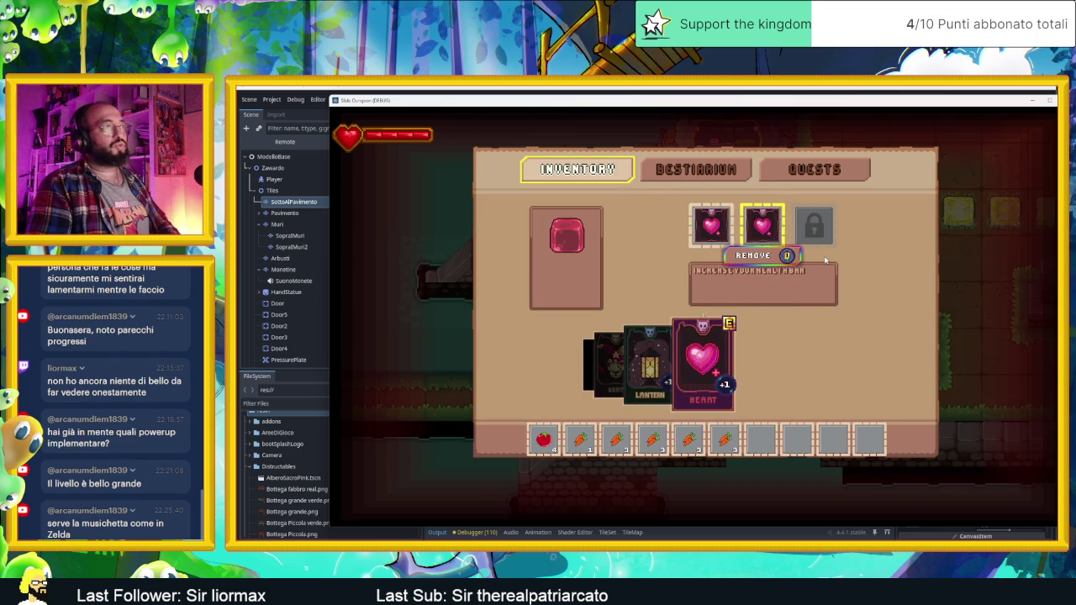
key(Left)
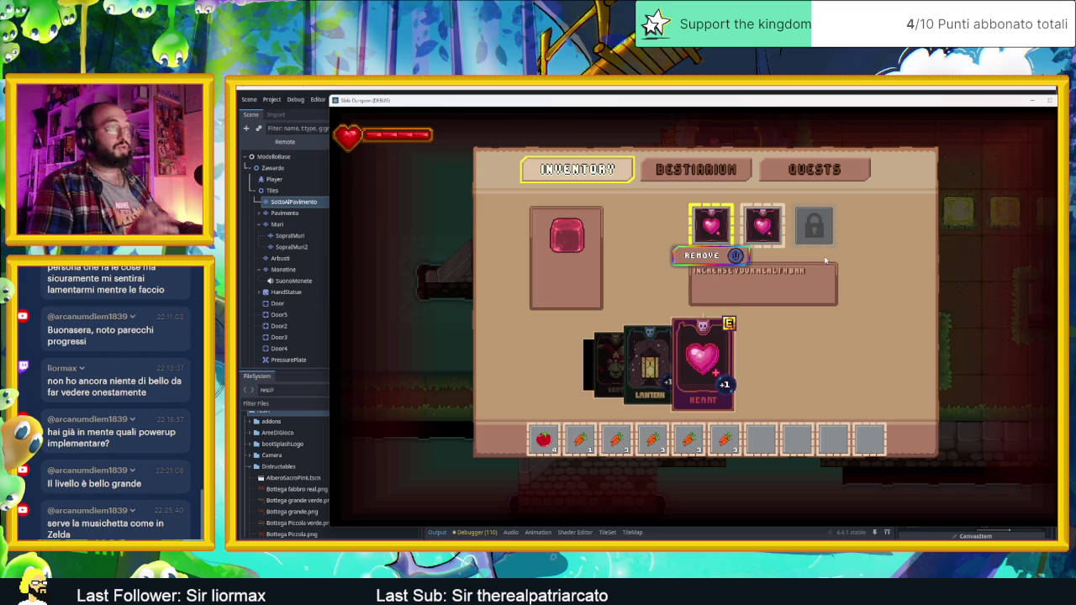
key(Up)
Browse the Bestiarium monster list, view the Quests page, then close the menu
key(Right)
key(Left)
key(Return)
key(Down)
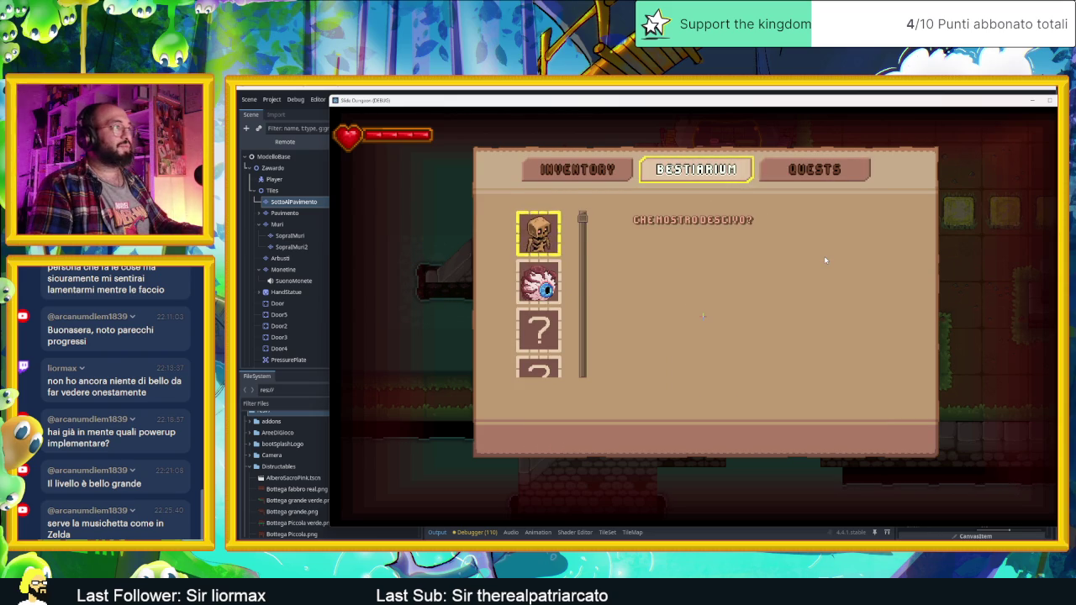
key(Down)
key(Down)
key(Down)
key(Down)
key(Down)
key(Up)
key(Up)
key(Up)
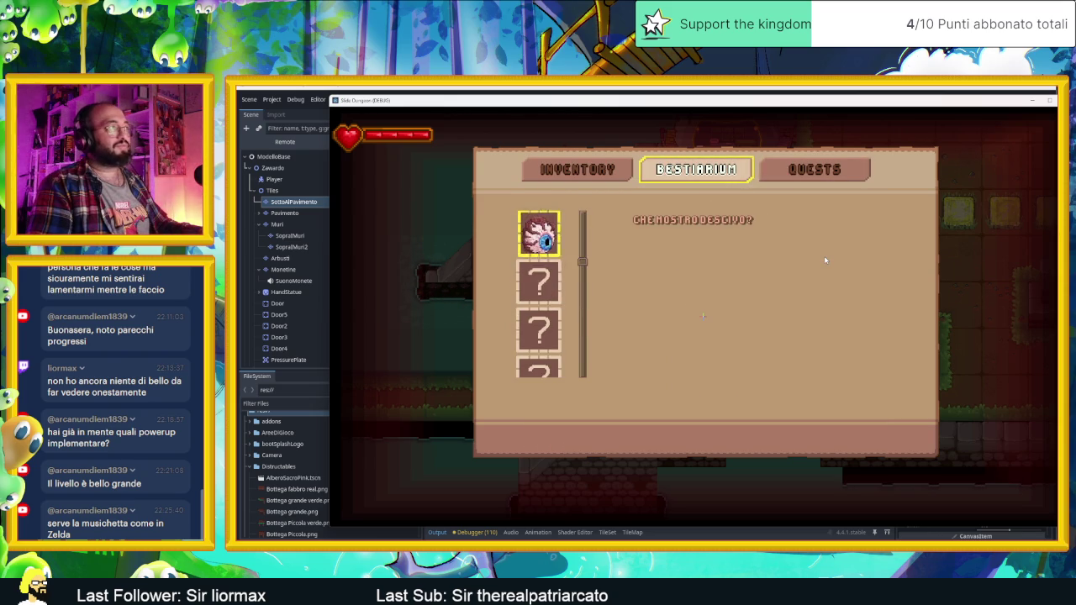
key(Up)
key(Right)
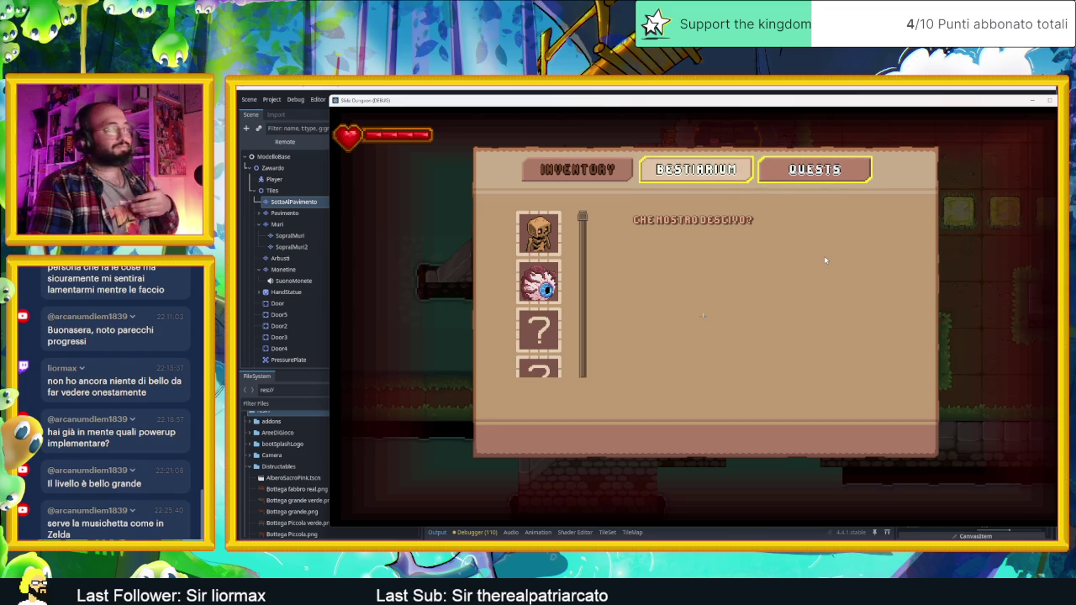
key(Return)
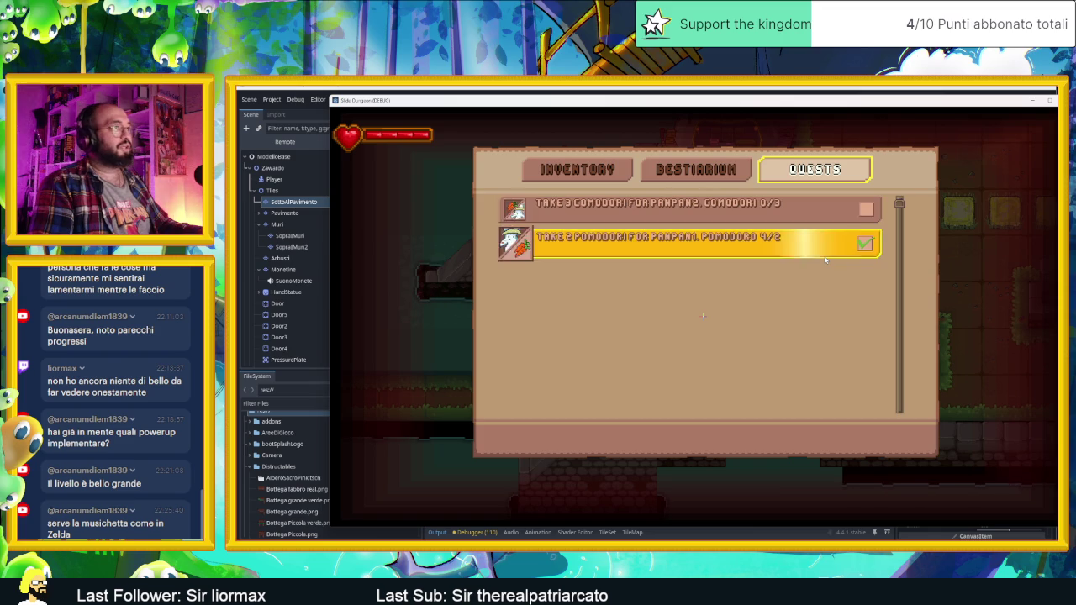
key(Escape)
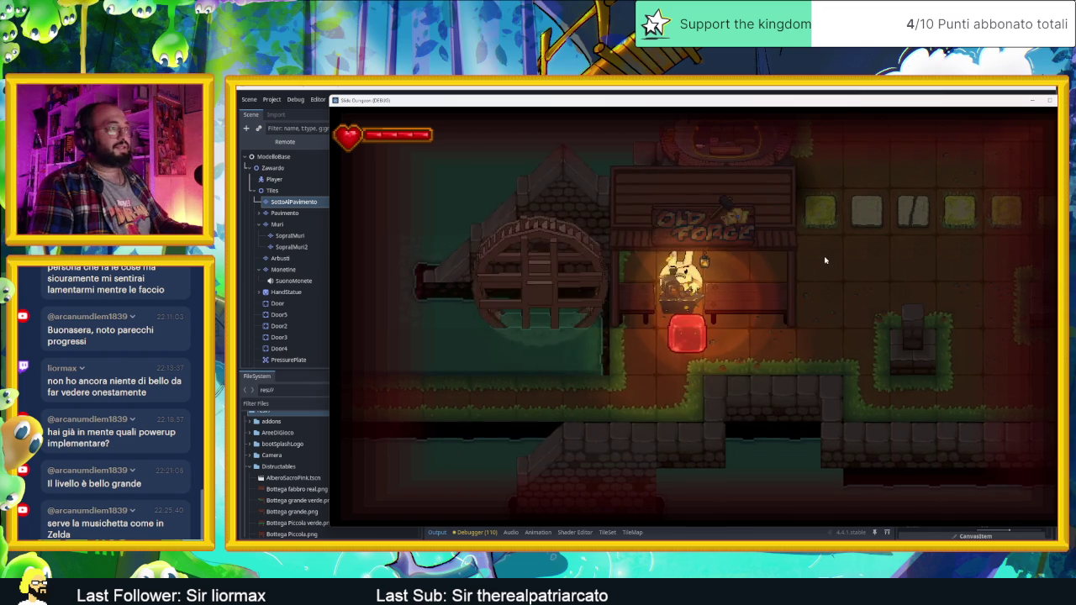
Move the player down into the tower room, along its ledges, and out right
key(Left)
key(Down)
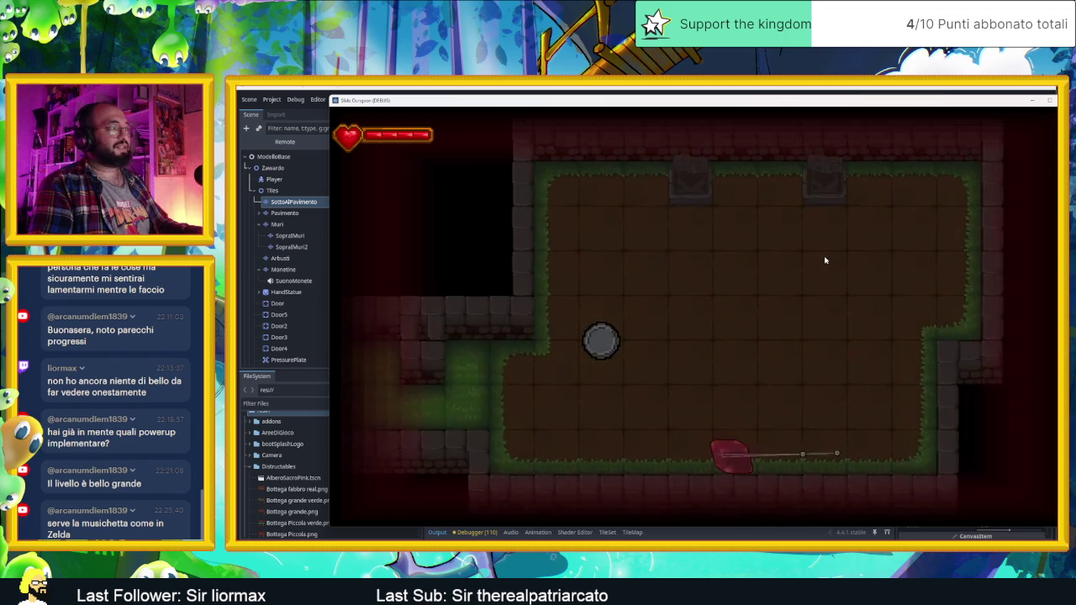
key(Right)
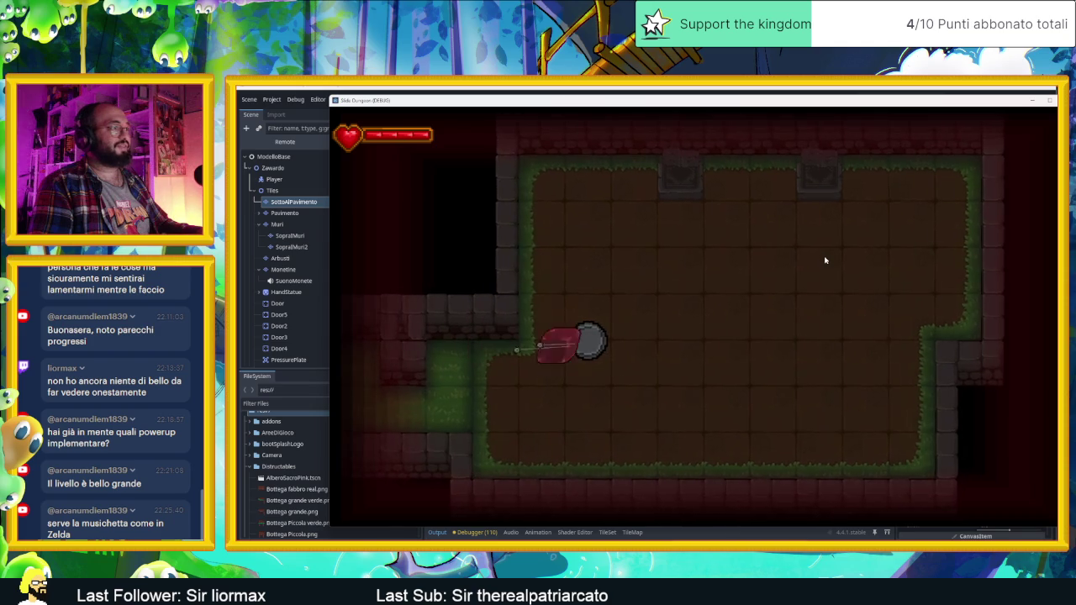
key(Up)
key(Down)
key(Left)
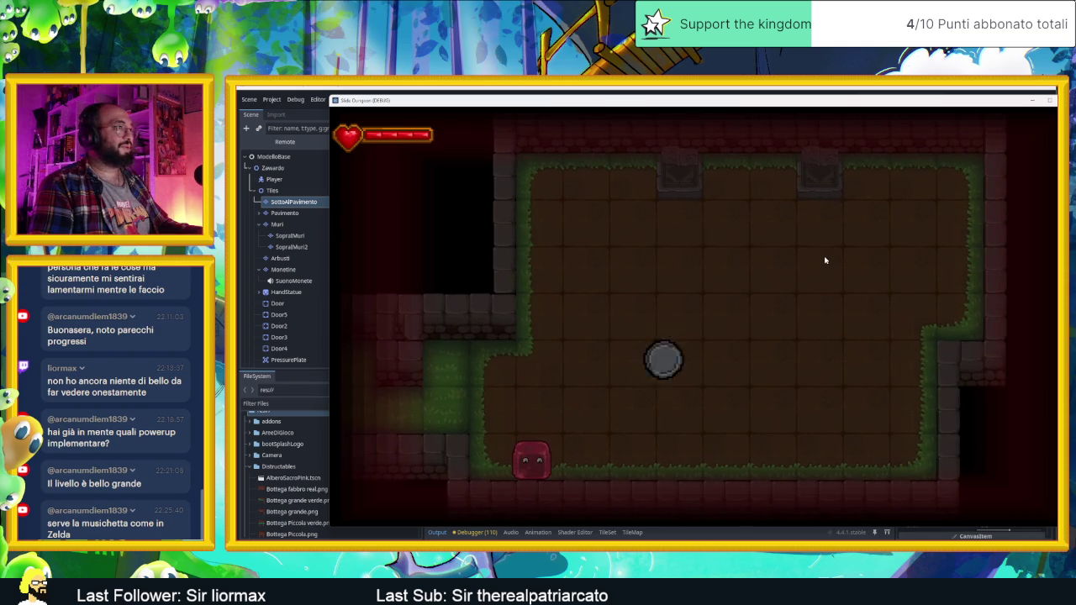
key(Left)
key(Up)
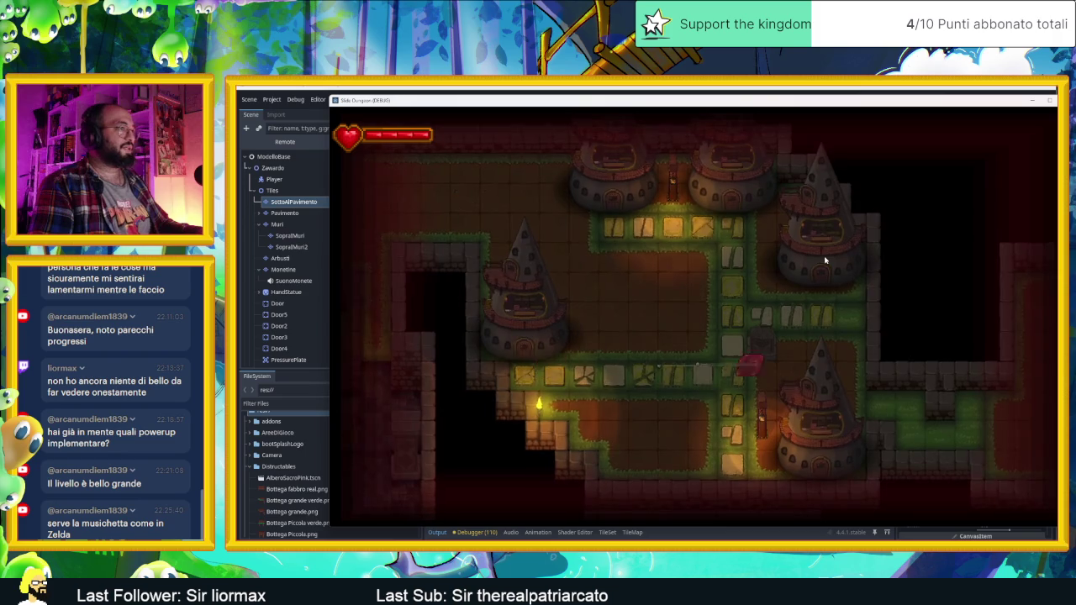
key(Right)
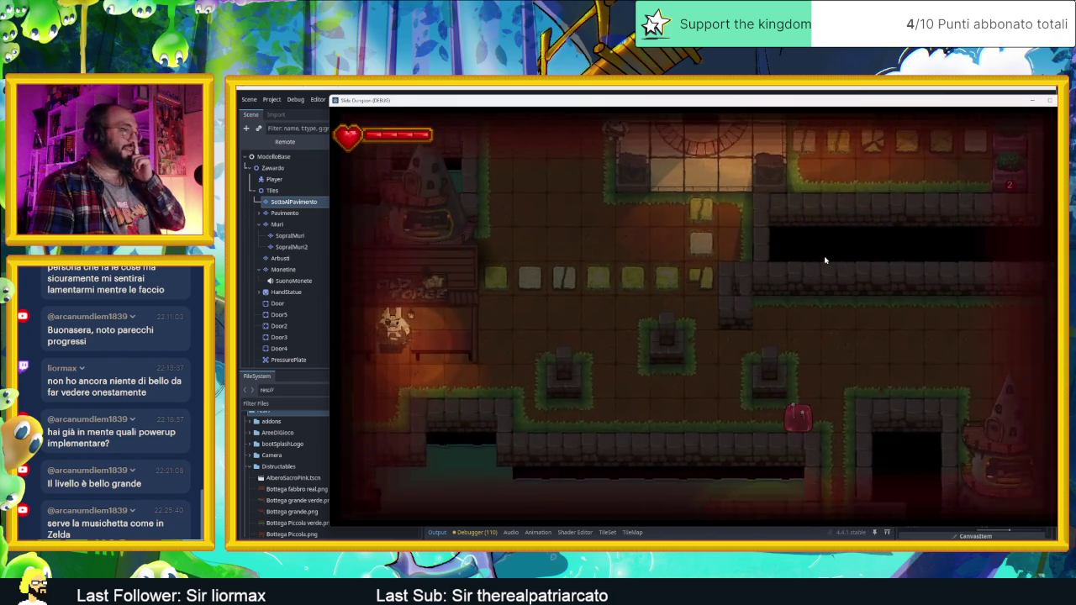
Slide the player past the villager and left into the next lit room
key(Left)
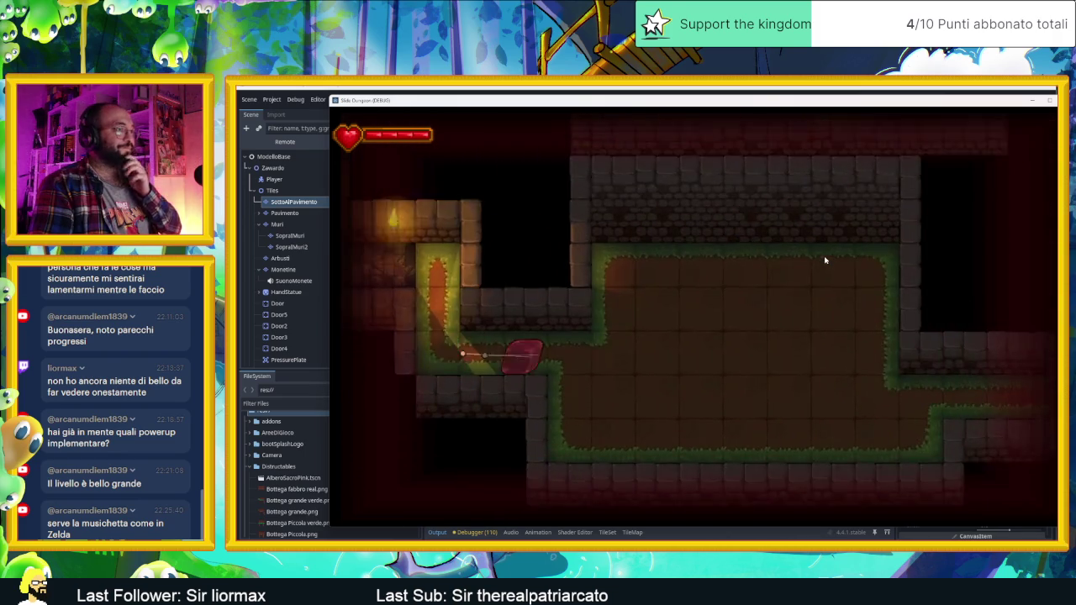
key(Right)
key(Up)
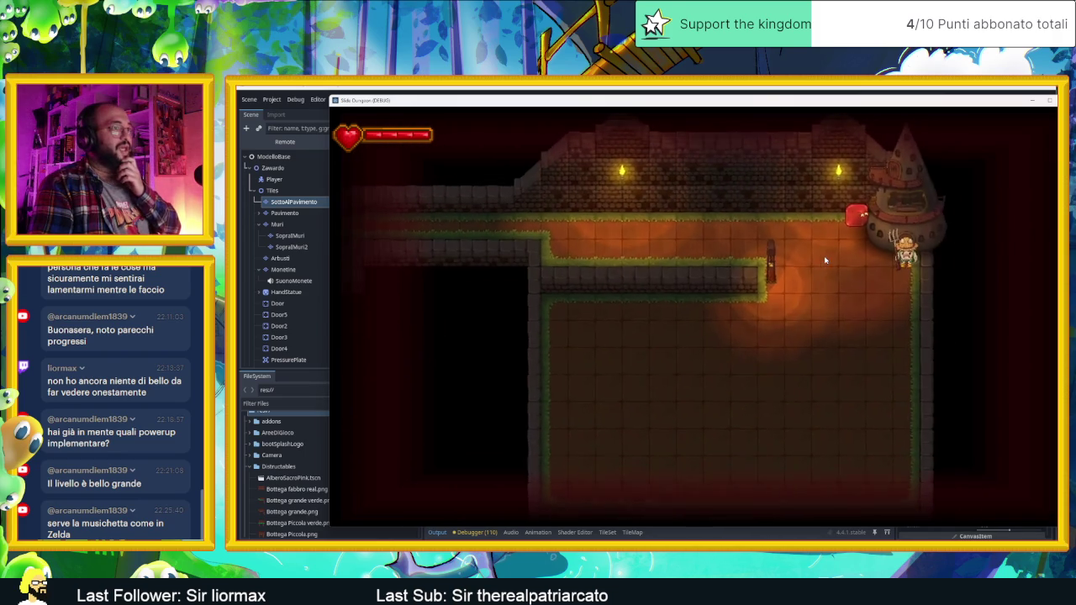
key(Up)
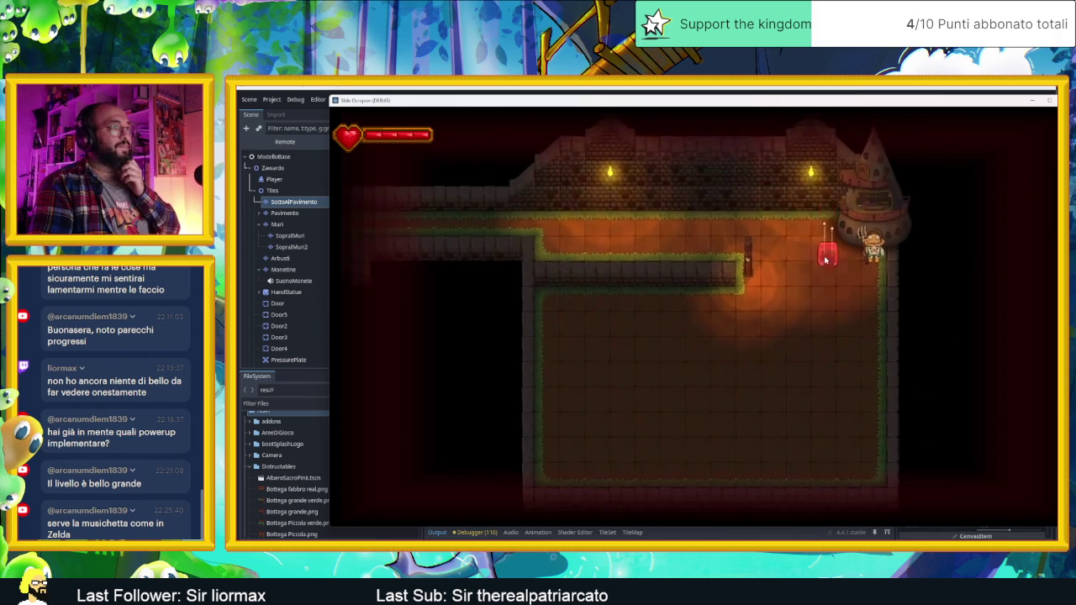
key(Down)
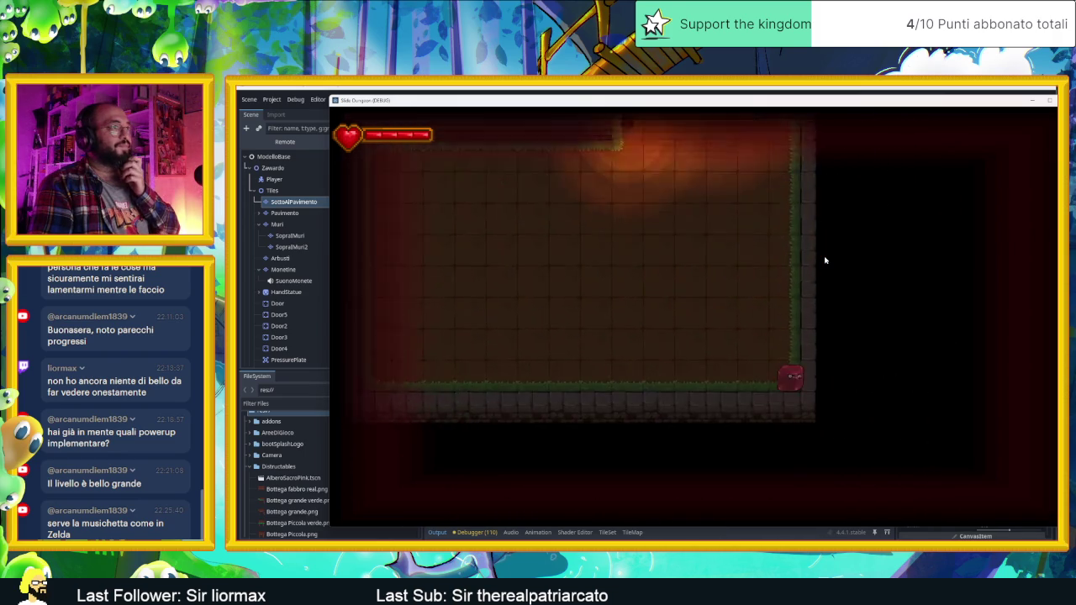
key(Up)
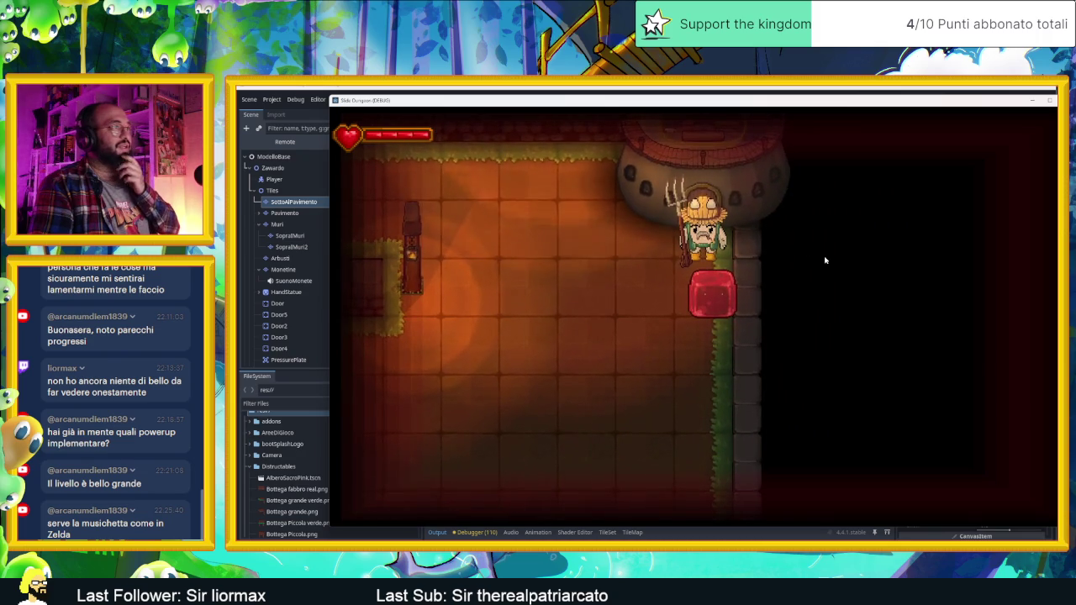
key(Left)
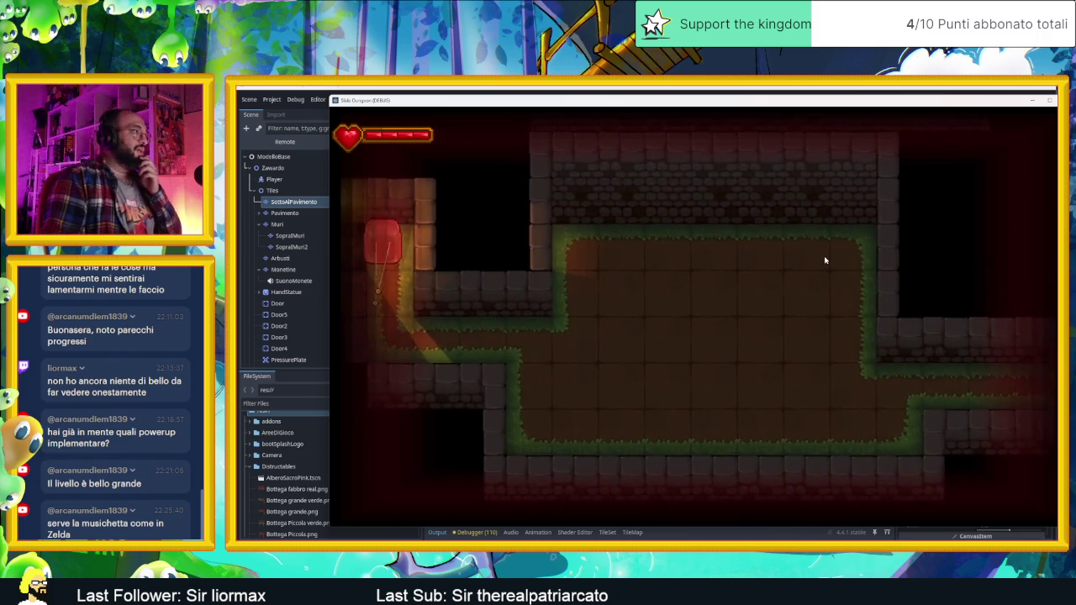
key(Left)
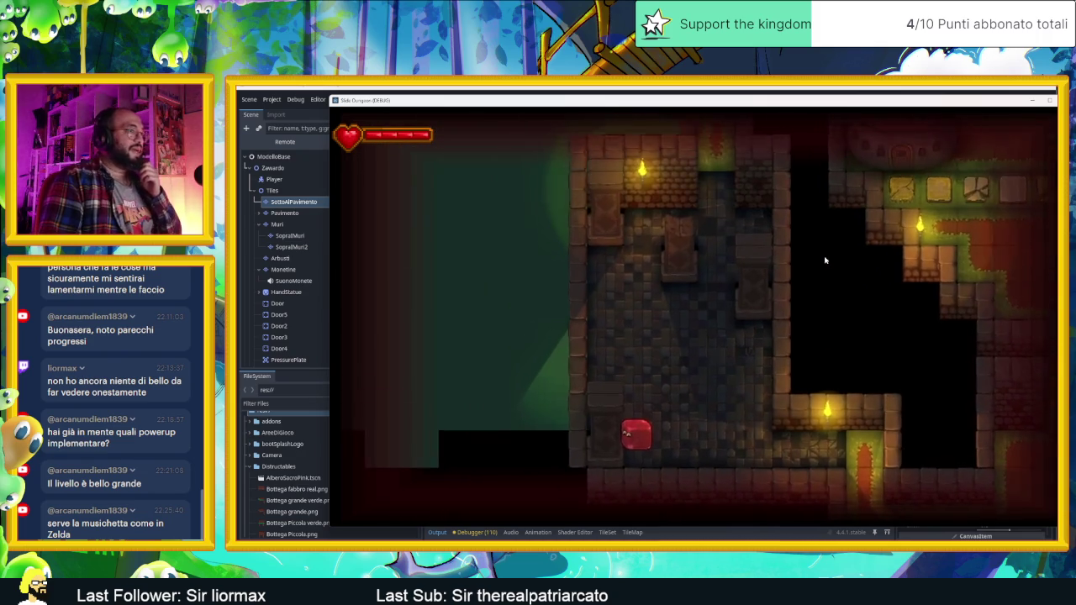
key(Up)
key(Right)
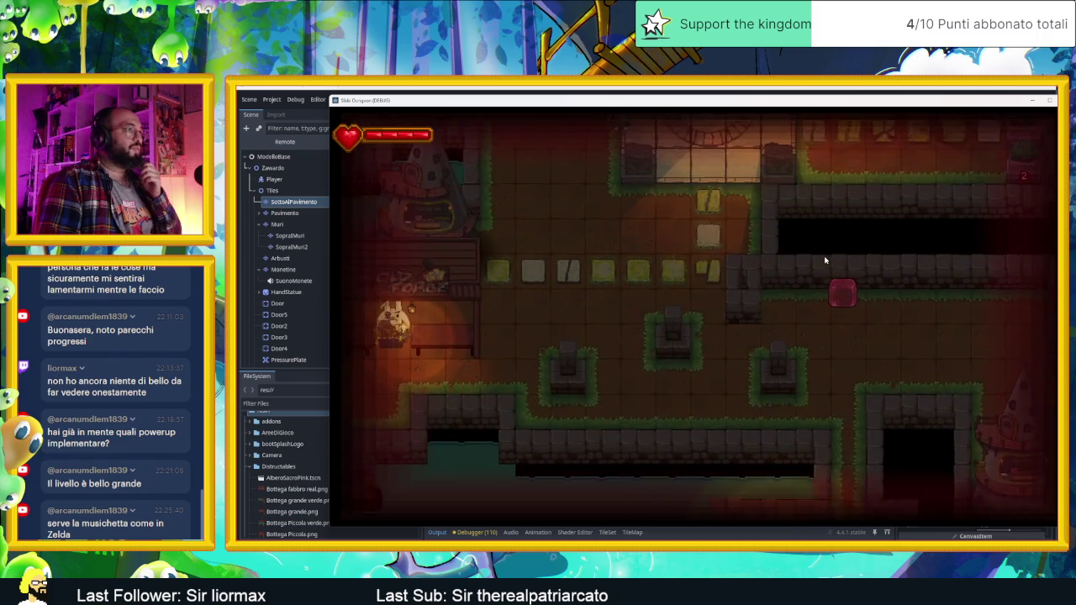
Guide the player through the statue room into the lower room beside the statue
key(Up)
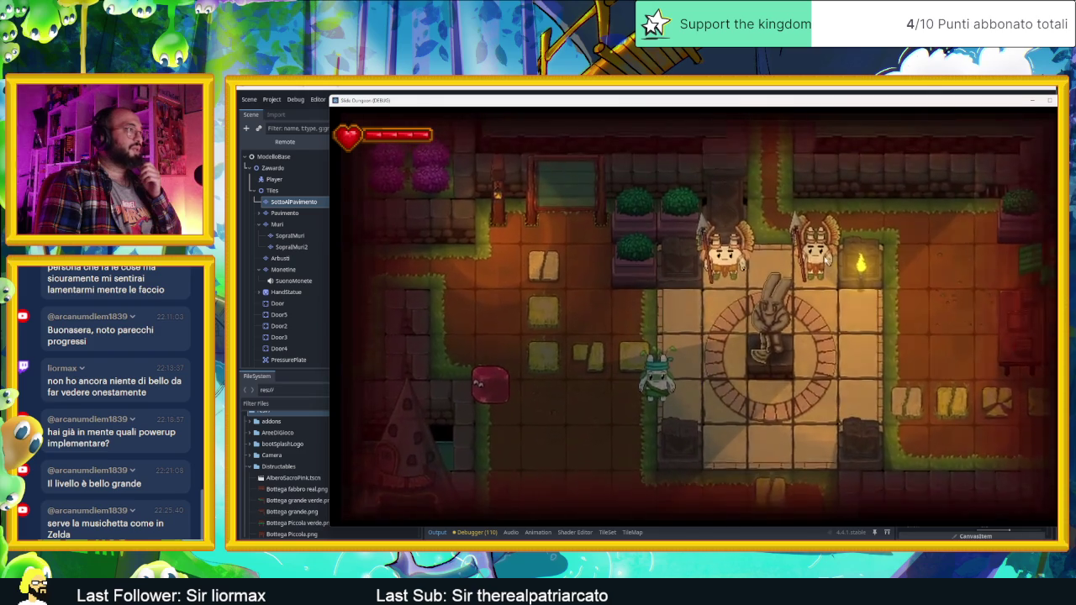
key(Right)
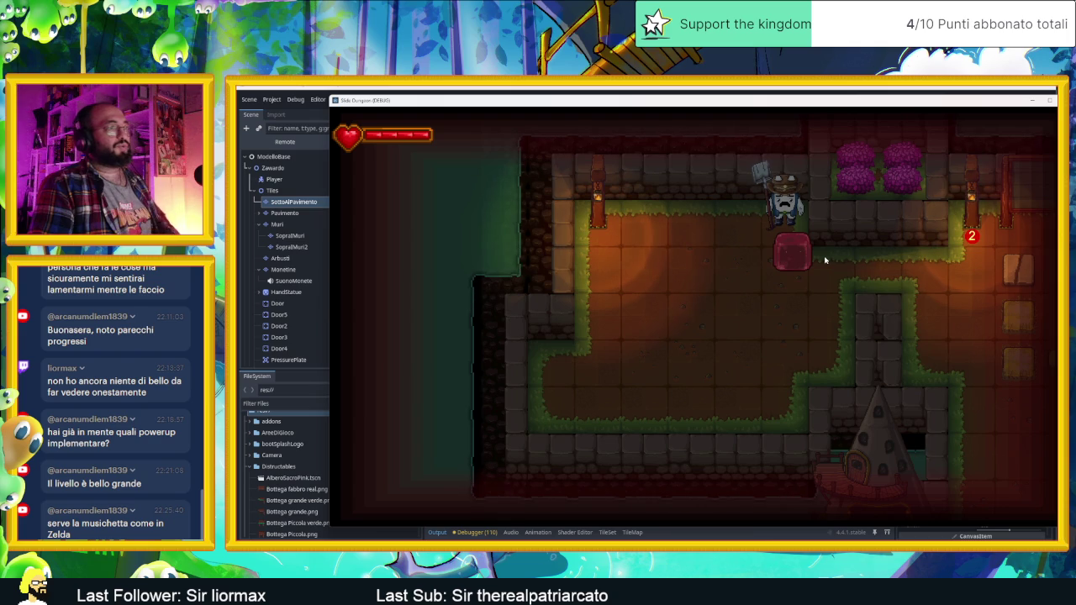
key(Down)
key(Left)
key(Up)
key(Right)
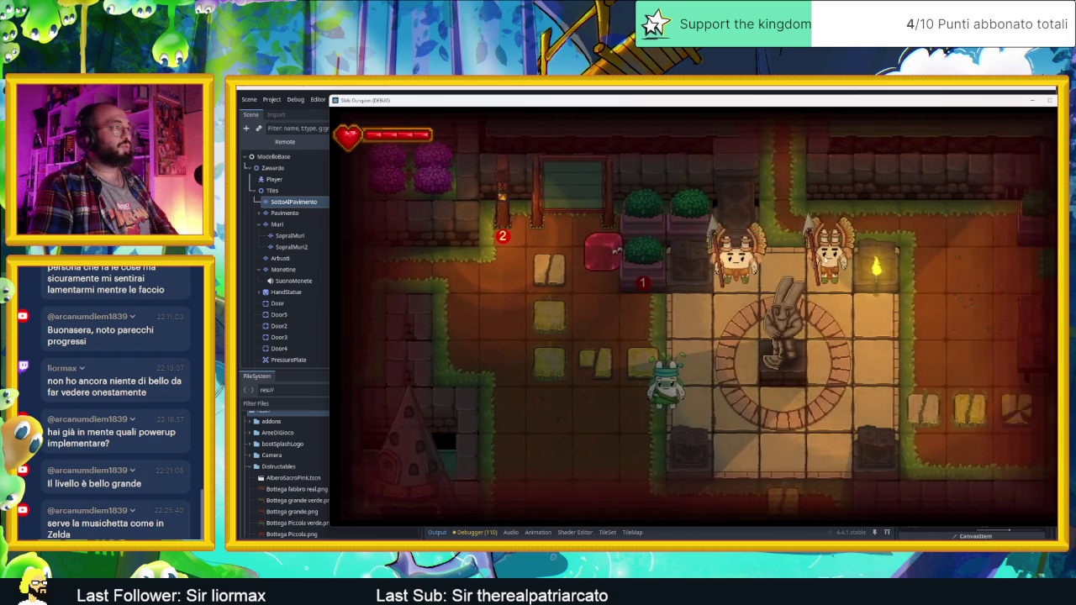
key(Down)
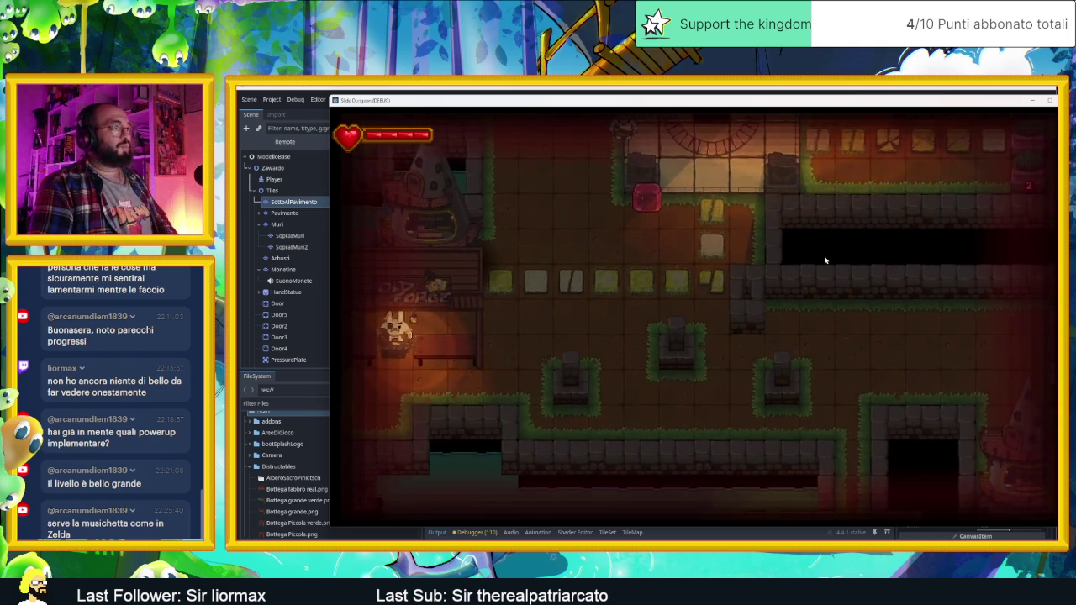
key(Down)
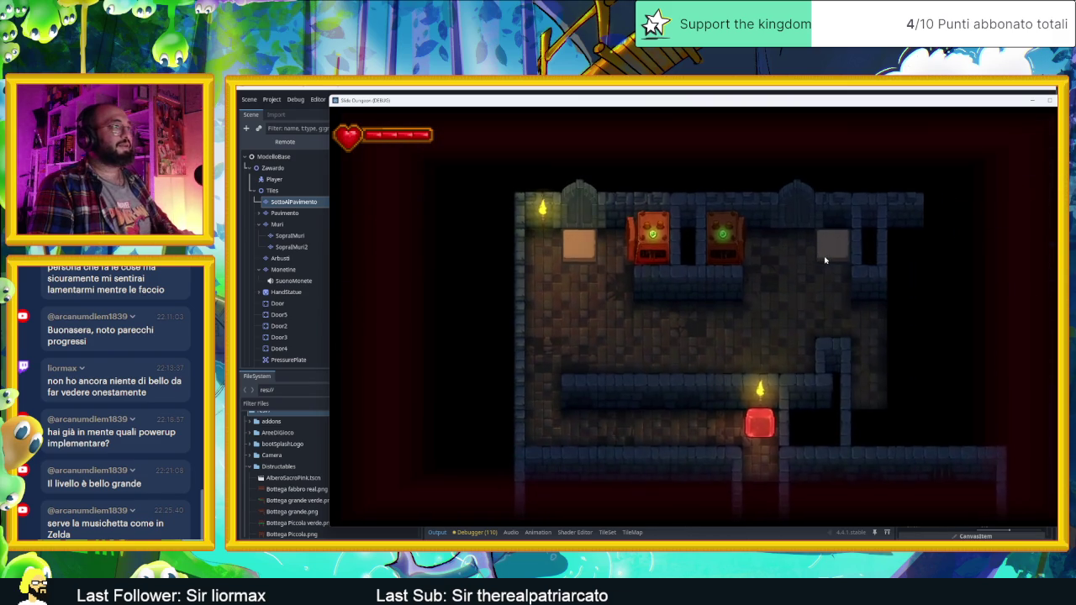
Slide the player to the top-left corner and out the small room's top opening
key(Up)
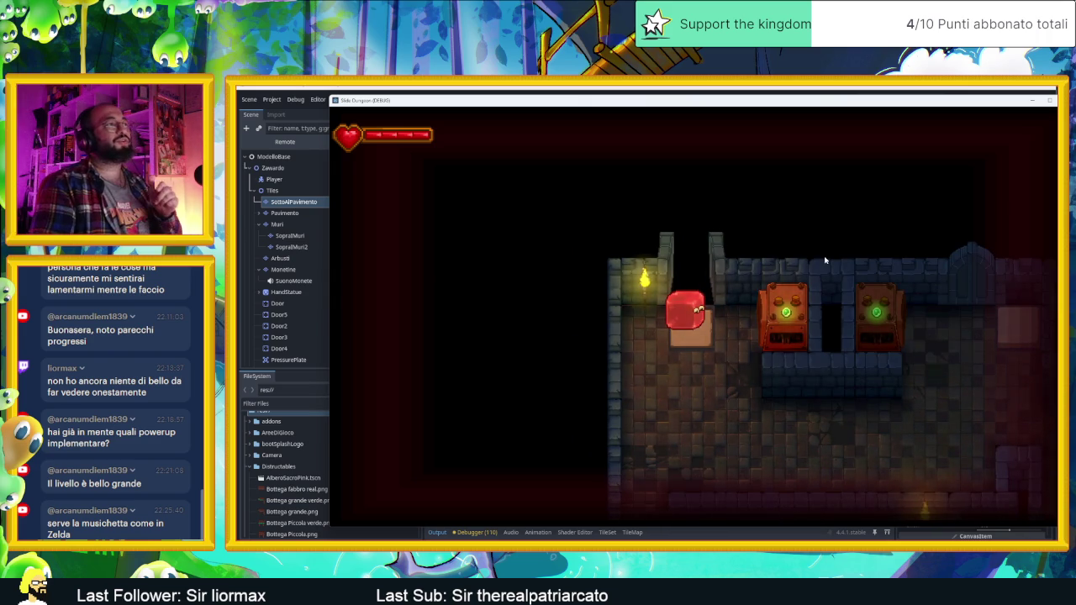
key(Up)
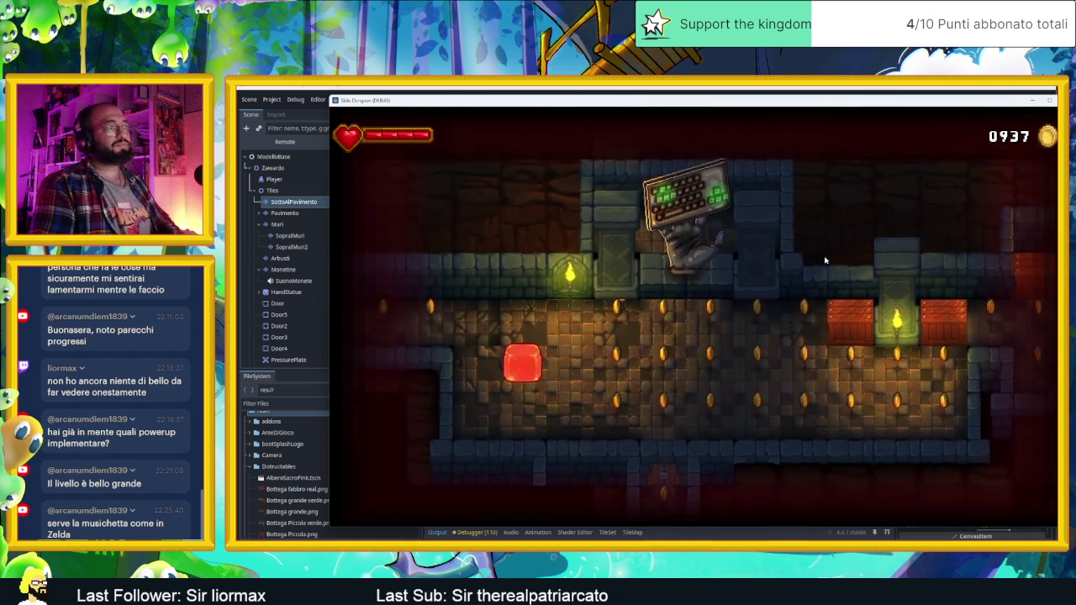
Slide the player around the starting room, collecting its coins
key(Down)
key(Right)
key(Up)
key(Left)
key(Up)
key(Right)
key(Down)
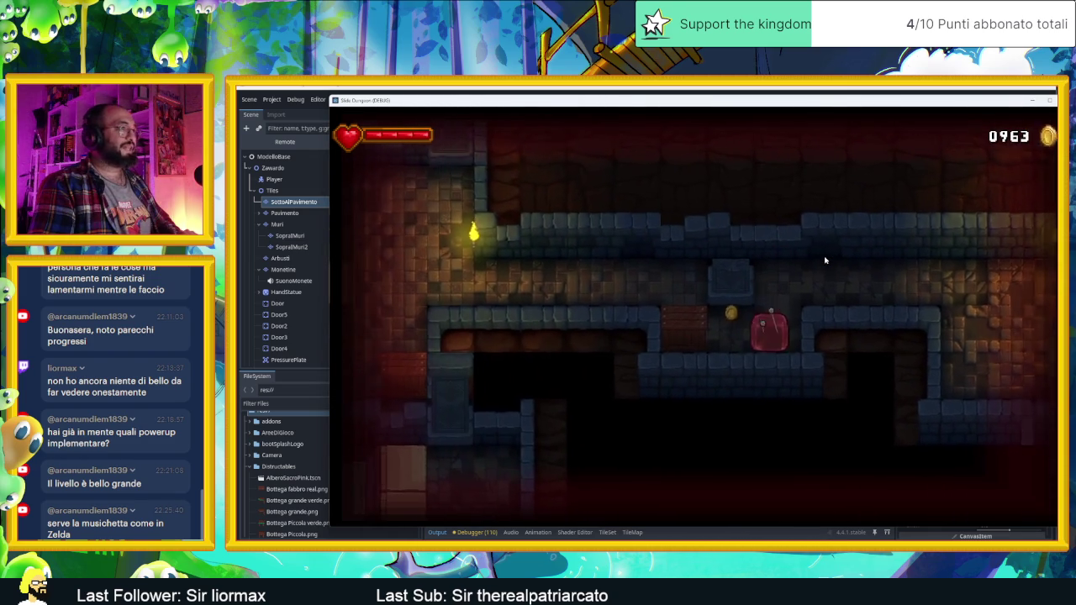
Slide into the lower-left room, over to the crate and back, then up into the upper room
key(Left)
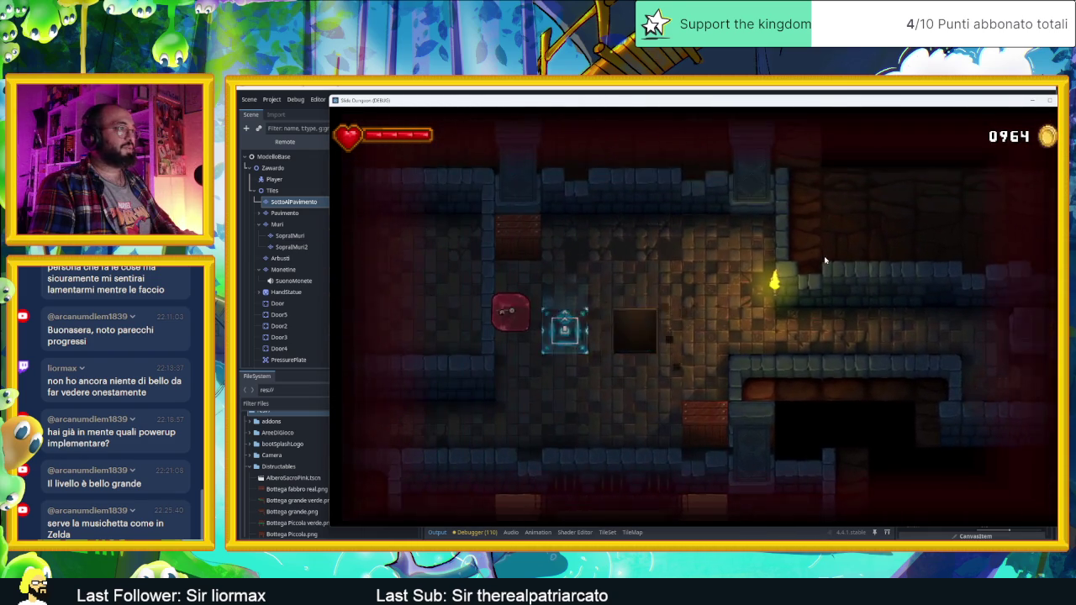
key(Down)
key(Right)
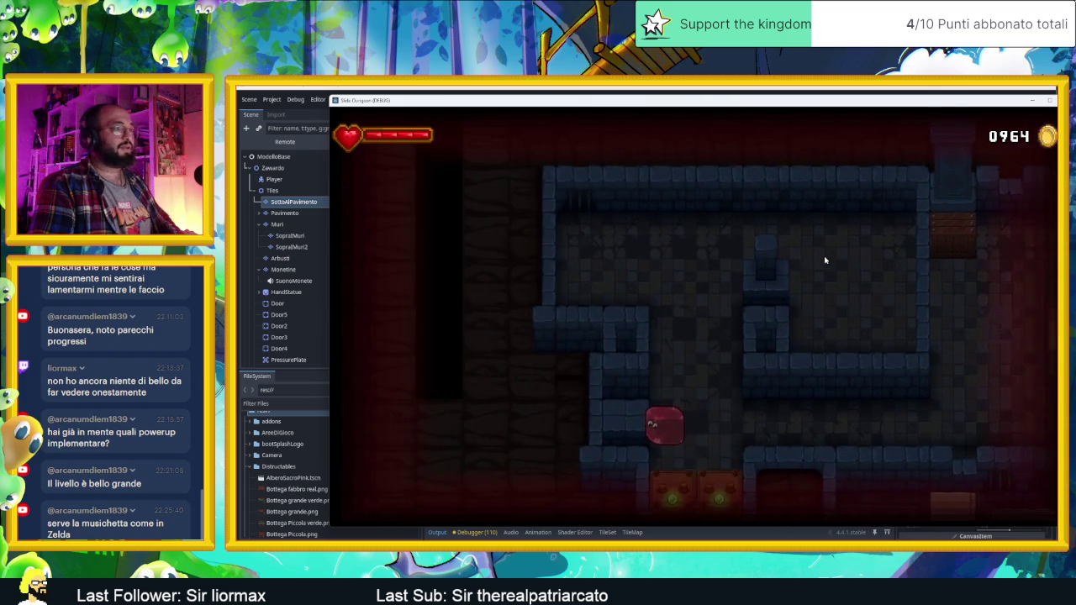
key(Left)
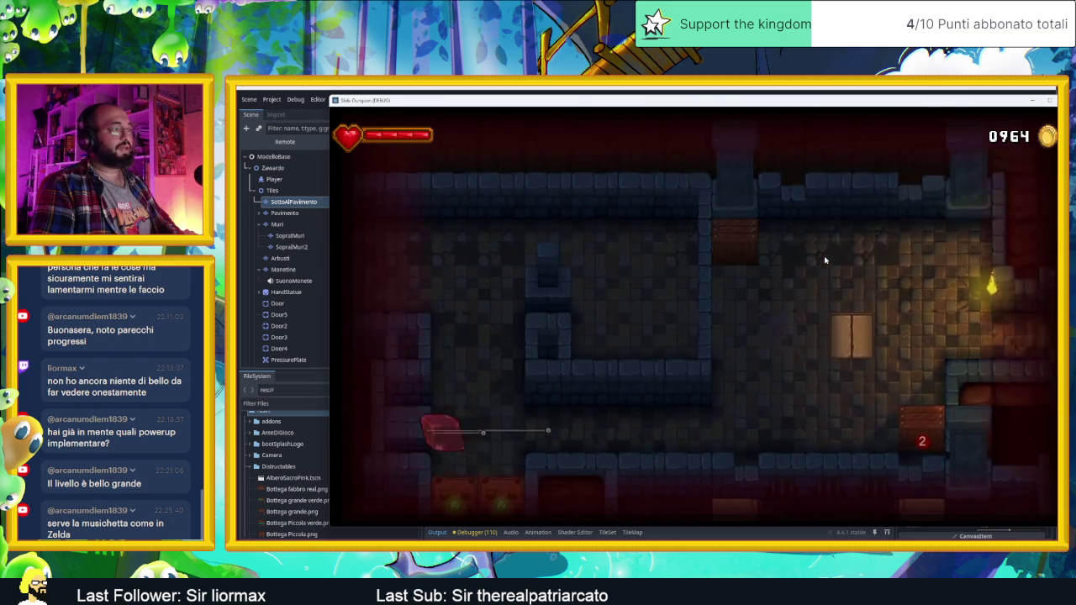
key(Right)
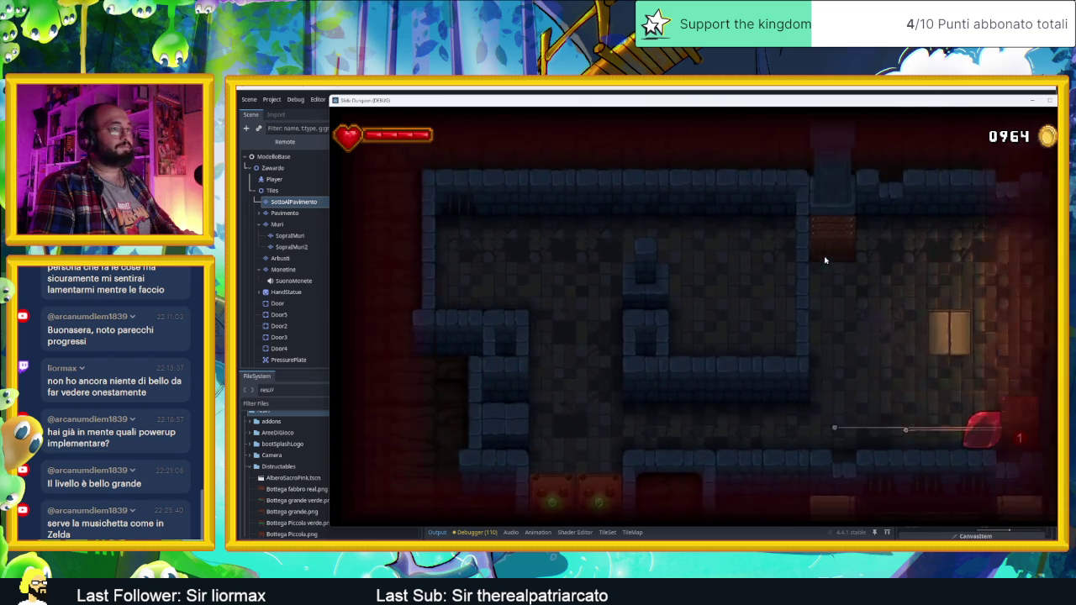
key(Up)
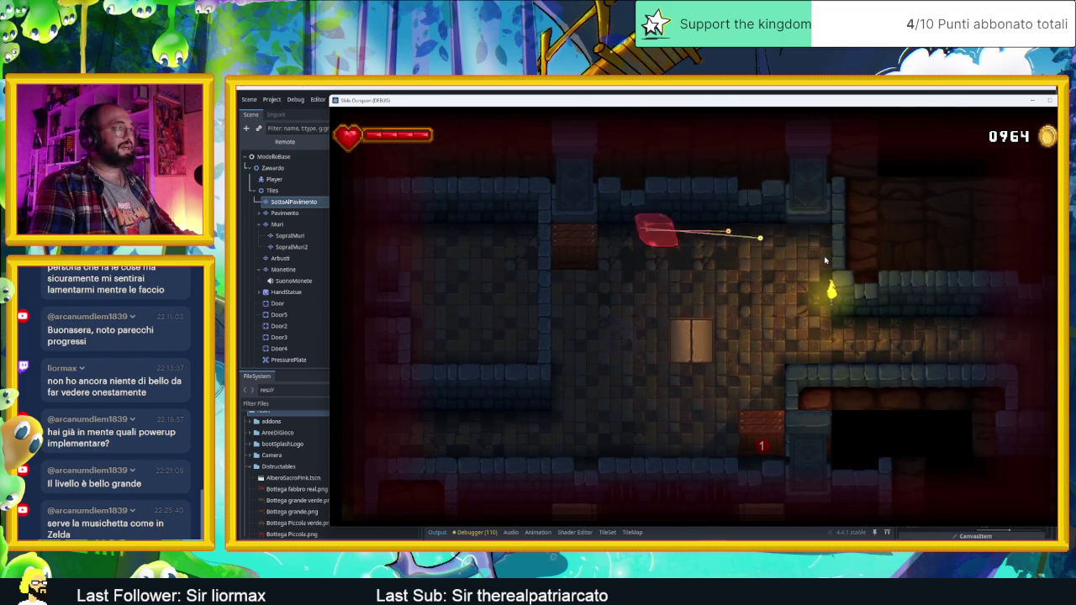
Slide through the following rooms up to the upper-right ledge, gathering more coins
key(Left)
key(Down)
key(Right)
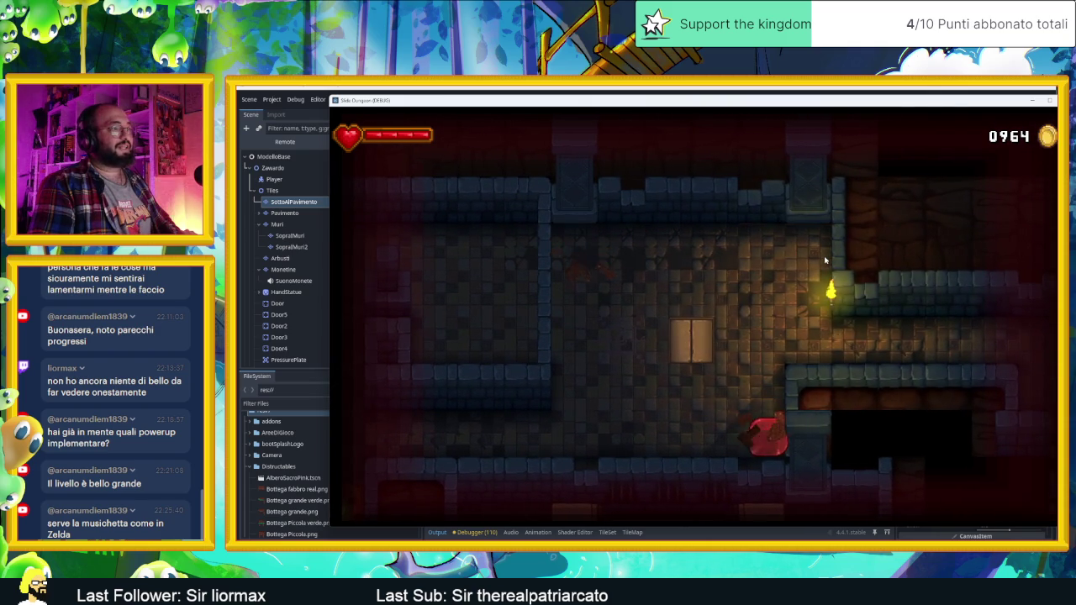
key(Left)
key(Right)
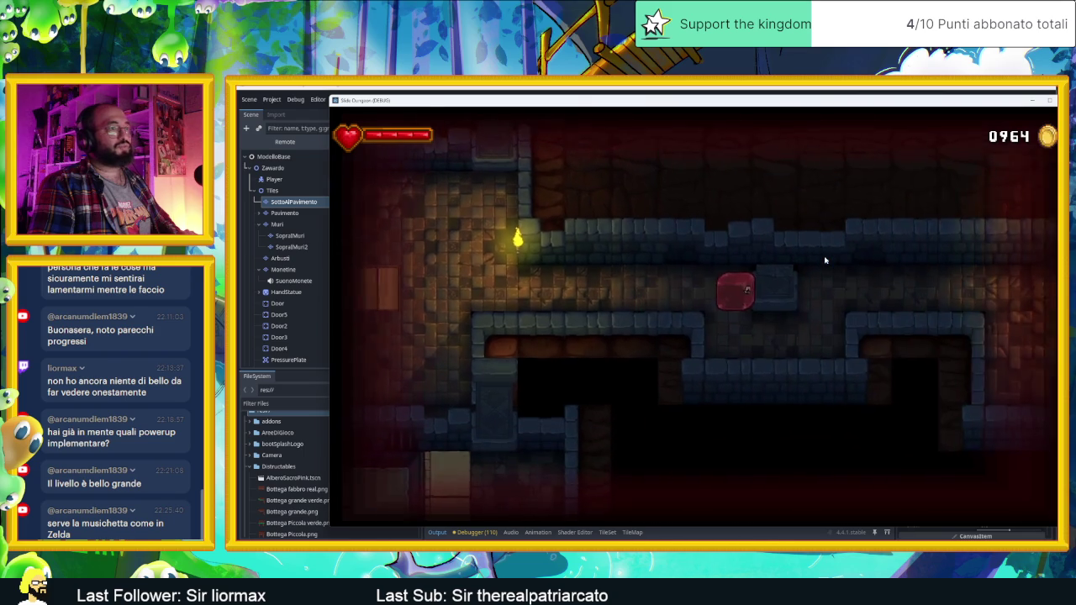
key(Up)
key(Down)
key(Right)
key(Up)
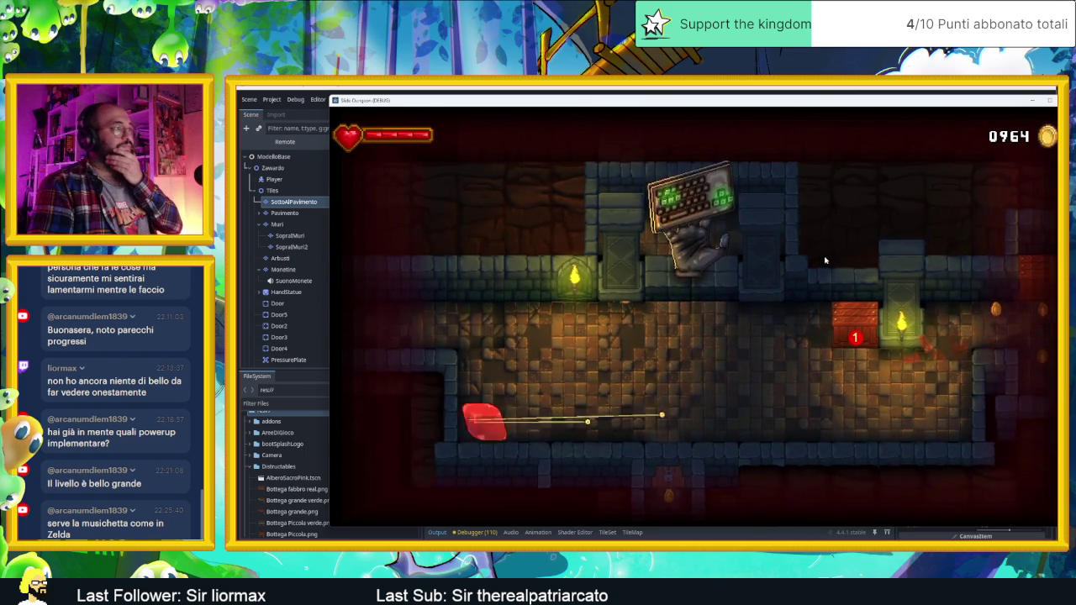
key(Up)
key(Right)
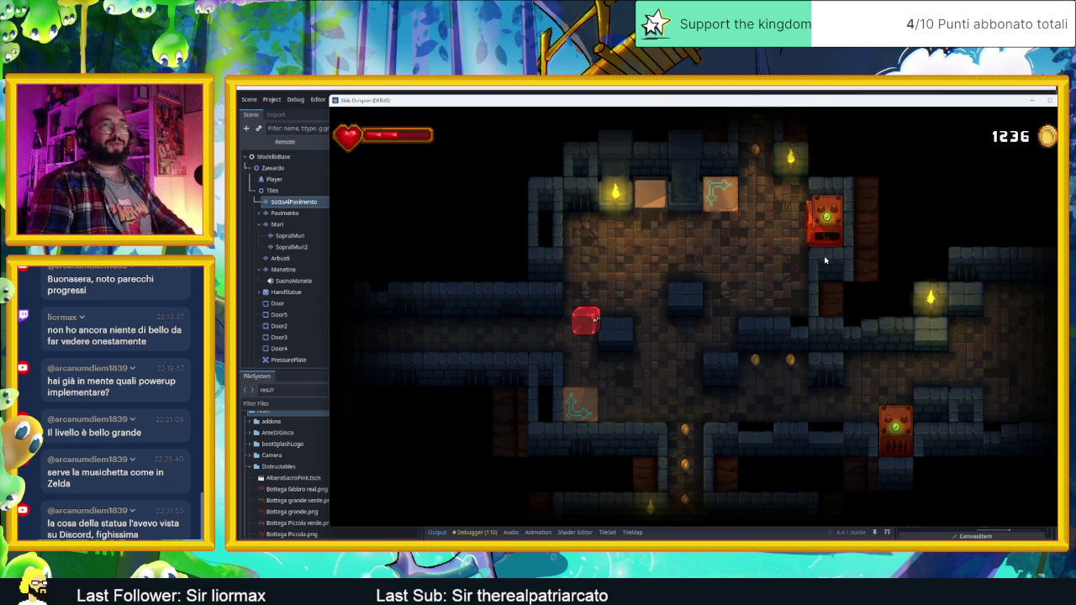
Stop the game with F8 and zoom and pan across the nearby rooms
key(F8)
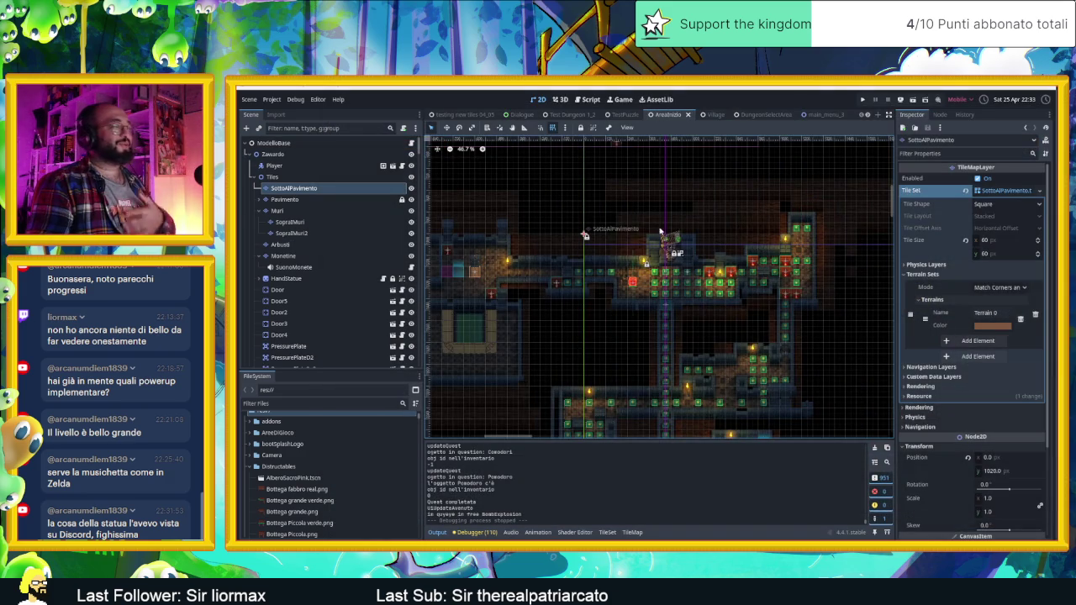
scroll(719, 382, down, 3)
drag(715, 387, 718, 205)
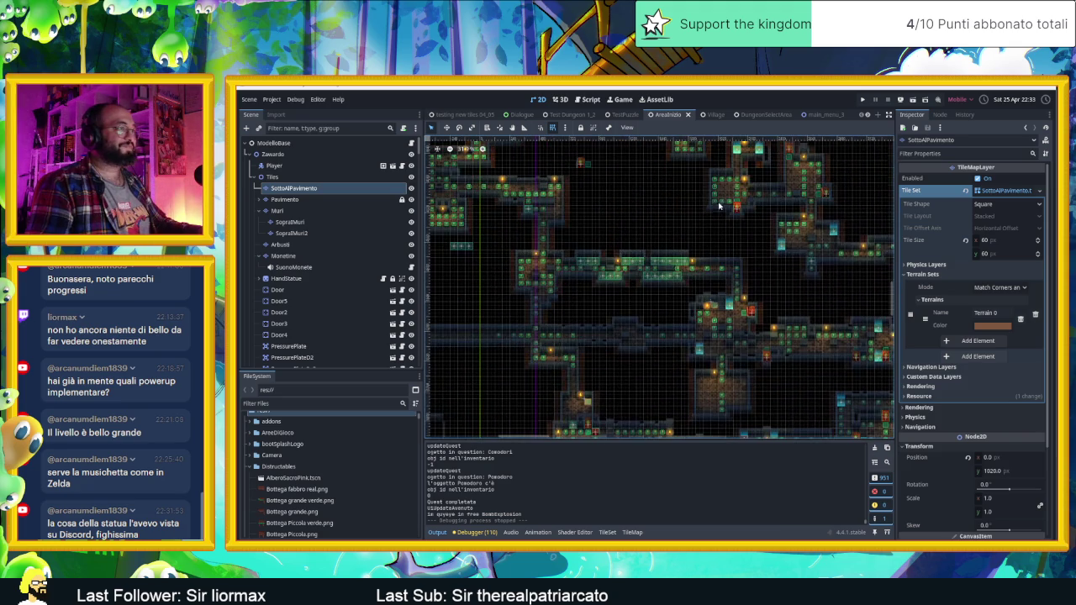
scroll(616, 300, up, 3)
mouse_move(611, 311)
mouse_down()
mouse_move(773, 277)
mouse_move(808, 284)
mouse_move(686, 260)
mouse_move(617, 232)
mouse_up()
scroll(617, 231, down, 10)
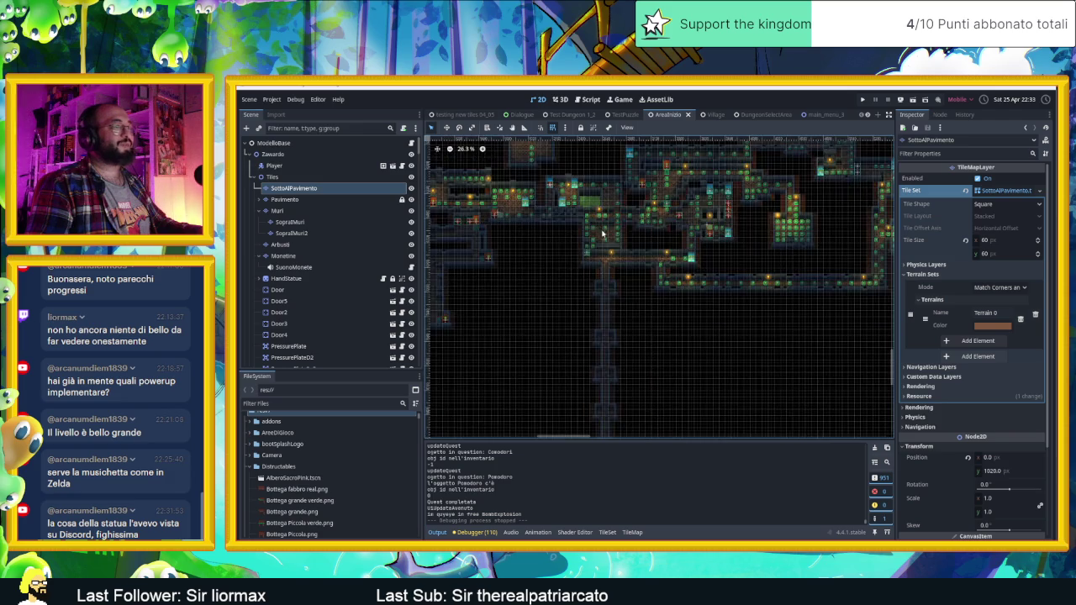
scroll(704, 227, up, 2)
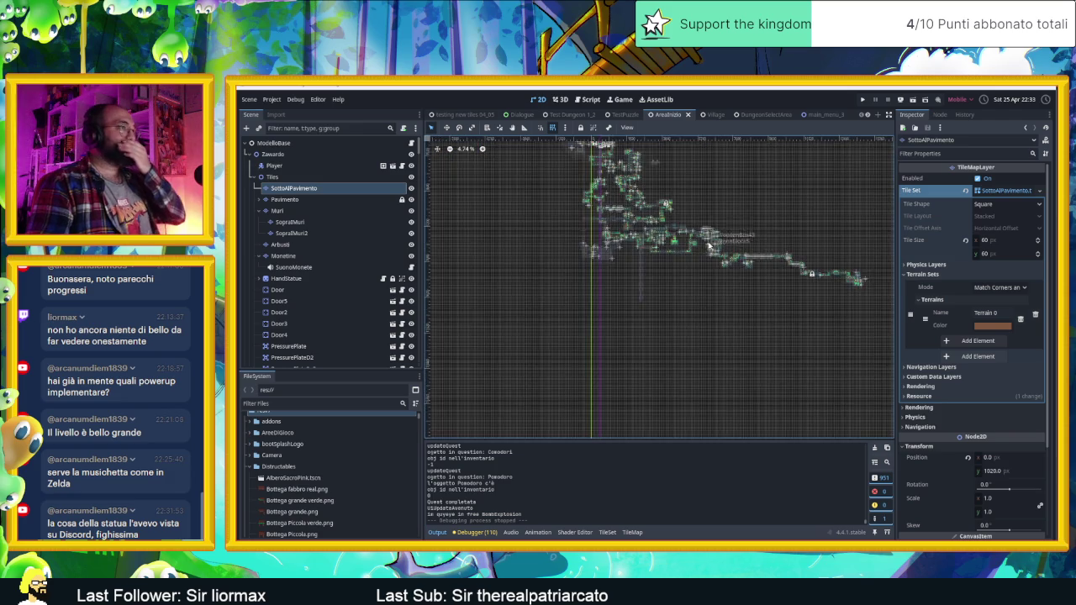
scroll(711, 253, down, 4)
scroll(704, 260, up, 1)
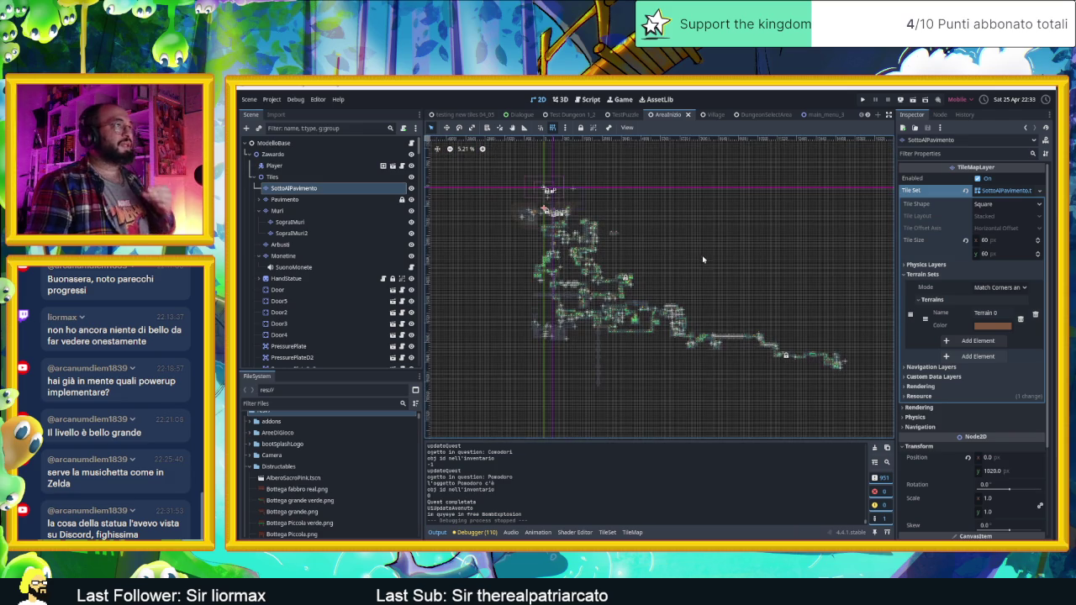
scroll(537, 152, up, 2)
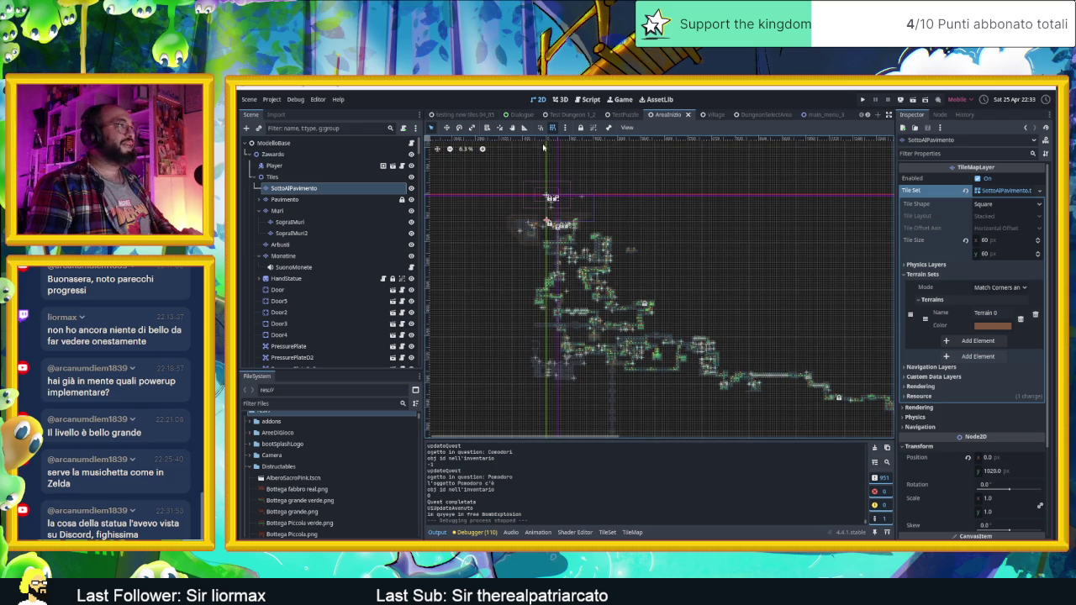
scroll(514, 146, up, 3)
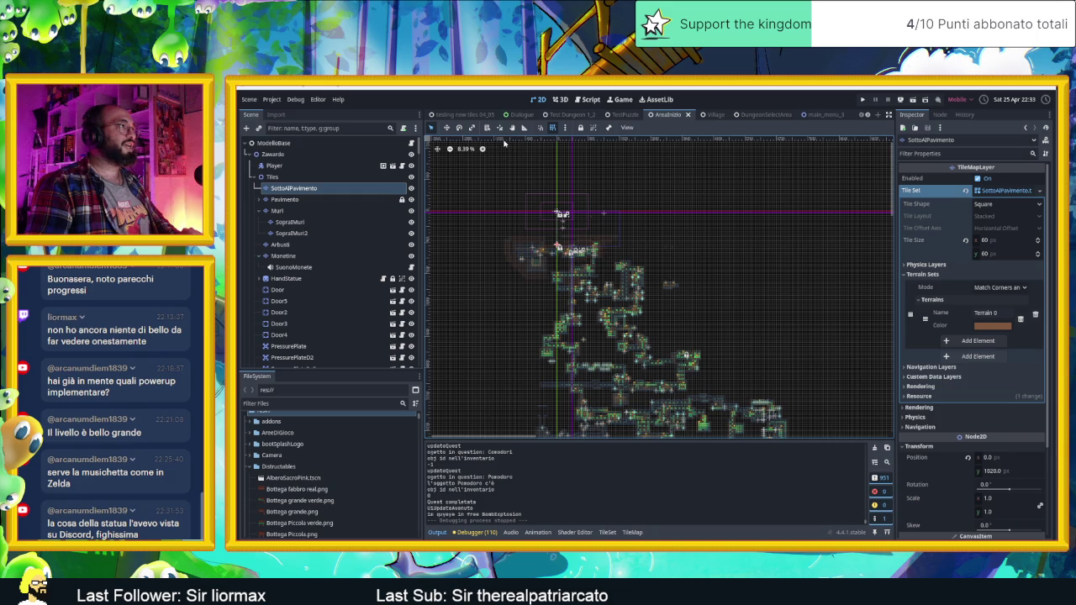
Pan and zoom over the rest of the AreaInizio tilemap to survey its corridors
scroll(756, 189, right, 4)
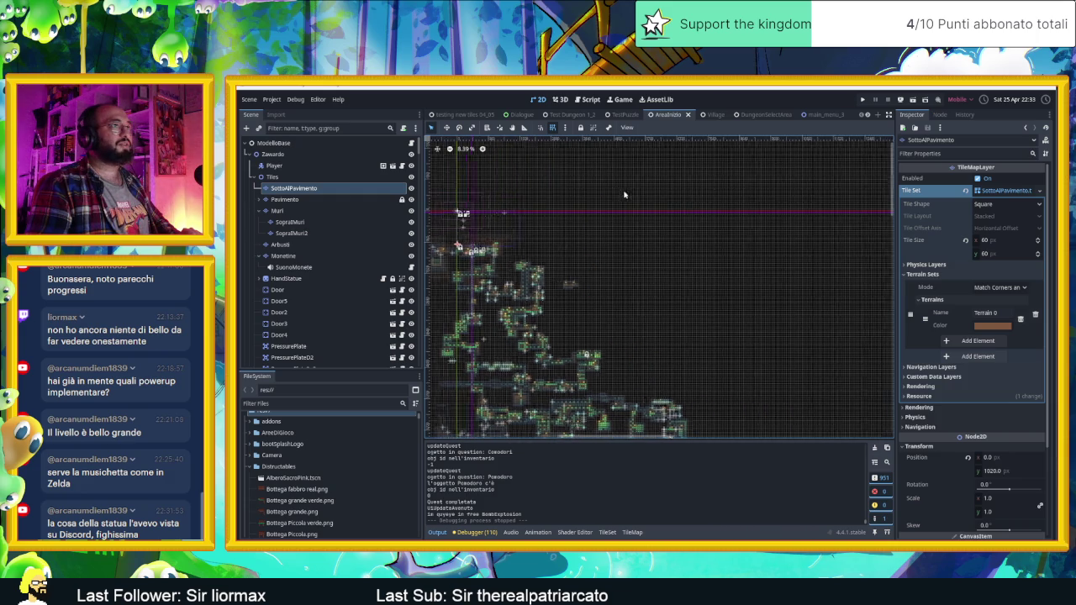
scroll(757, 189, down, 5)
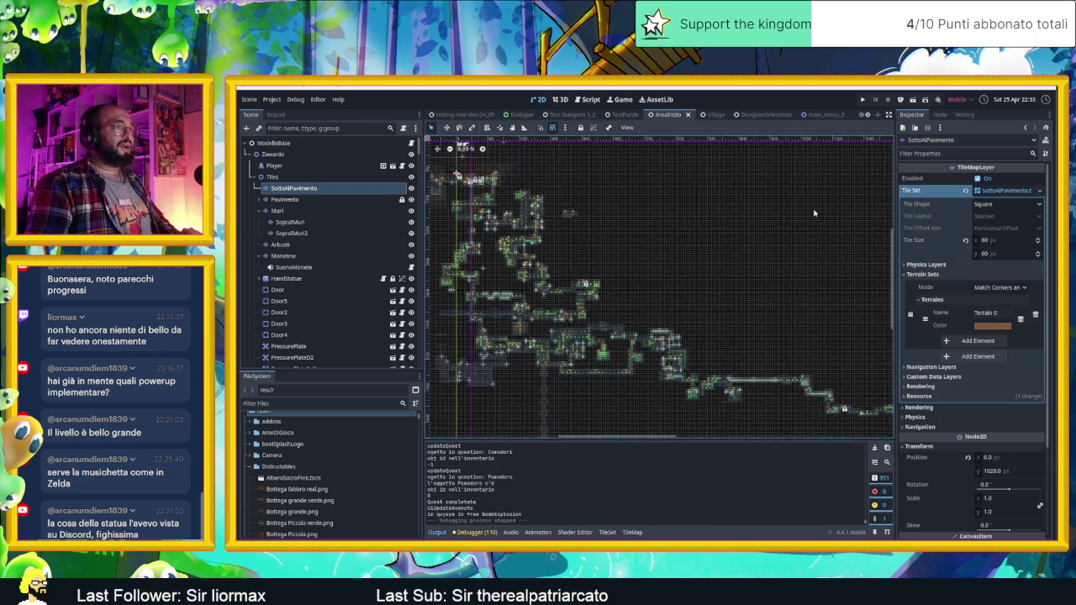
scroll(714, 209, right, 3)
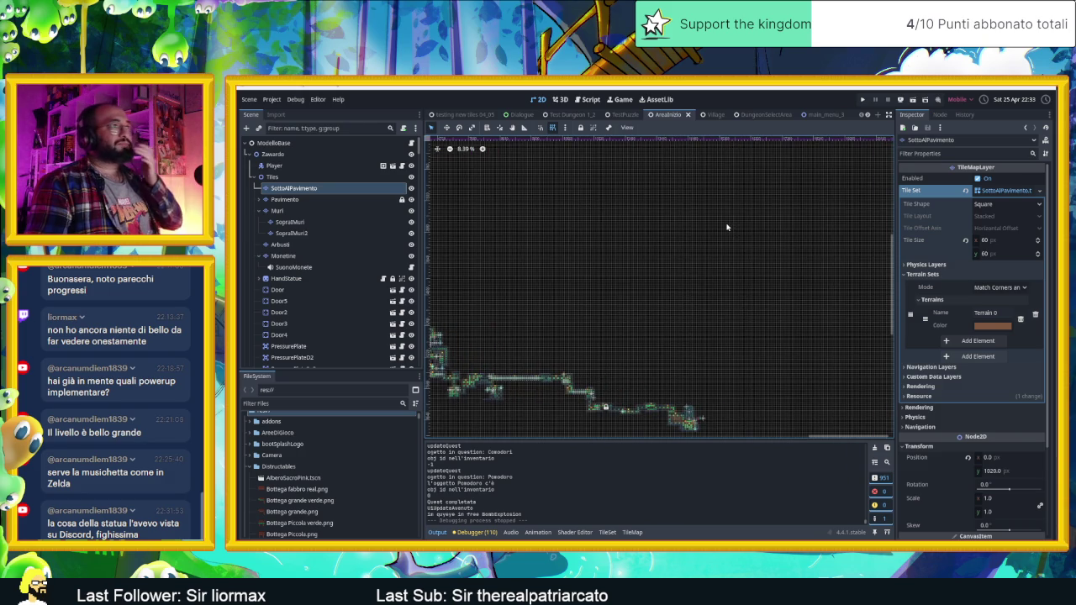
drag(678, 246, 803, 162)
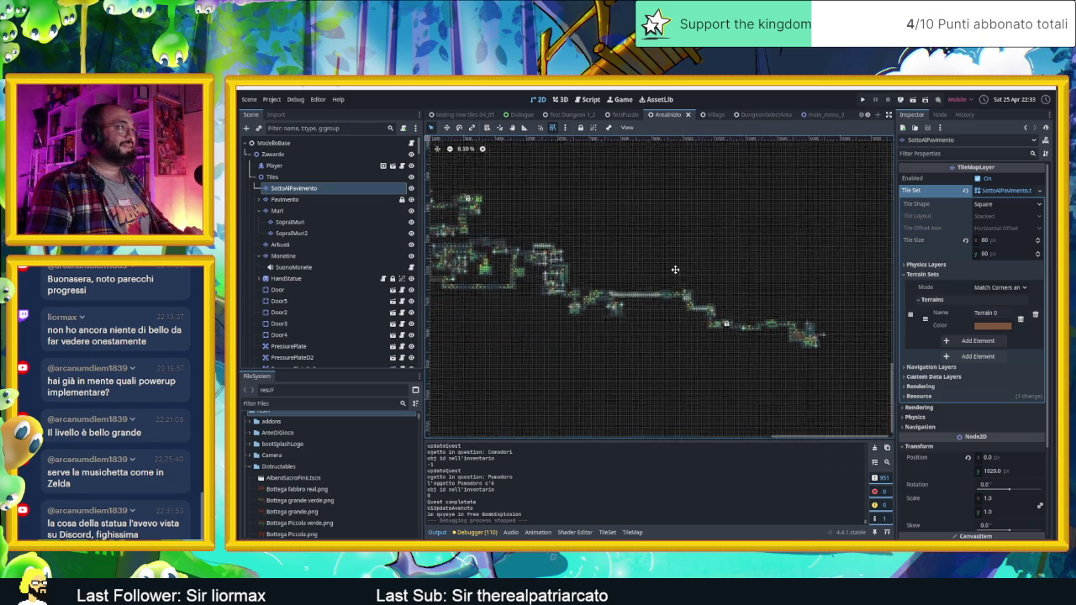
drag(668, 260, 729, 295)
drag(494, 269, 591, 213)
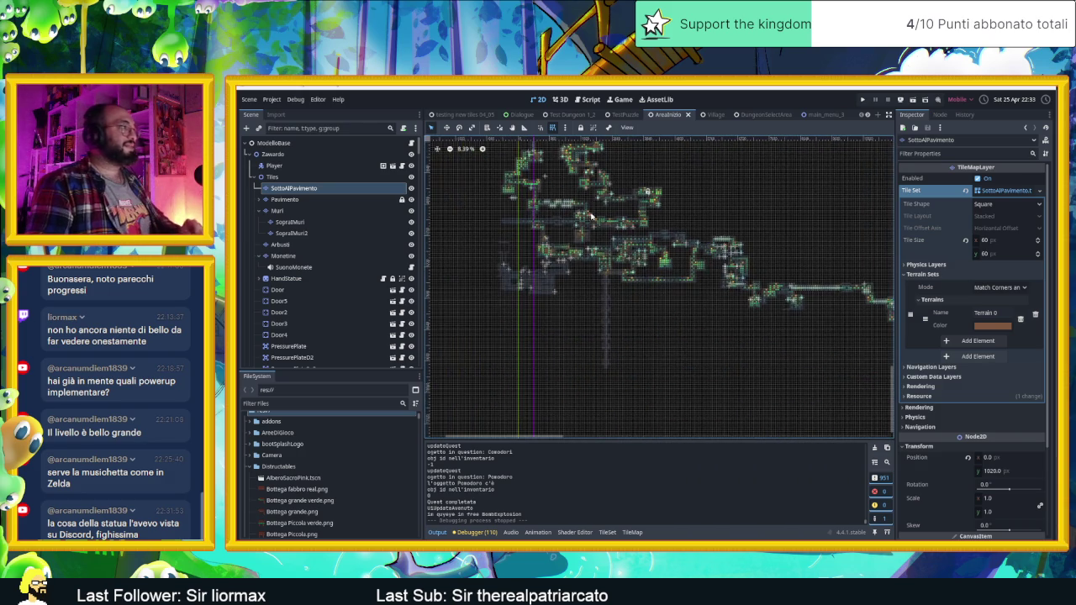
scroll(504, 302, down, 2)
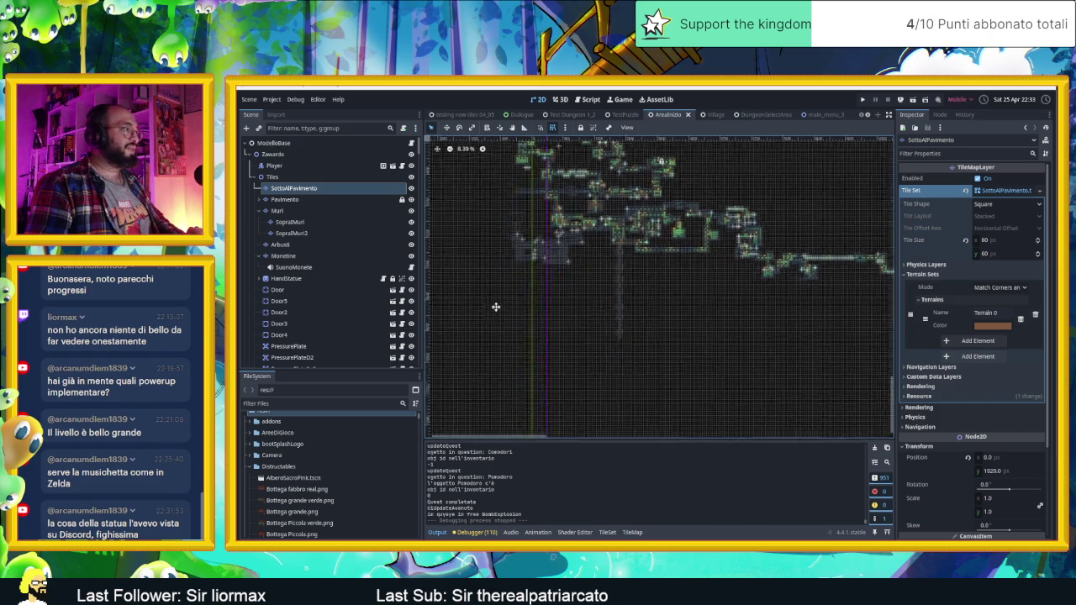
scroll(490, 309, down, 2)
mouse_move(474, 364)
mouse_down()
mouse_move(480, 336)
mouse_move(469, 346)
mouse_up()
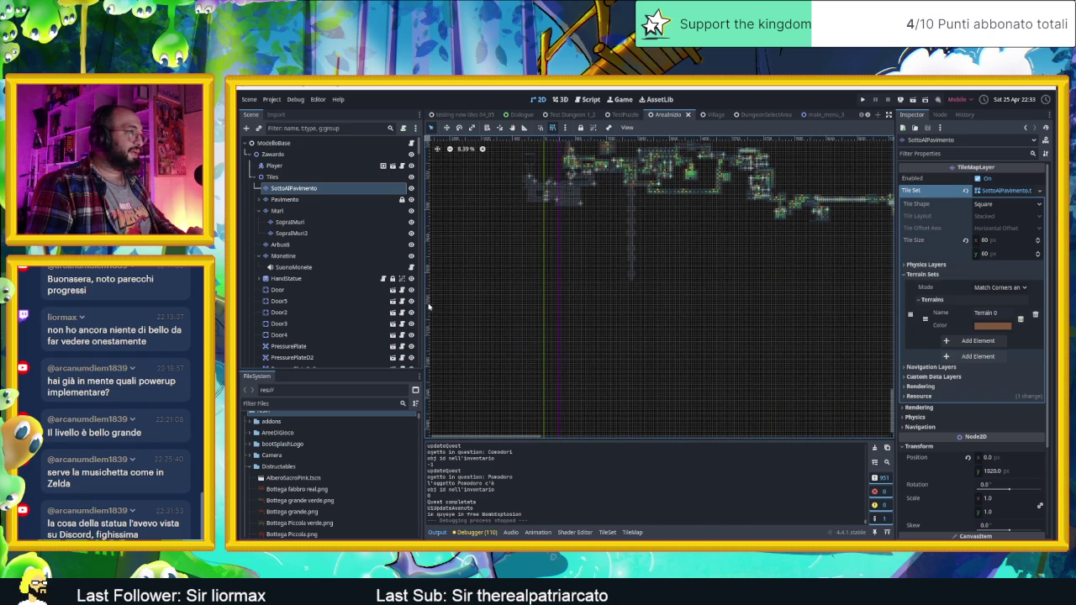
scroll(762, 296, up, 10)
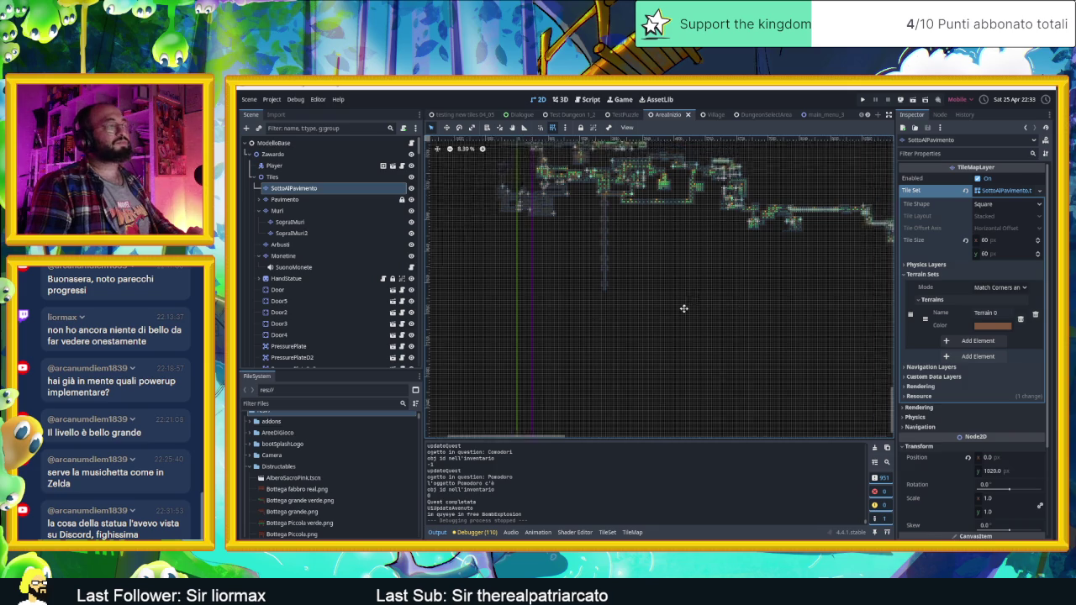
scroll(716, 339, right, 5)
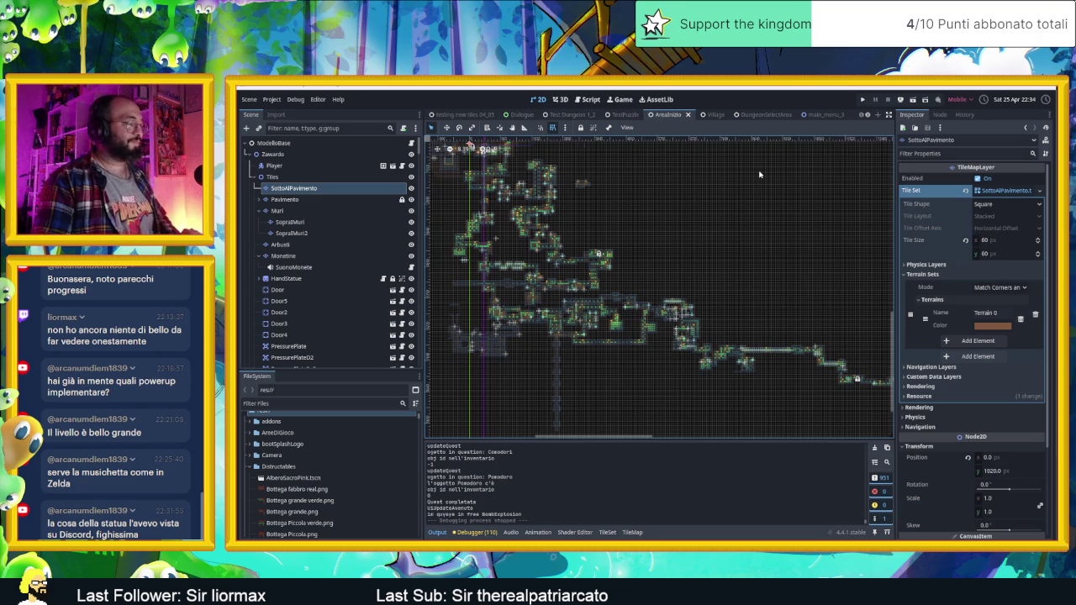
scroll(544, 220, up, 3)
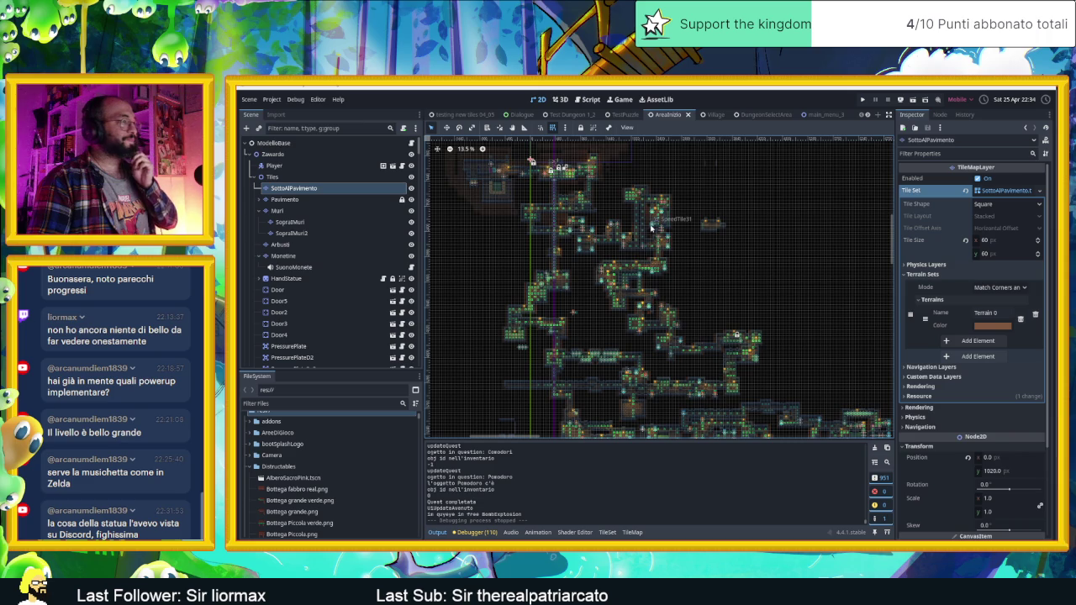
scroll(668, 238, down, 1)
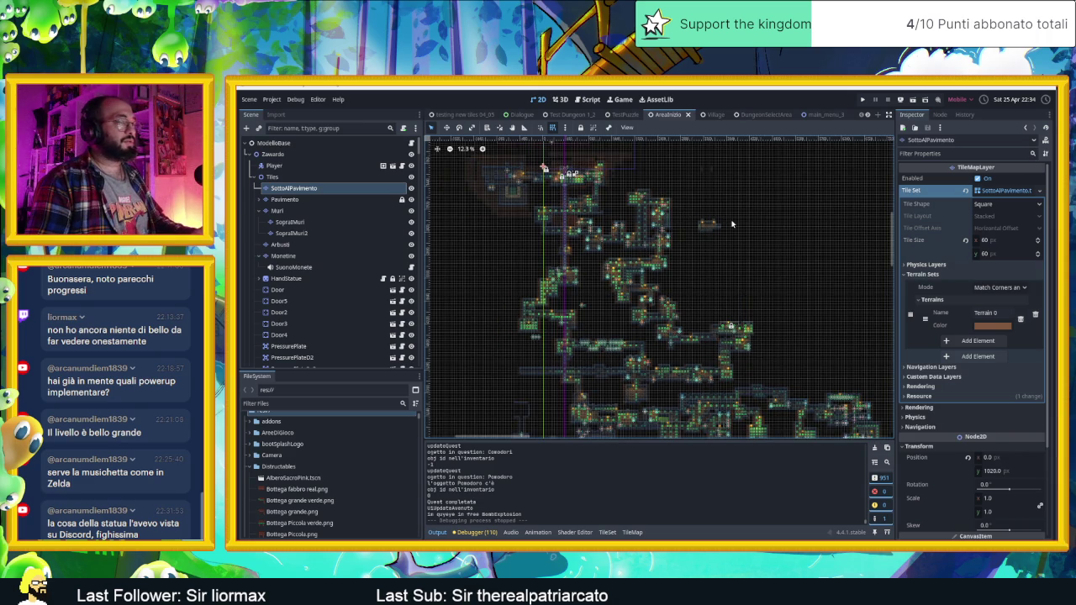
scroll(614, 243, up, 8)
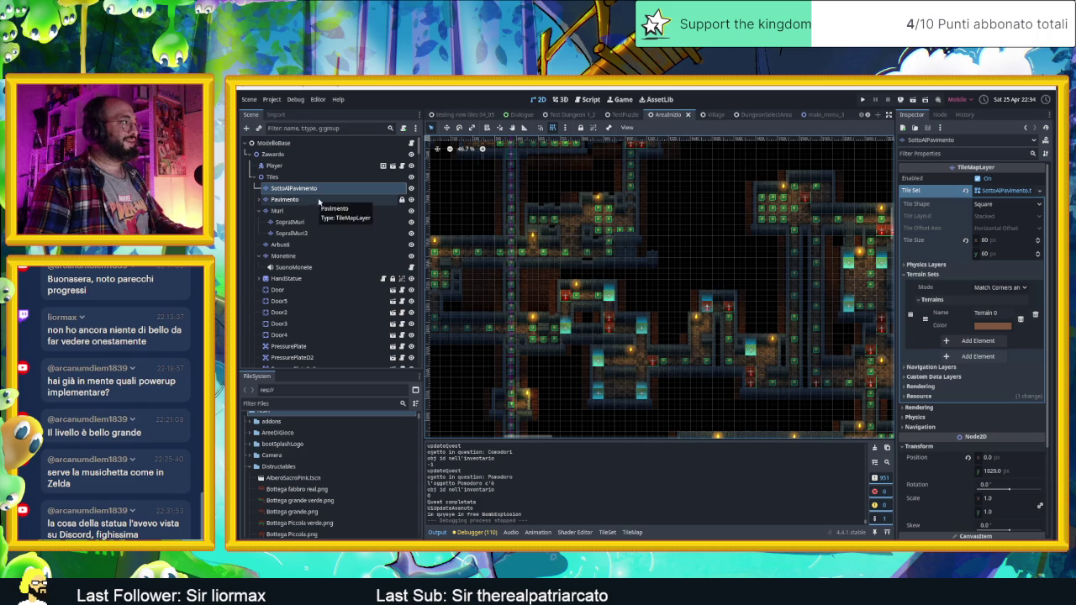
Open the TileMap panel and paint a RocciaConcept tile onto the SottoAlPavimento layer
click(632, 532)
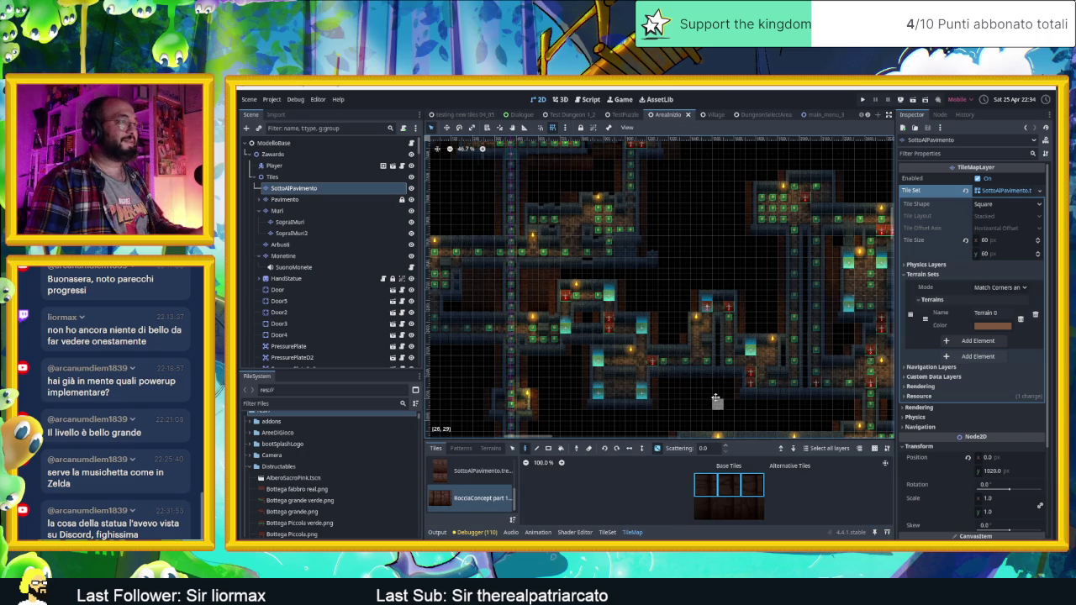
scroll(717, 402, down, 10)
scroll(710, 365, up, 6)
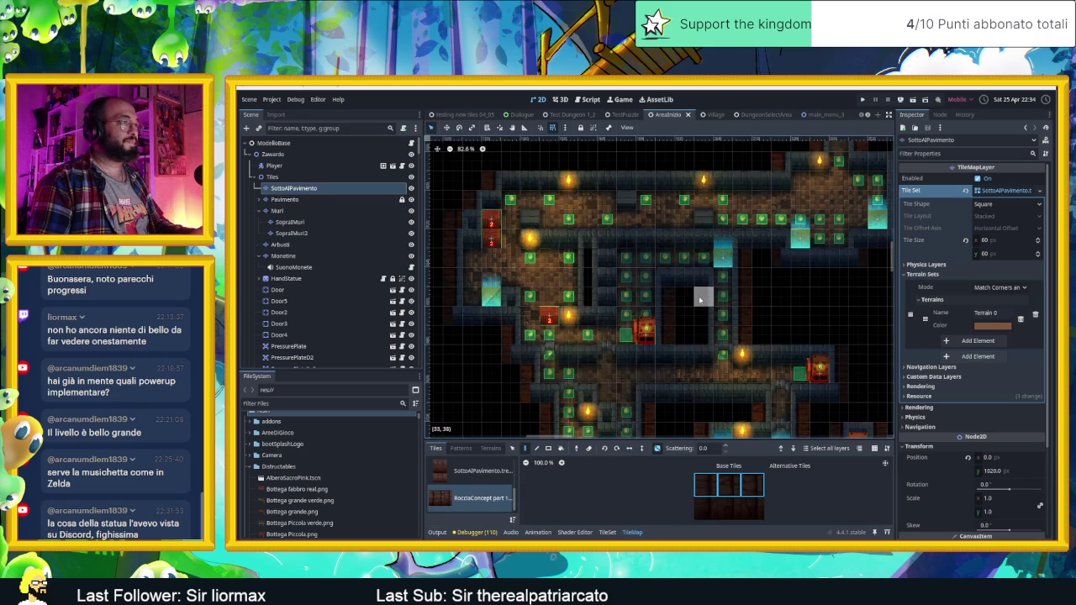
click(703, 337)
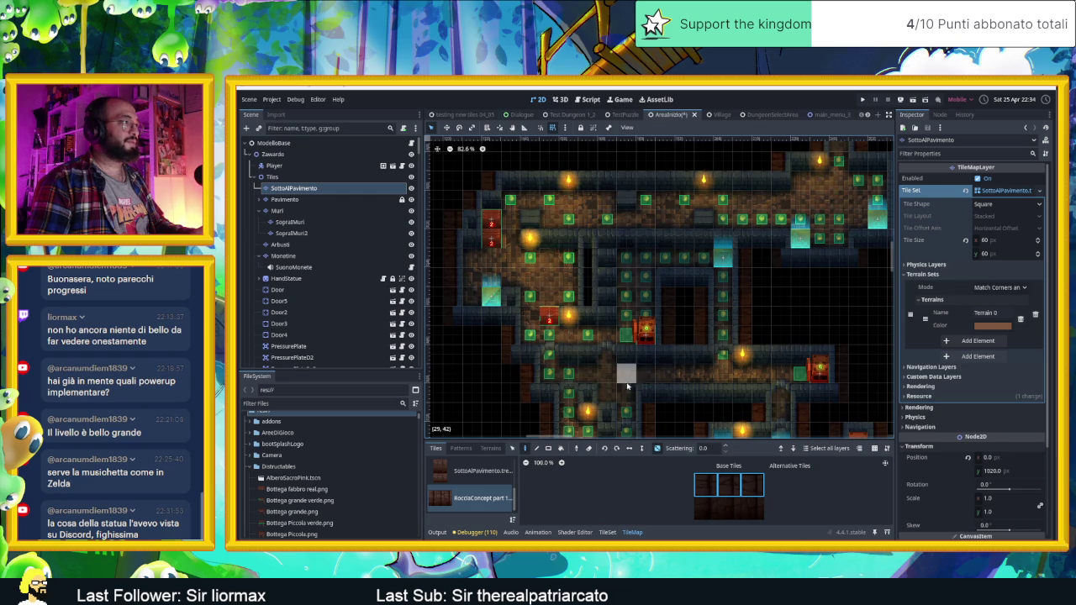
Scroll through the map, then select the Muri wall layer
scroll(643, 374, down, 5)
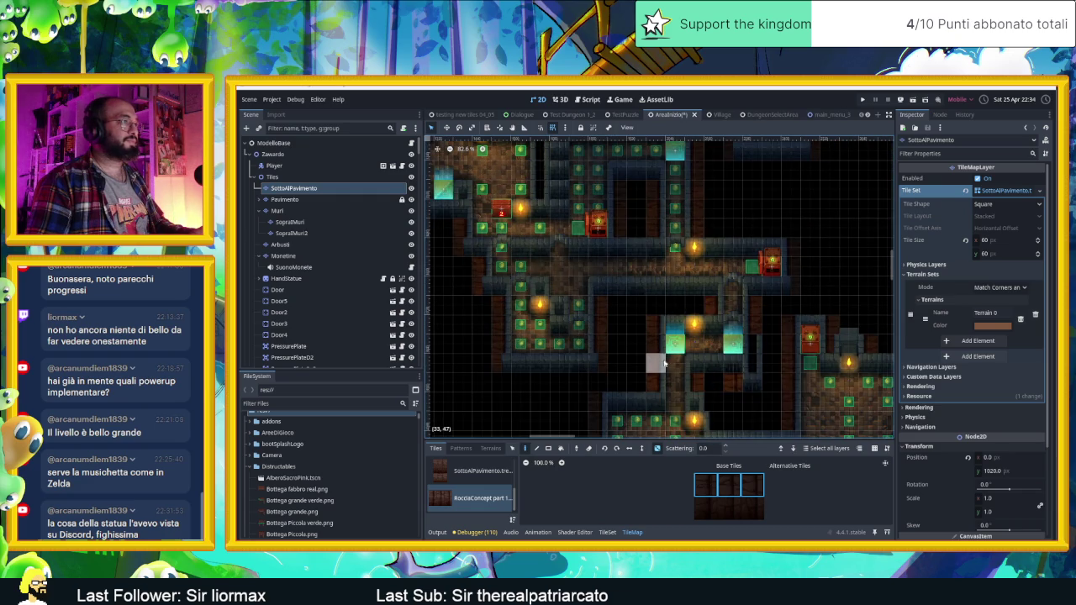
scroll(664, 363, down, 2)
scroll(668, 361, down, 3)
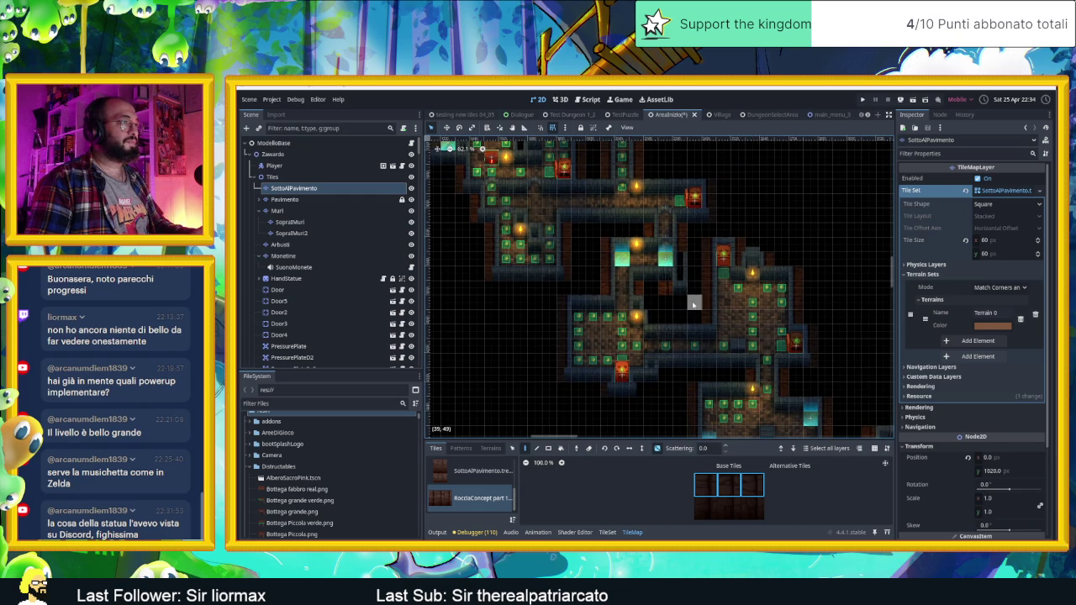
scroll(720, 361, down, 3)
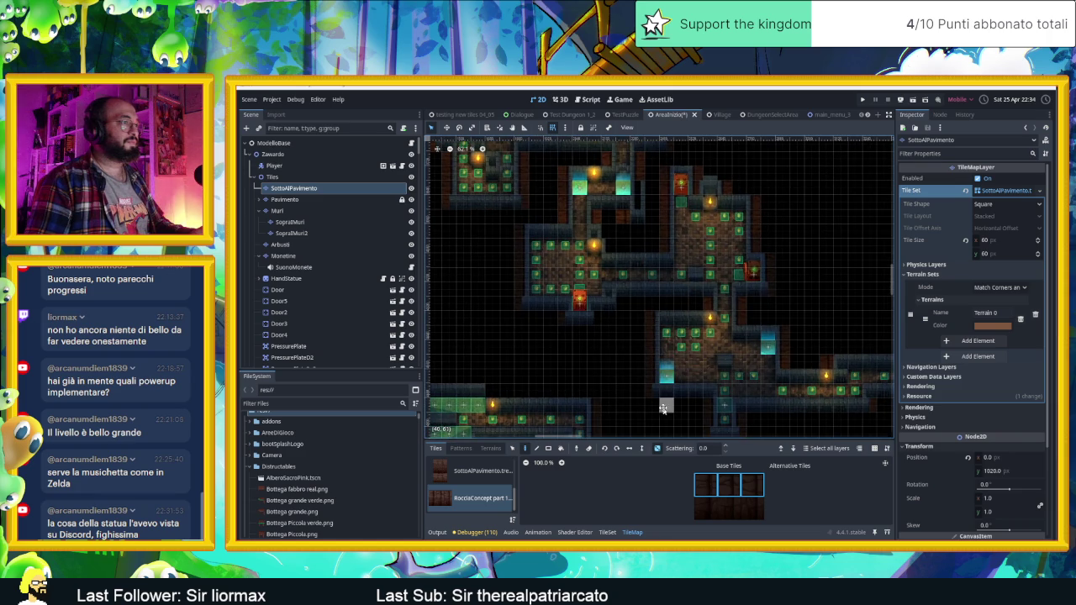
scroll(664, 409, down, 2)
scroll(637, 286, down, 2)
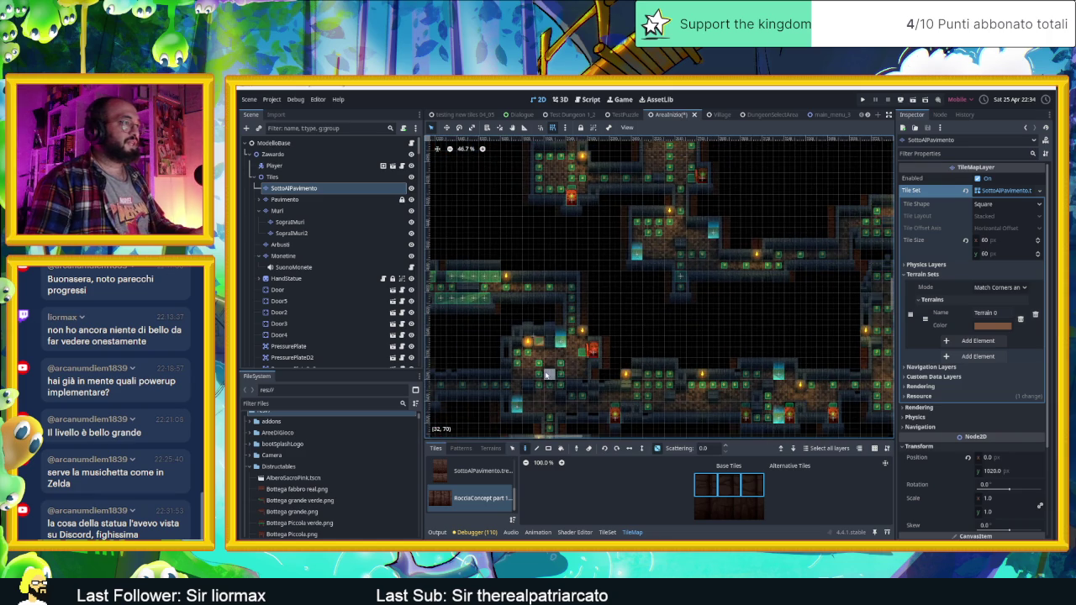
scroll(612, 386, up, 4)
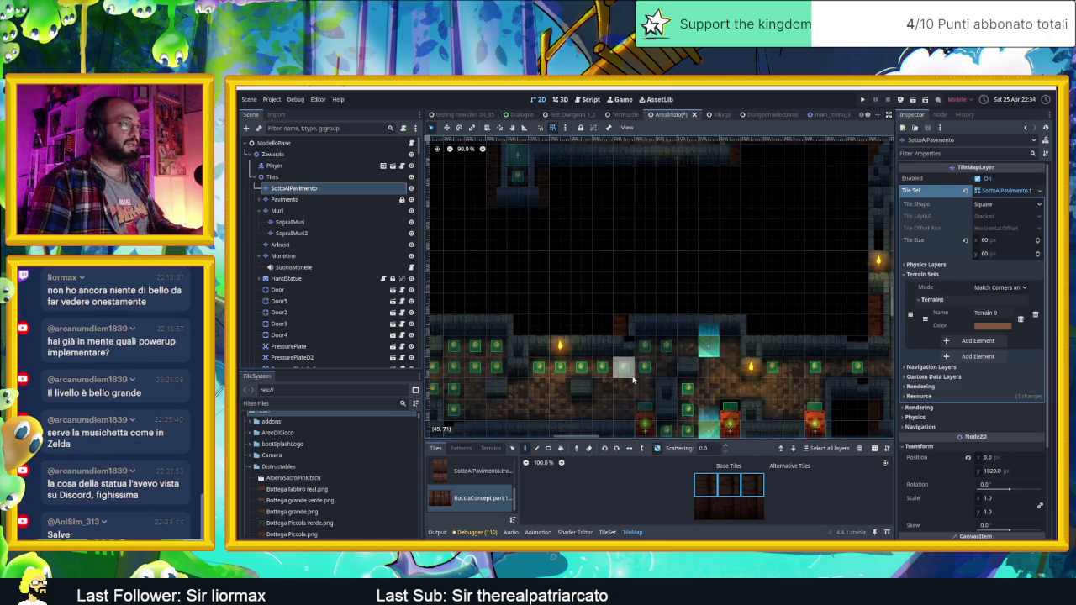
click(277, 210)
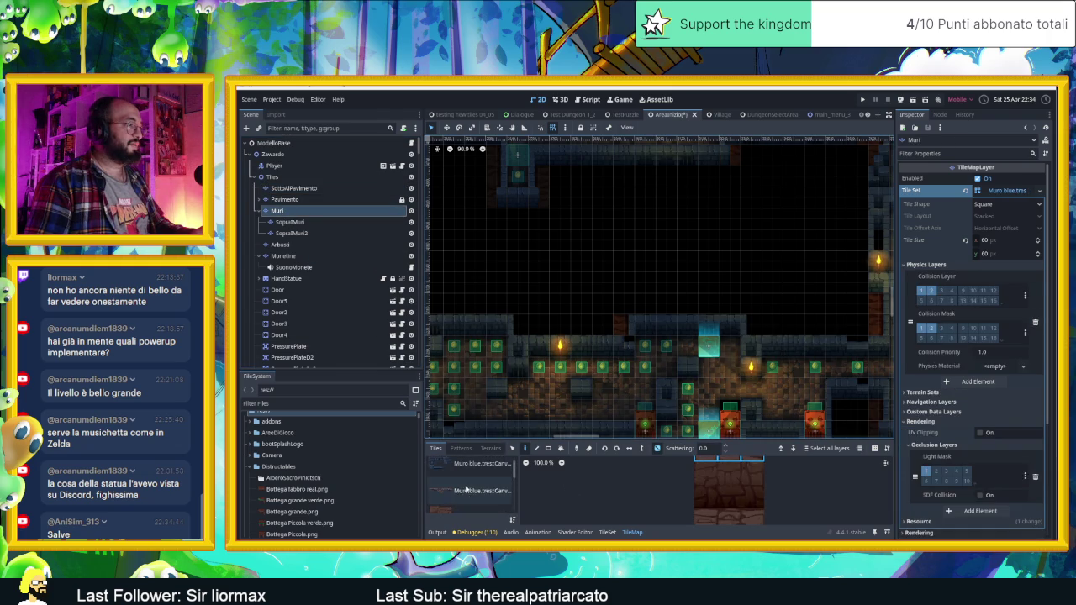
Pick a wall tile from Muro blue.tres, then return to the SottoAlPavimento layer
click(471, 473)
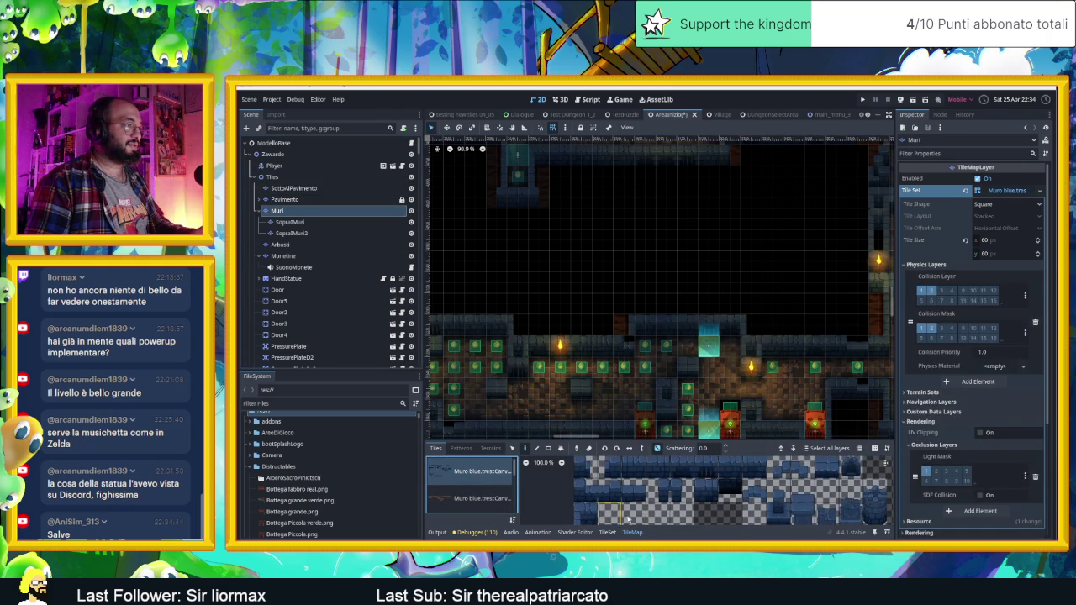
click(660, 468)
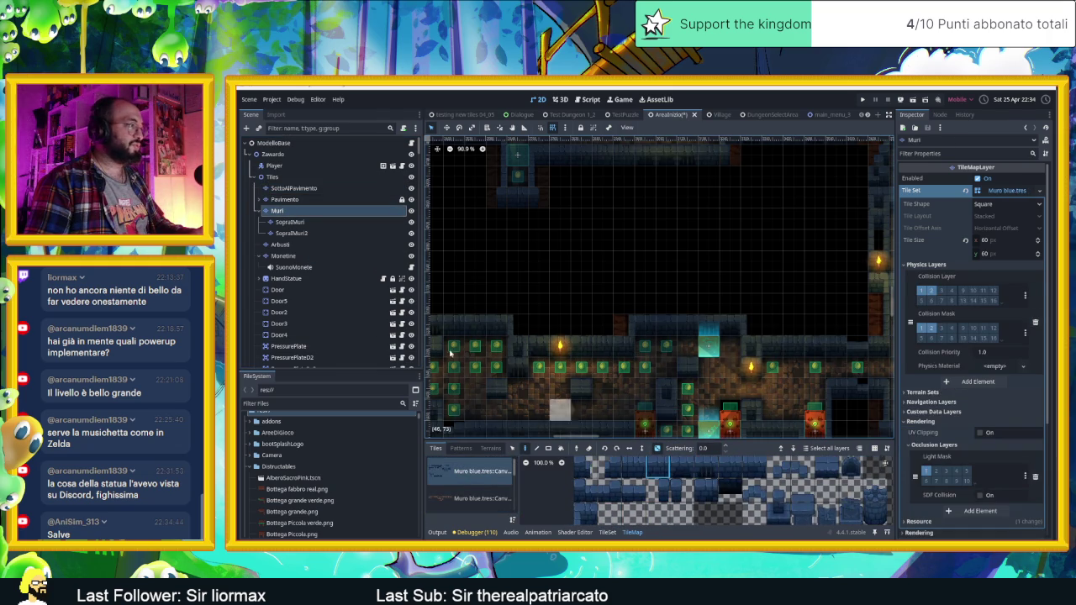
click(294, 188)
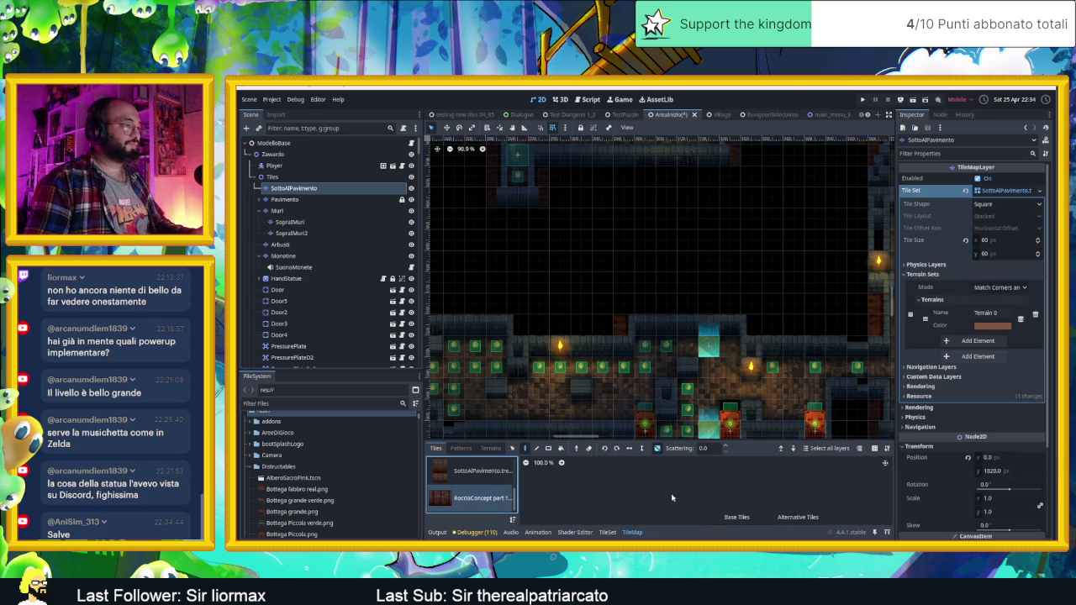
Select a row of three rock tiles in the RocciaConcept atlas as the brush
drag(728, 504, 675, 501)
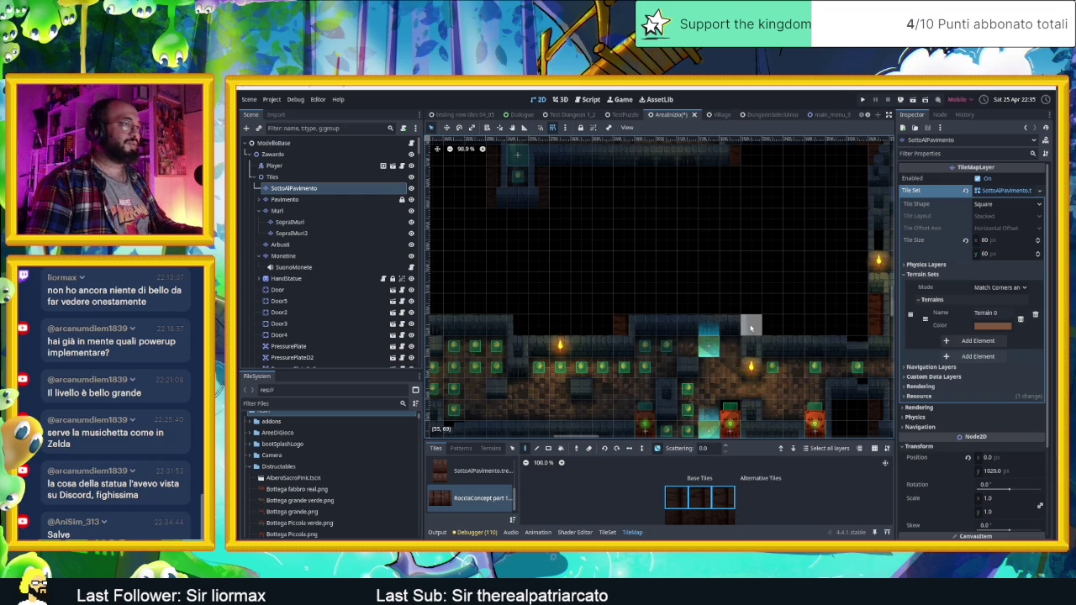
scroll(538, 325, left, 3)
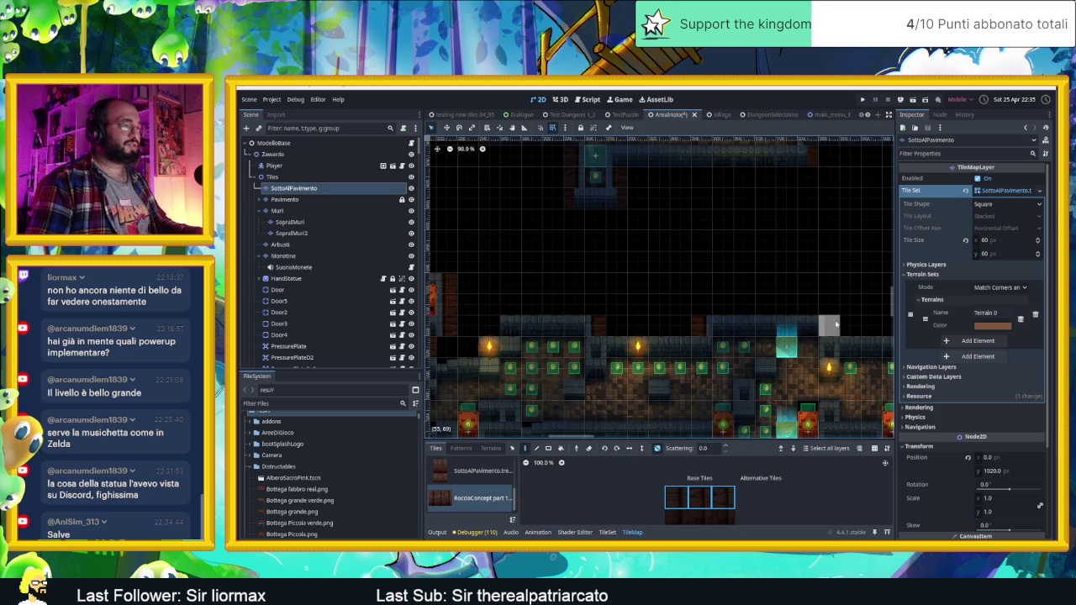
scroll(829, 325, right, 5)
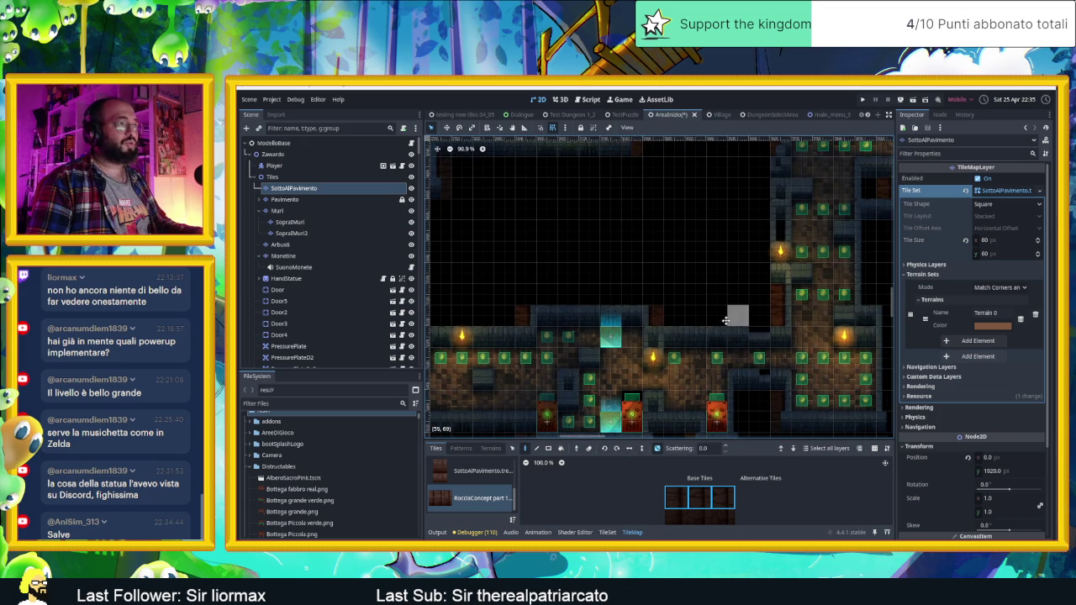
scroll(672, 340, up, 3)
scroll(664, 337, up, 3)
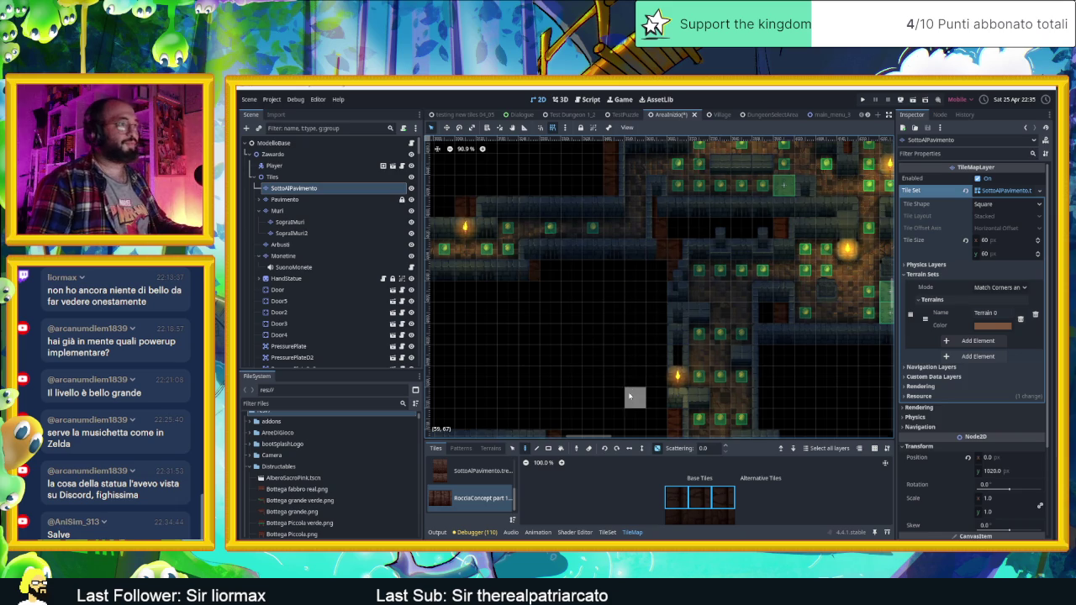
scroll(635, 387, down, 2)
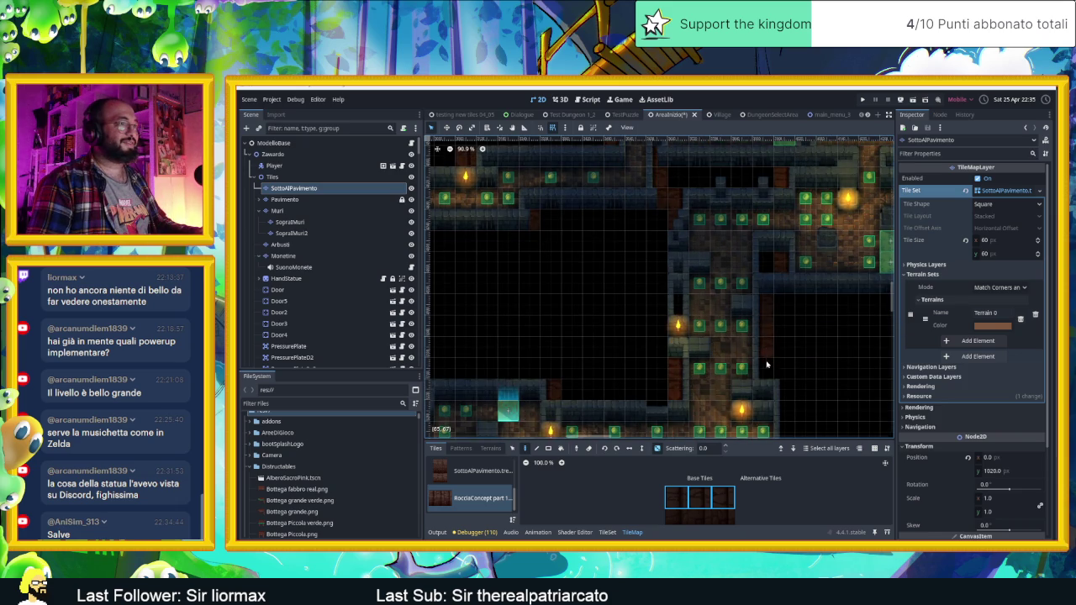
scroll(774, 345, down, 4)
scroll(757, 320, right, 3)
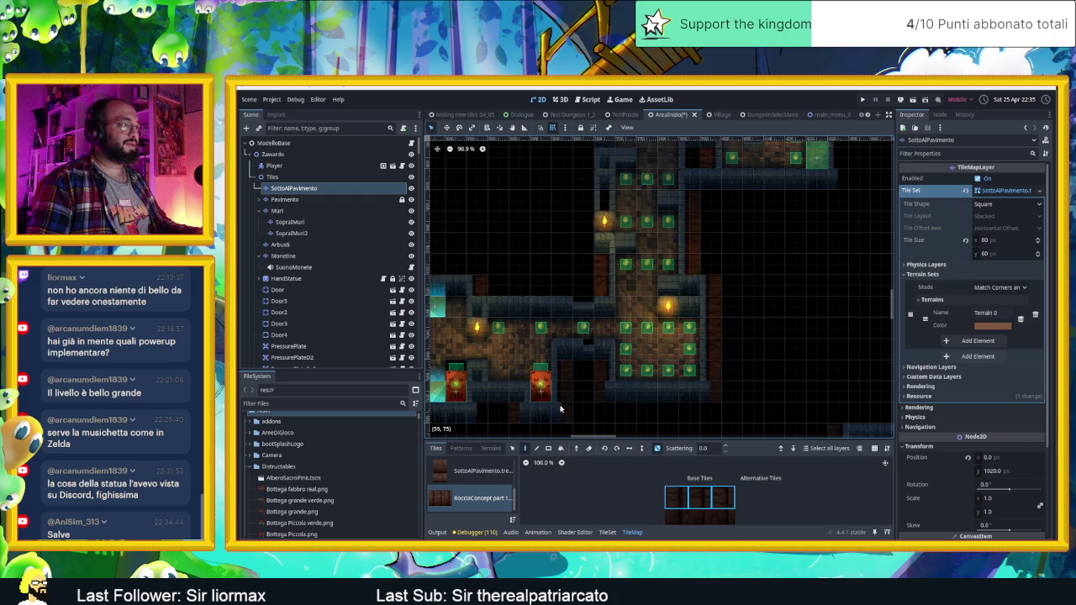
Pan and zoom around the map to look over other rooms and corridors
drag(733, 417, 834, 345)
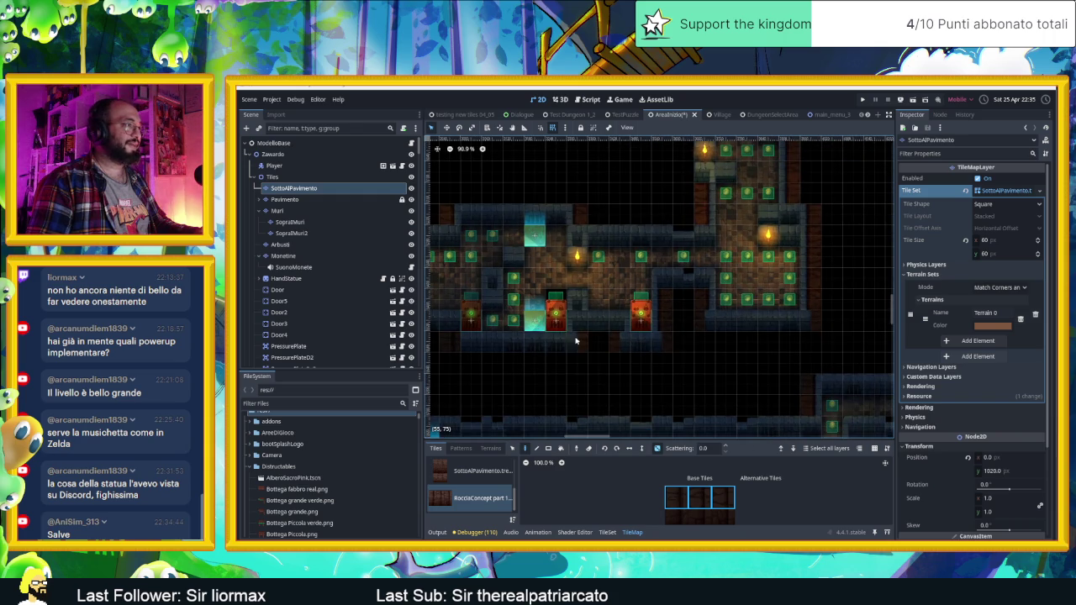
drag(799, 383, 517, 319)
drag(799, 350, 584, 283)
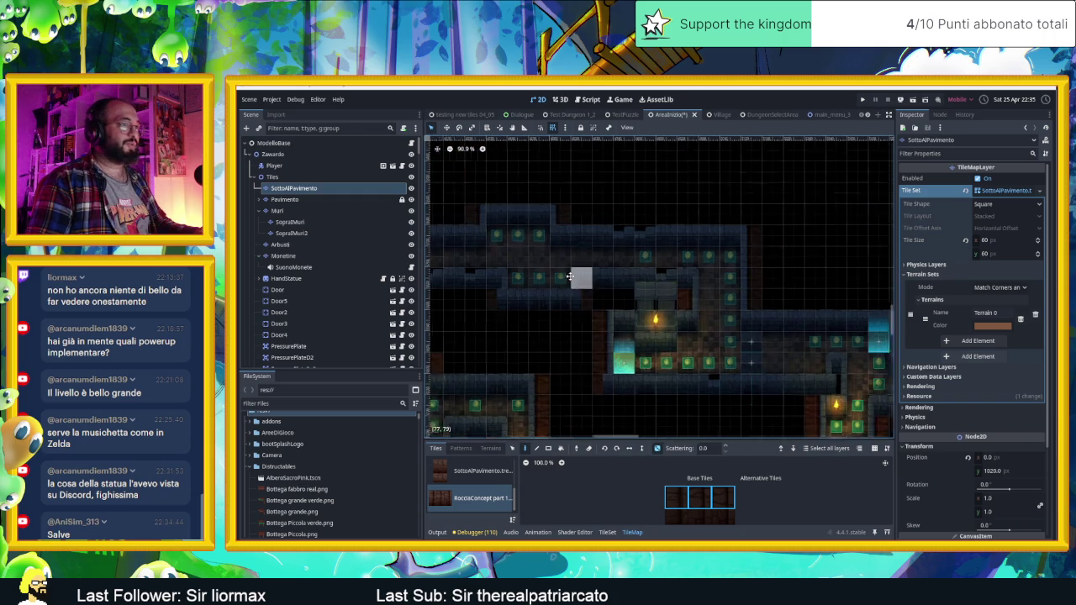
drag(655, 372, 698, 293)
scroll(630, 368, down, 4)
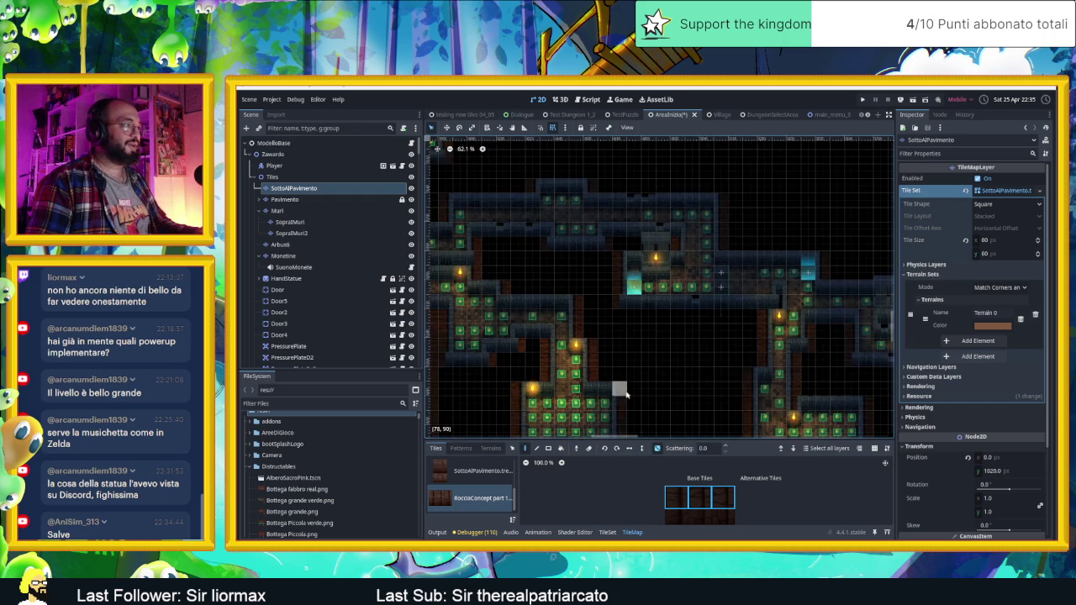
mouse_move(721, 280)
mouse_down()
mouse_move(591, 327)
mouse_move(494, 328)
mouse_up()
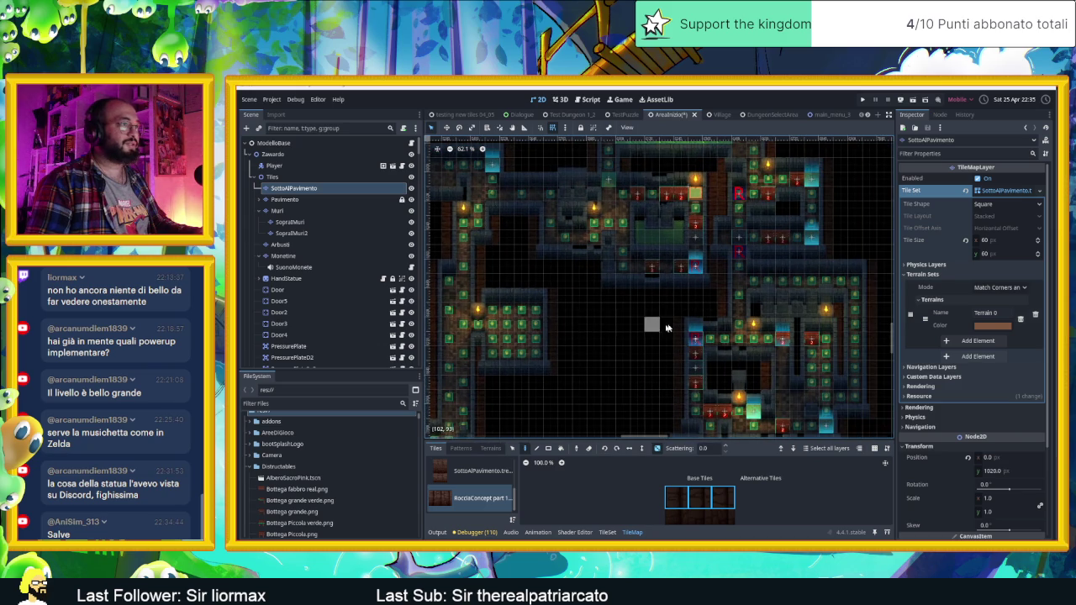
drag(650, 313, 625, 328)
drag(744, 330, 789, 319)
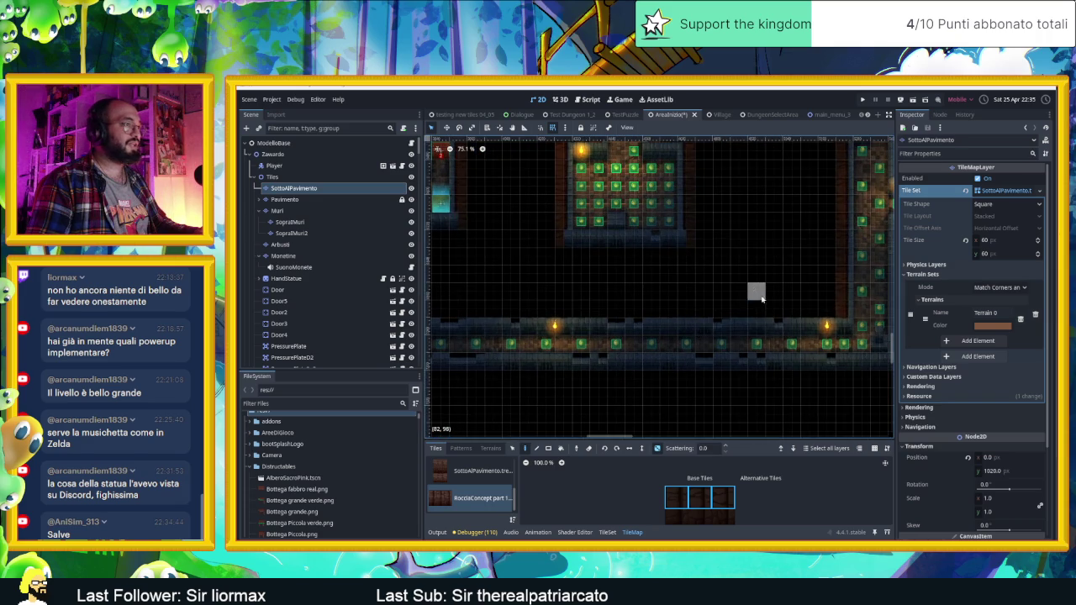
drag(762, 299, 612, 422)
scroll(612, 422, up, 1)
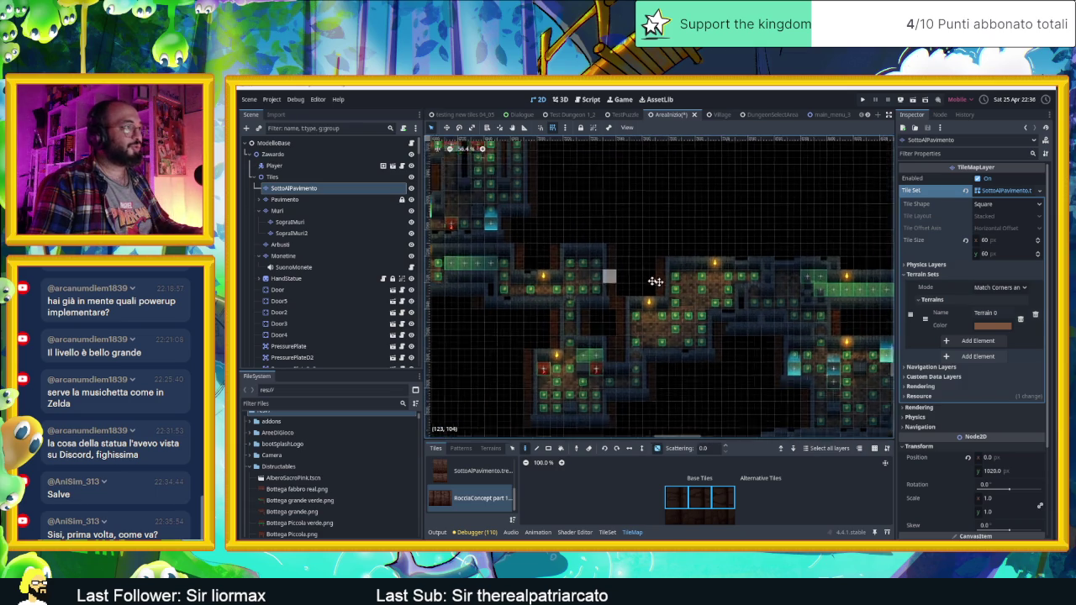
scroll(583, 257, down, 2)
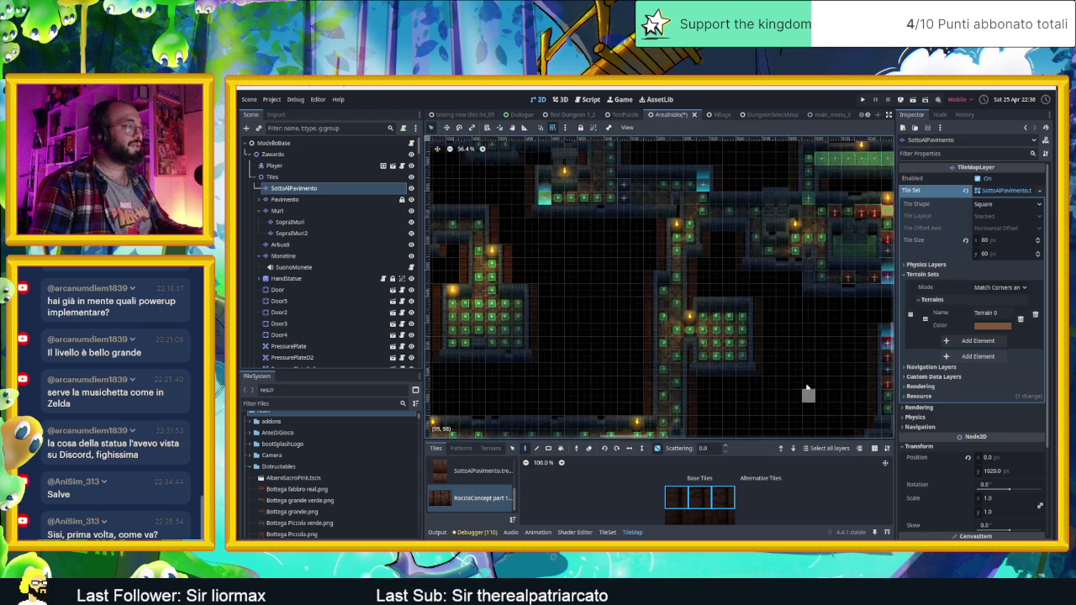
scroll(681, 346, down, 7)
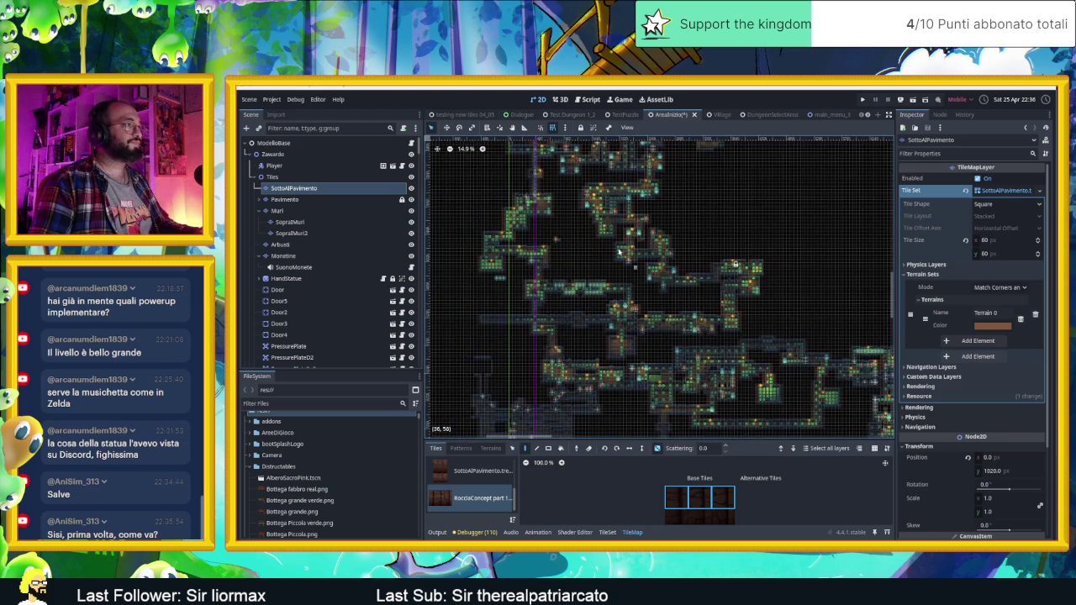
scroll(533, 233, up, 7)
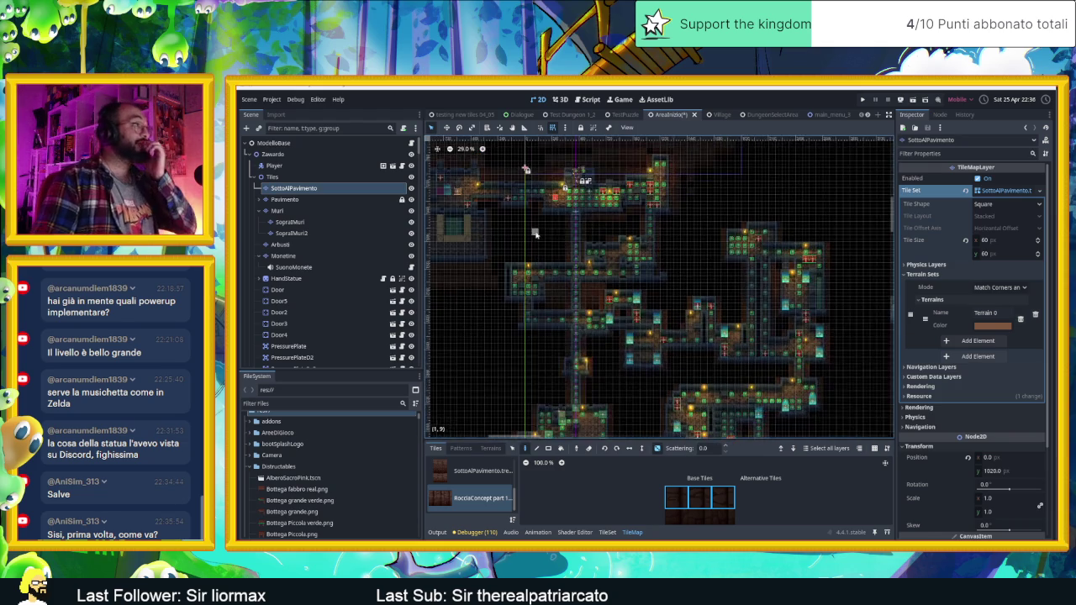
scroll(588, 243, up, 5)
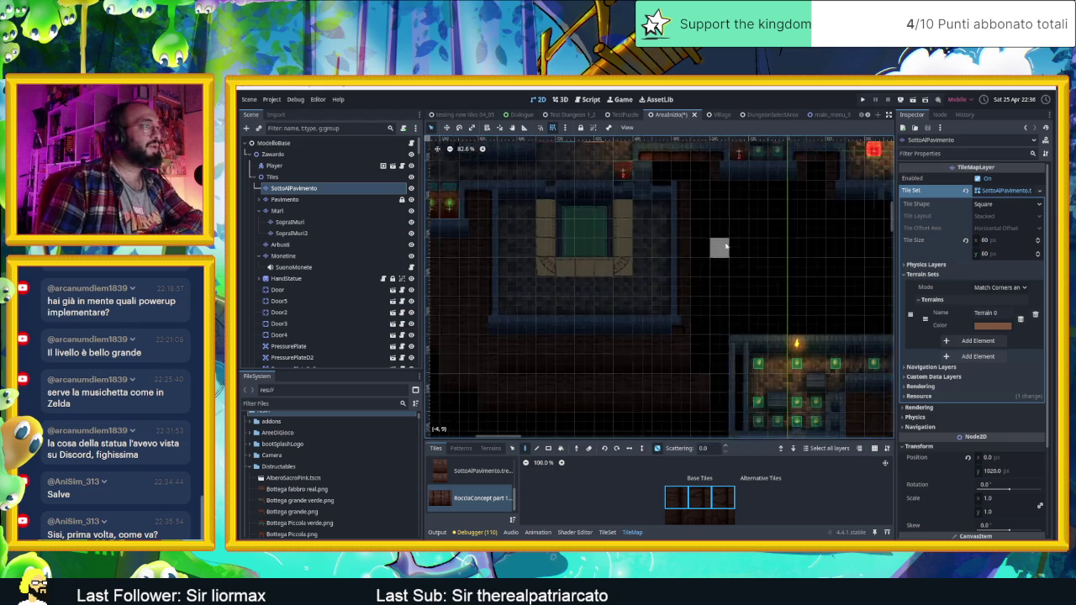
scroll(728, 242, down, 3)
mouse_move(773, 228)
mouse_down()
mouse_move(786, 319)
mouse_move(722, 321)
mouse_up()
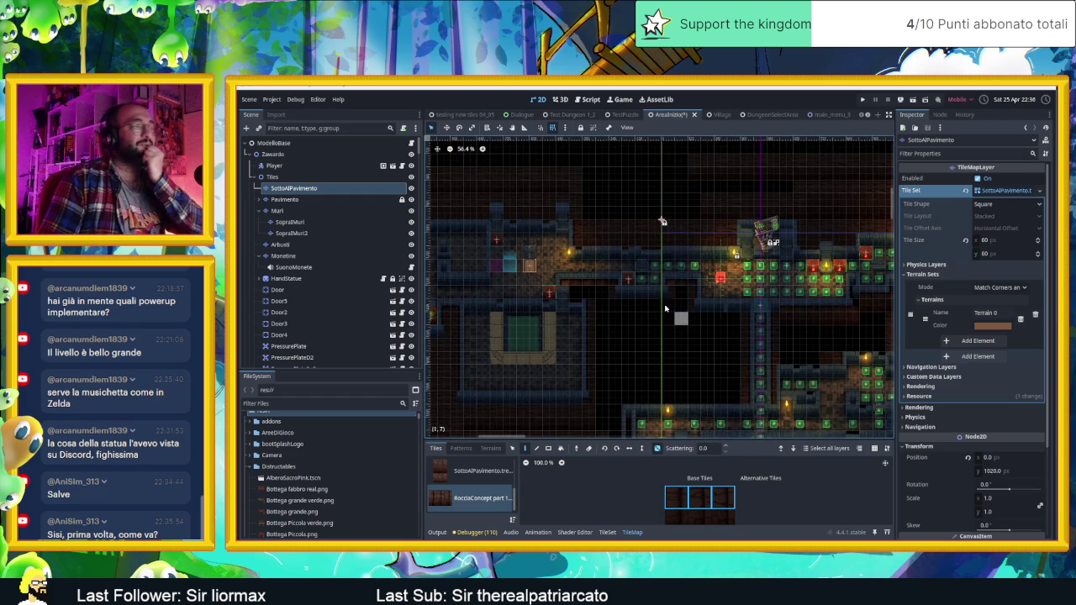
drag(834, 351, 676, 324)
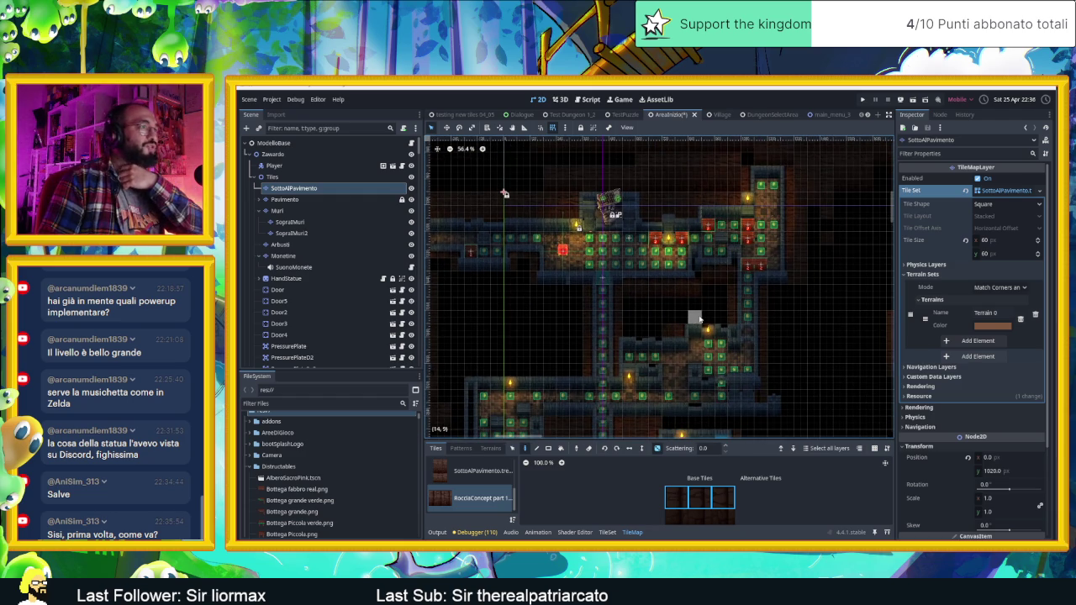
scroll(698, 313, up, 6)
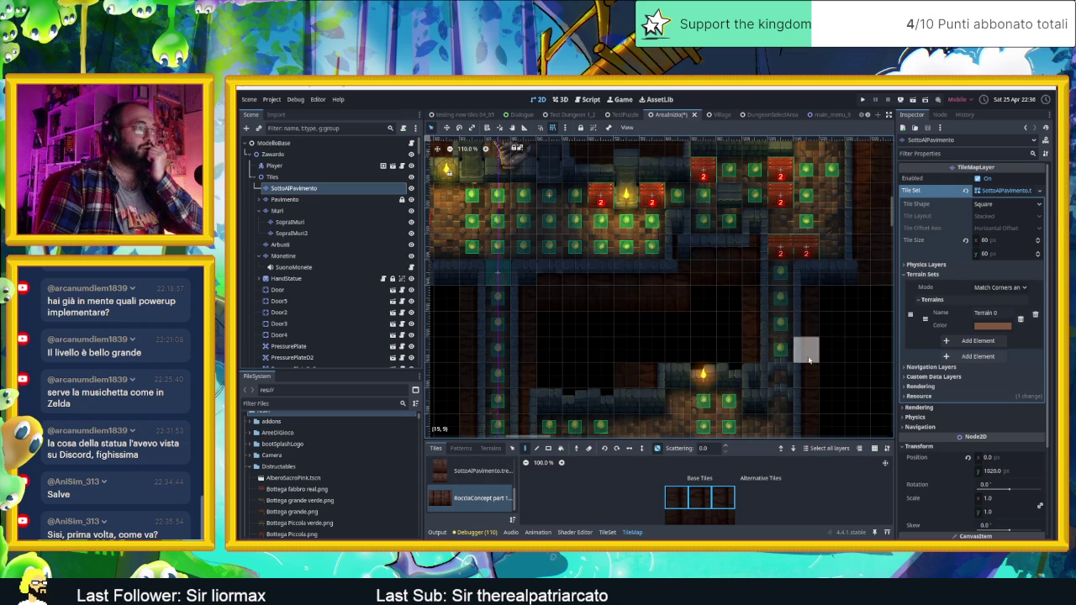
scroll(815, 354, down, 3)
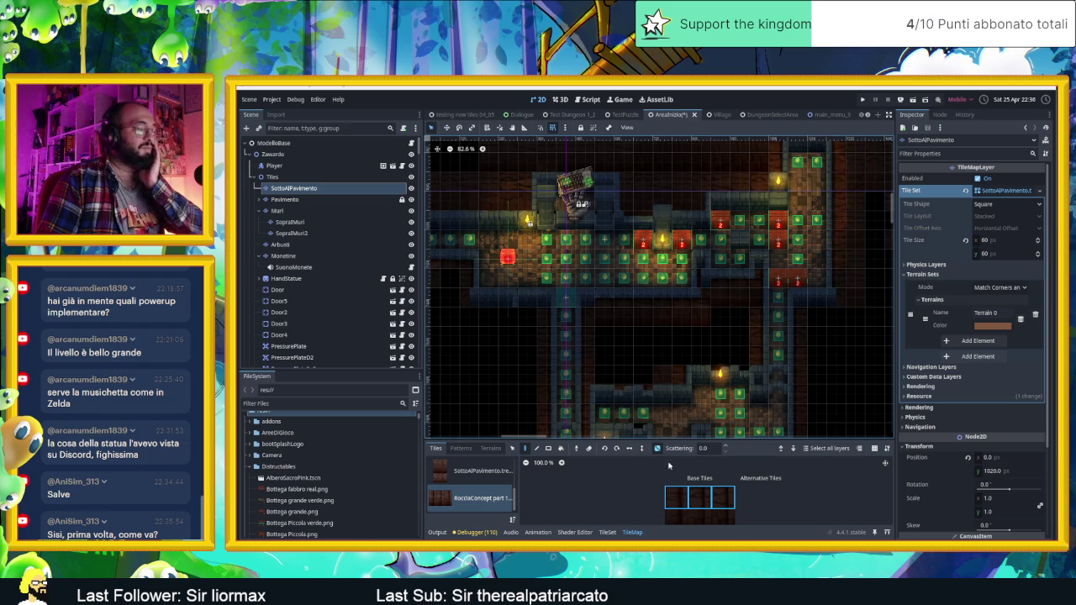
click(475, 471)
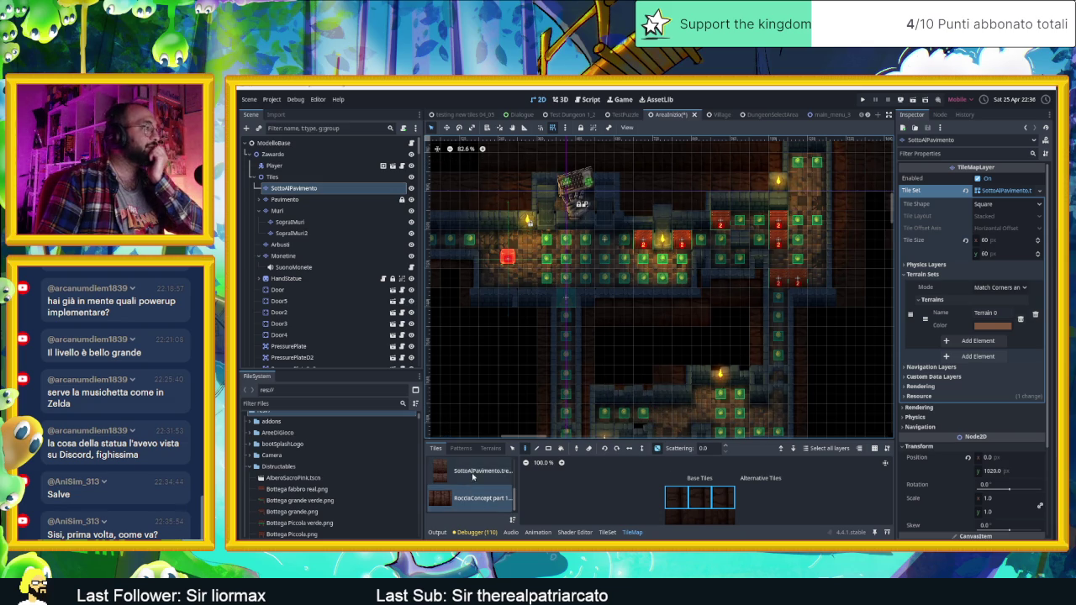
Select a 3x2 block of SottoAlPavimento floor tiles in the atlas
scroll(712, 485, right, 1)
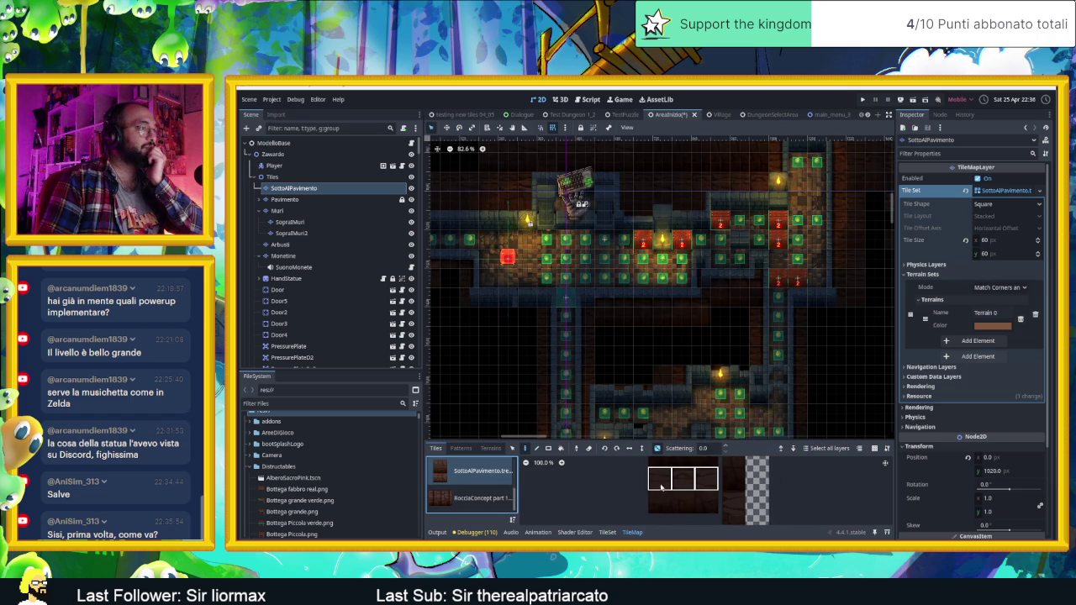
click(679, 505)
mouse_move(679, 504)
mouse_down()
mouse_move(707, 477)
mouse_move(662, 498)
mouse_up()
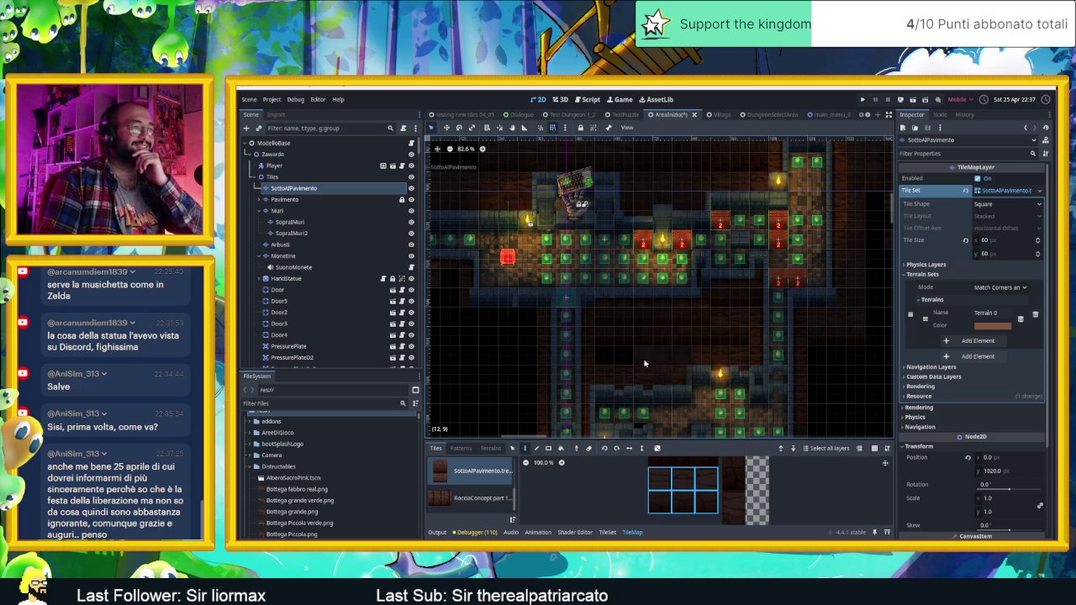
scroll(601, 336, left, 5)
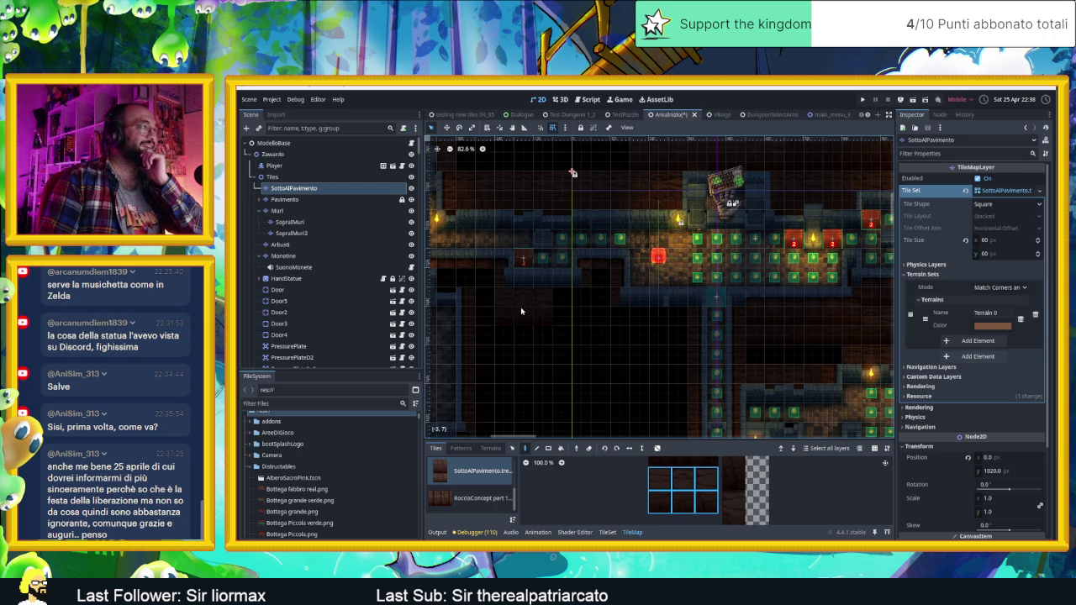
Reselect a row of three adjacent floor tiles as the brush and zoom onto the empty area
click(683, 477)
drag(543, 356, 727, 410)
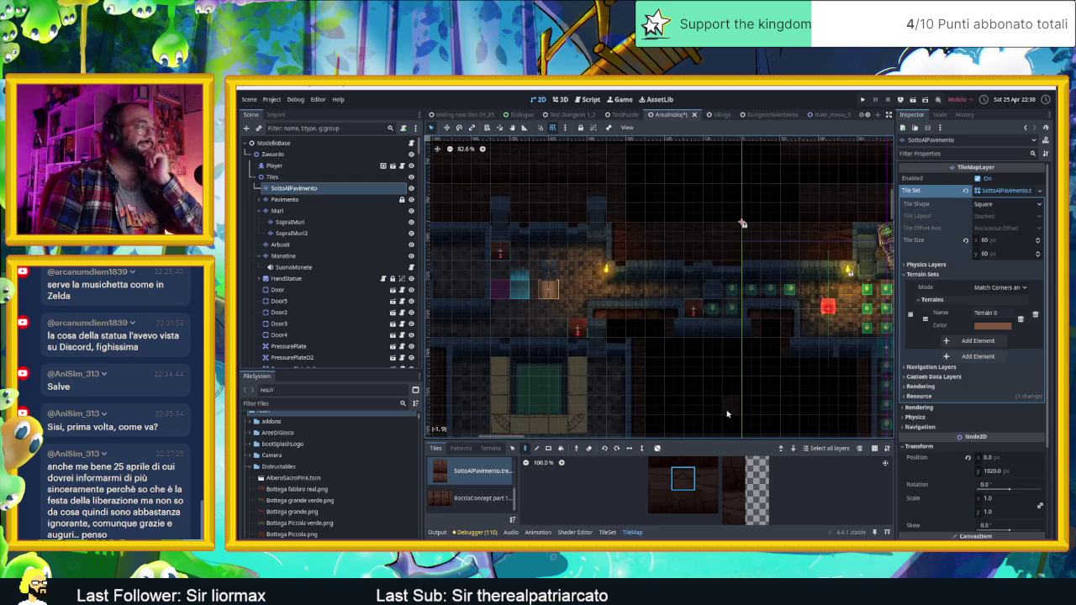
drag(660, 478, 713, 480)
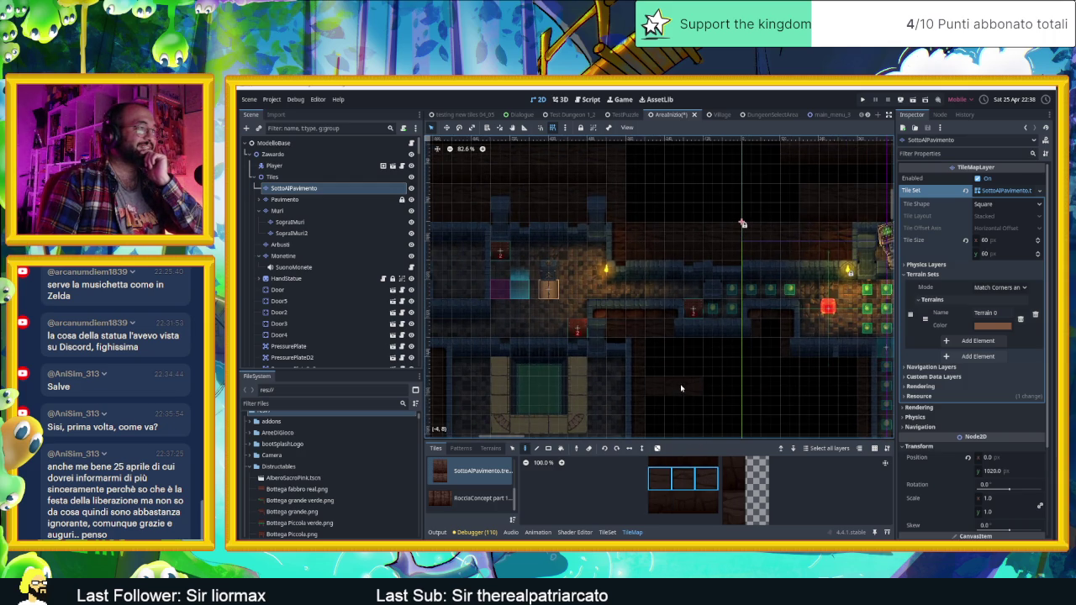
click(661, 478)
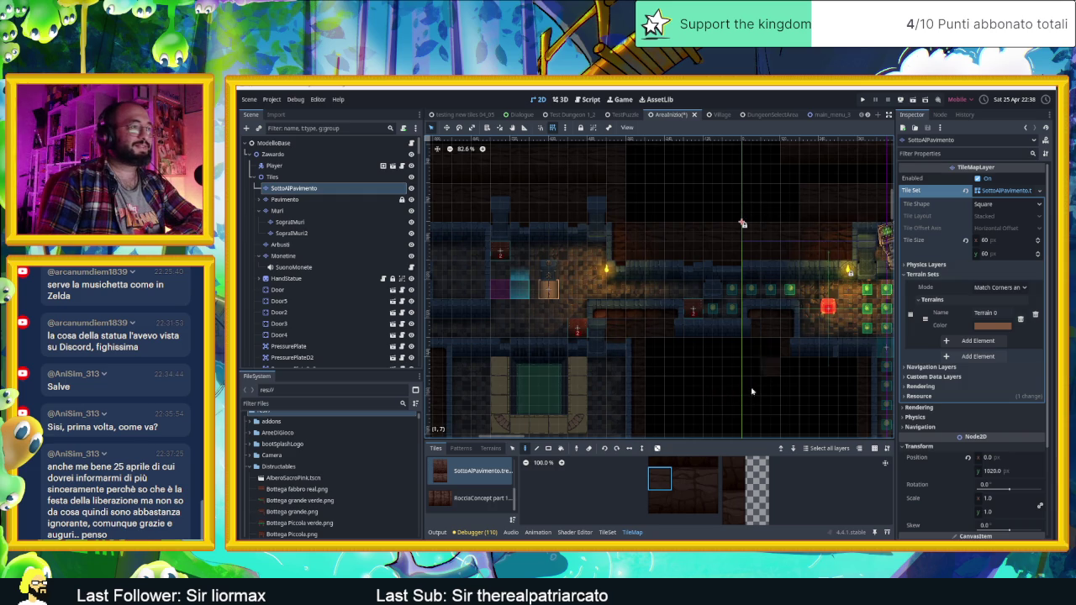
drag(702, 473, 660, 477)
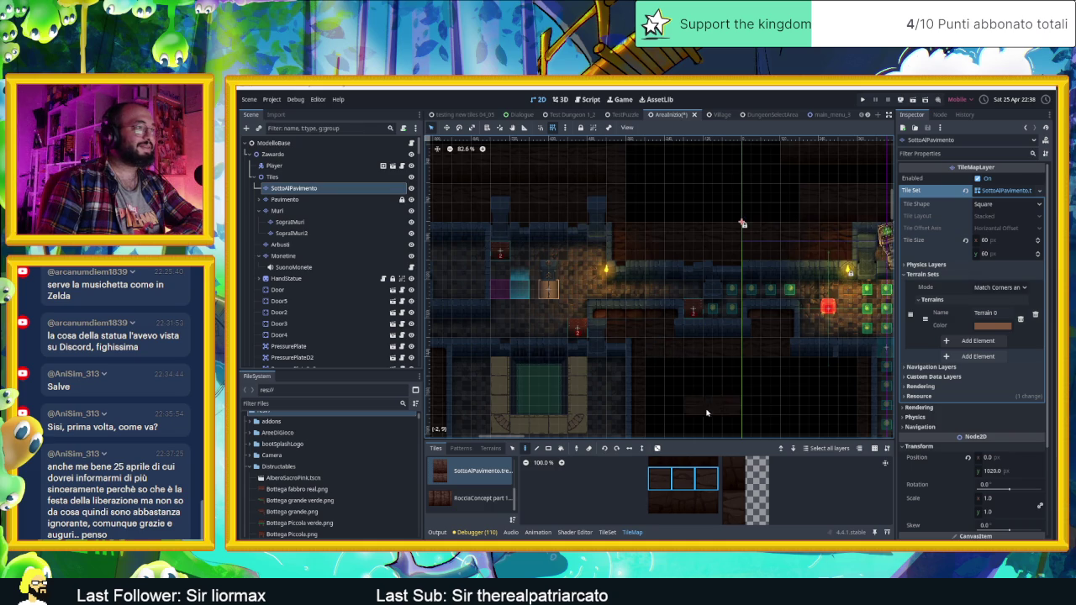
scroll(757, 405, down, 5)
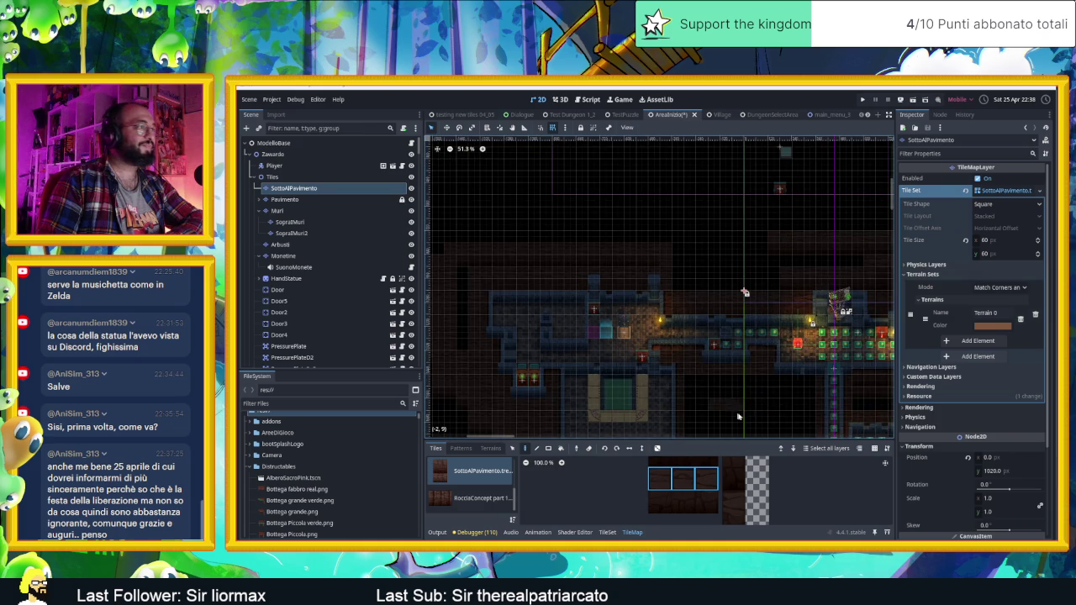
scroll(723, 411, down, 3)
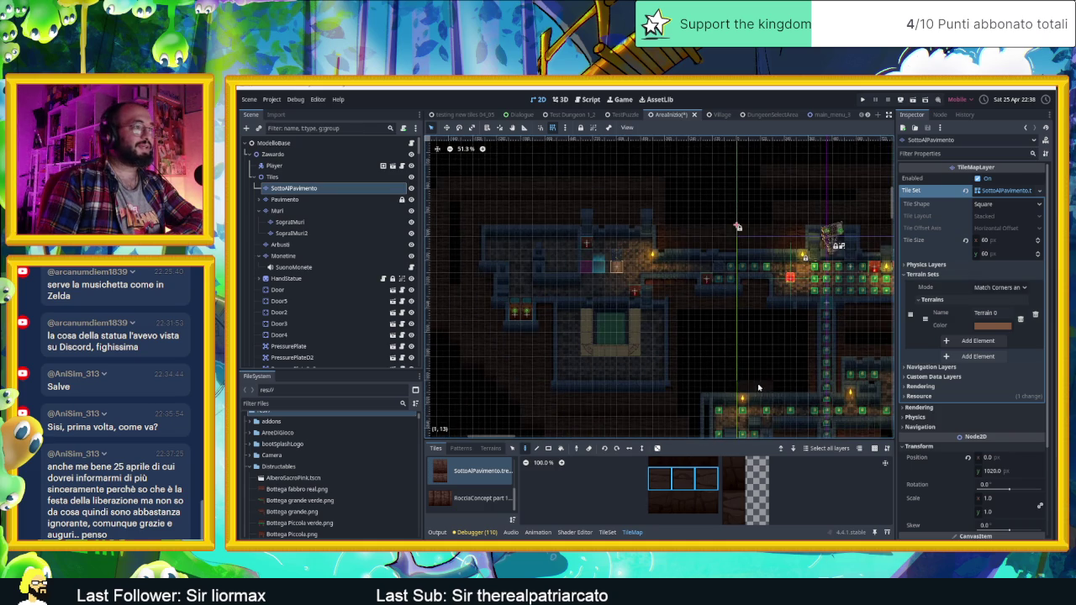
scroll(758, 388, up, 10)
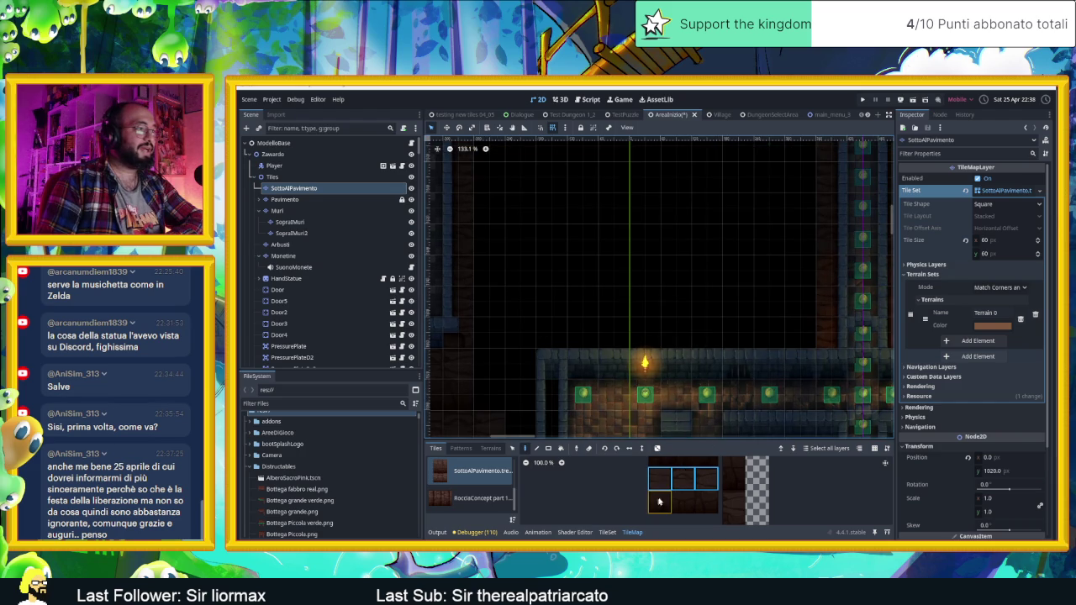
Select a 3x3 floor tile block and paint brown floor across the dark area
scroll(698, 498, up, 1)
scroll(698, 499, up, 1)
mouse_move(707, 503)
mouse_down()
mouse_move(703, 481)
mouse_move(658, 465)
mouse_up()
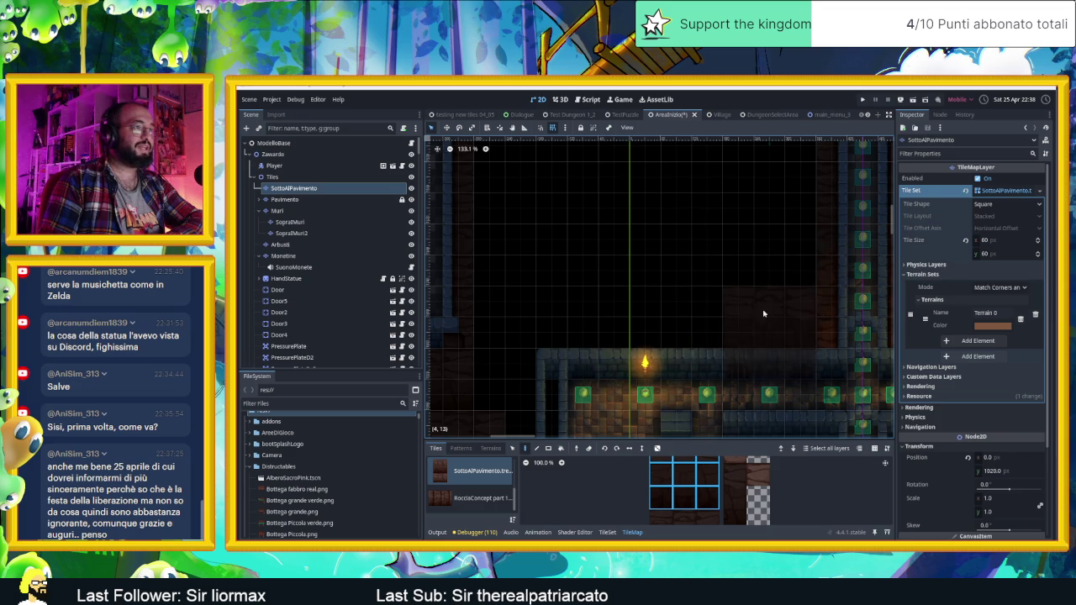
mouse_move(692, 305)
mouse_down()
mouse_move(572, 305)
mouse_move(586, 304)
mouse_up()
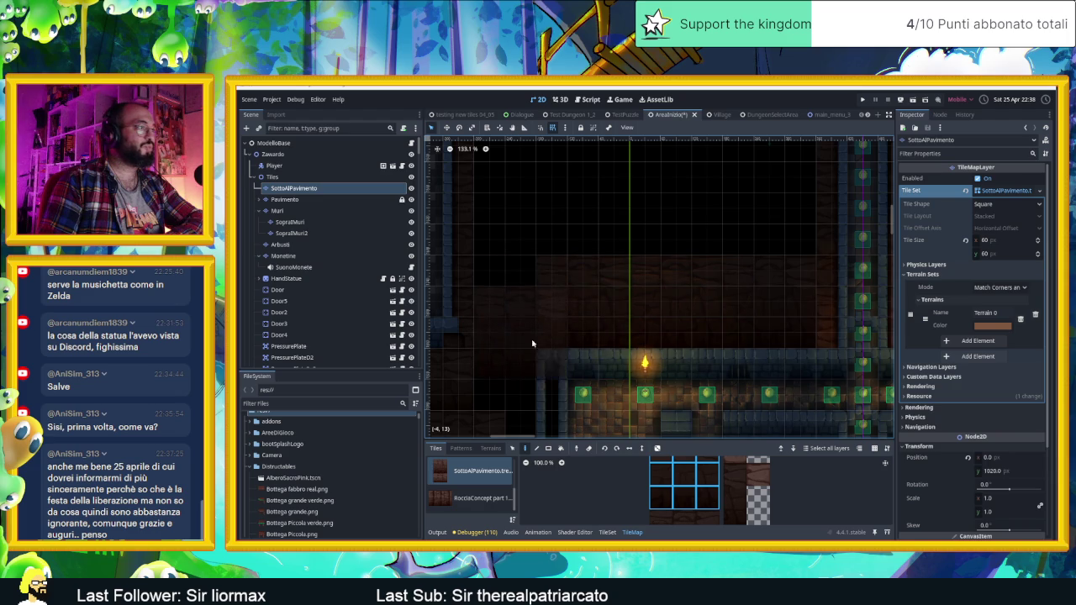
Scroll around the canvas and pick a row of three floor tiles as the brush
scroll(745, 282, down, 3)
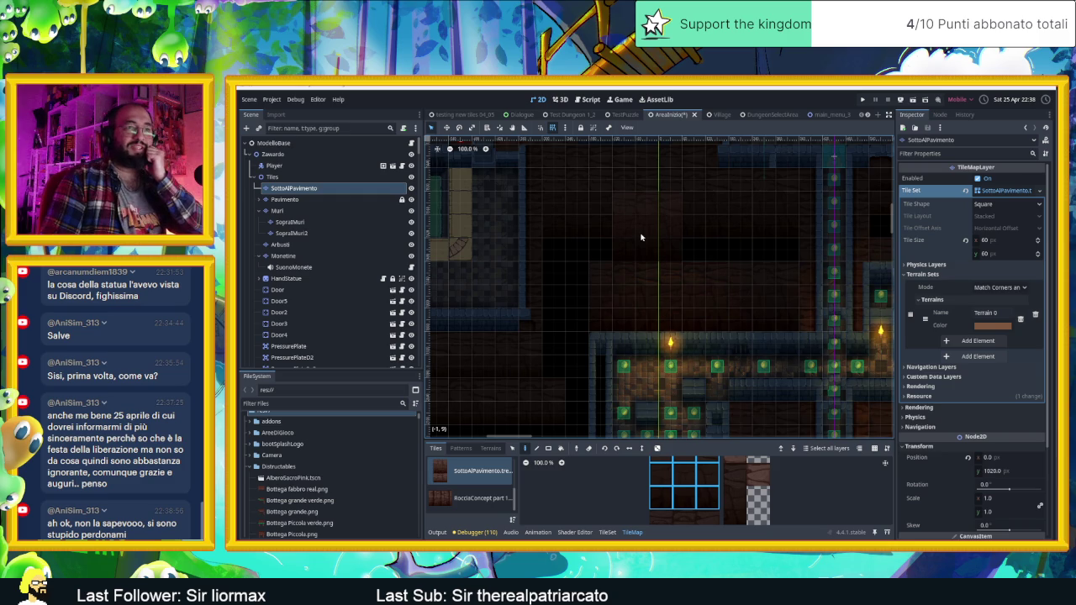
scroll(661, 260, down, 2)
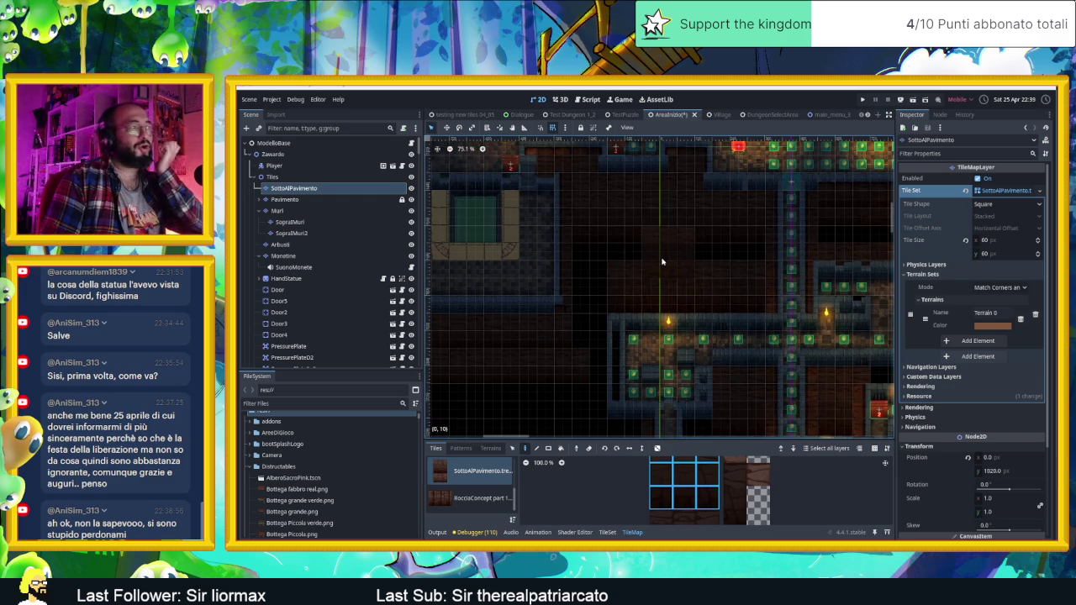
scroll(609, 301, down, 2)
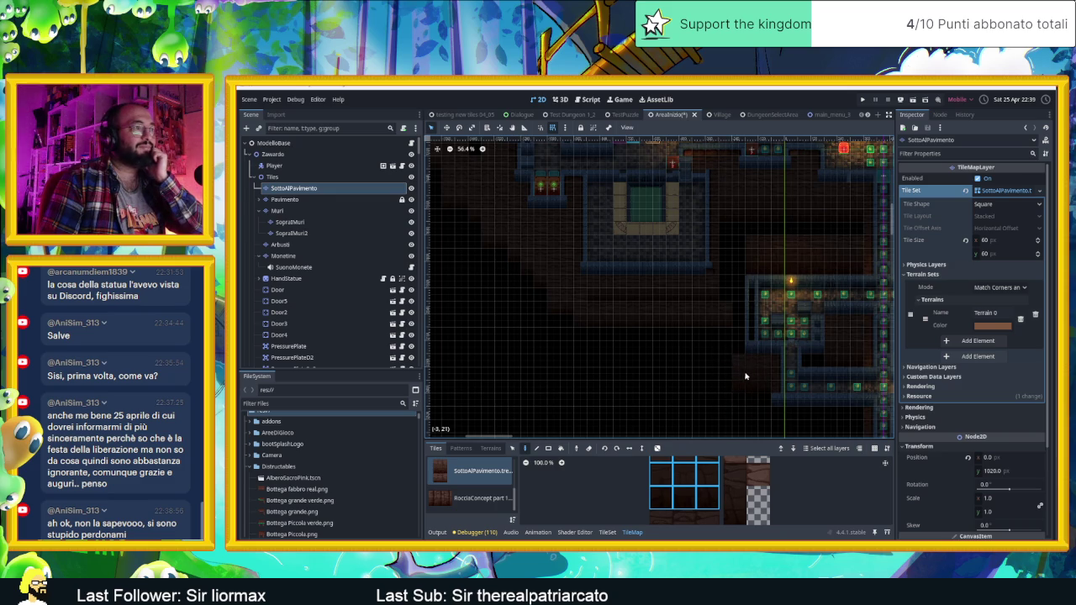
scroll(744, 375, right, 3)
scroll(745, 376, down, 1)
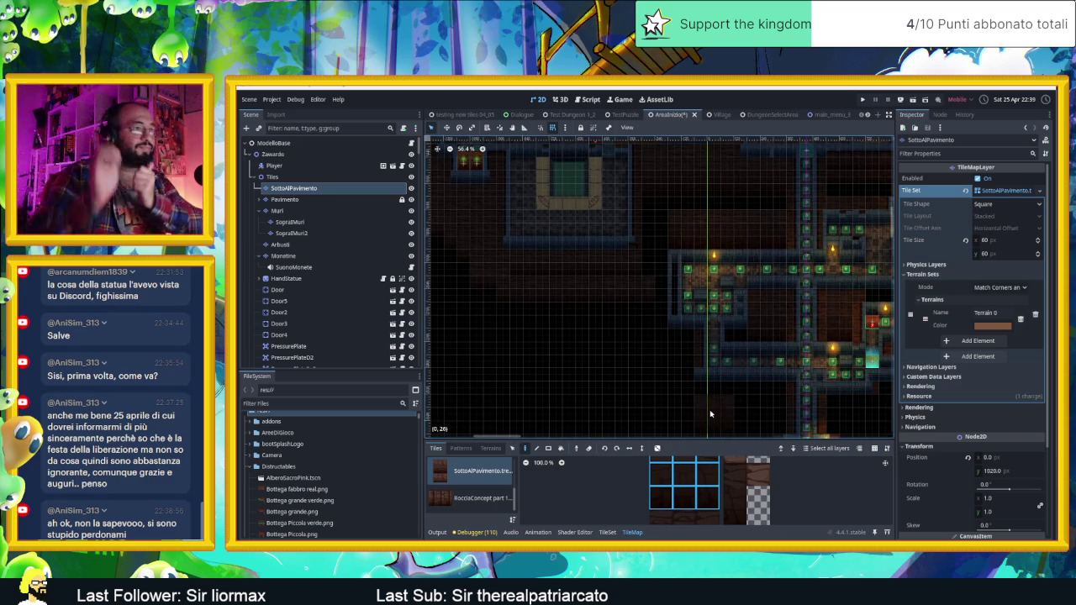
scroll(714, 391, right, 3)
scroll(715, 390, down, 3)
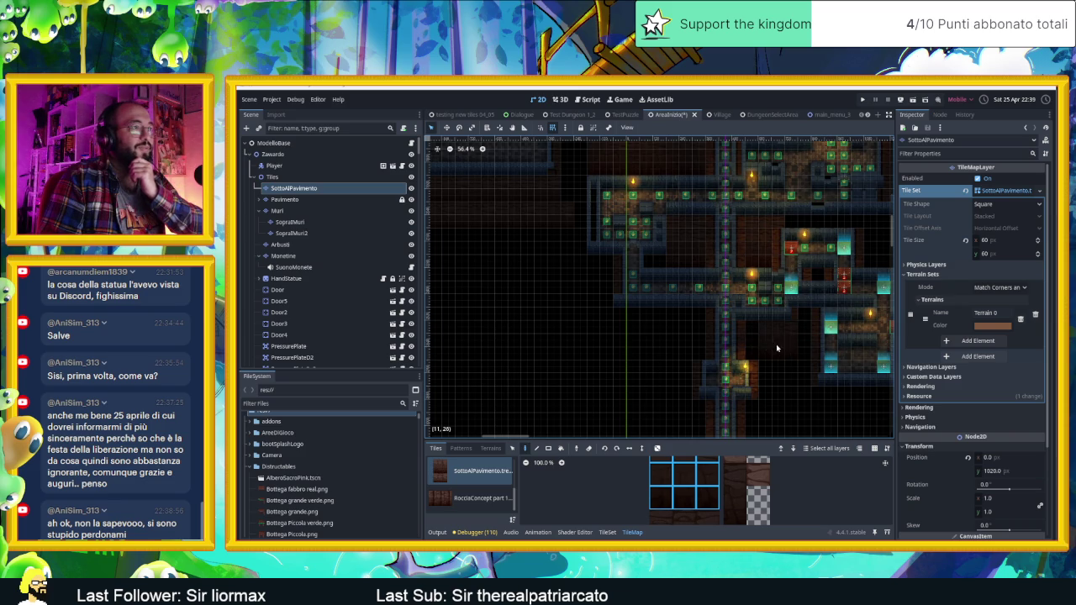
scroll(776, 343, up, 5)
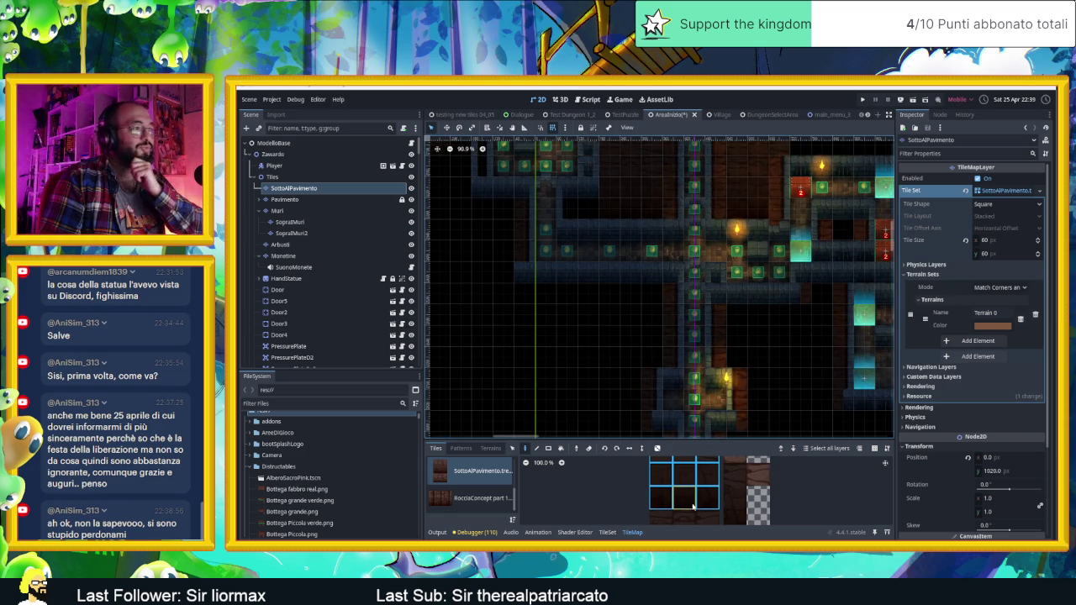
drag(661, 479, 708, 479)
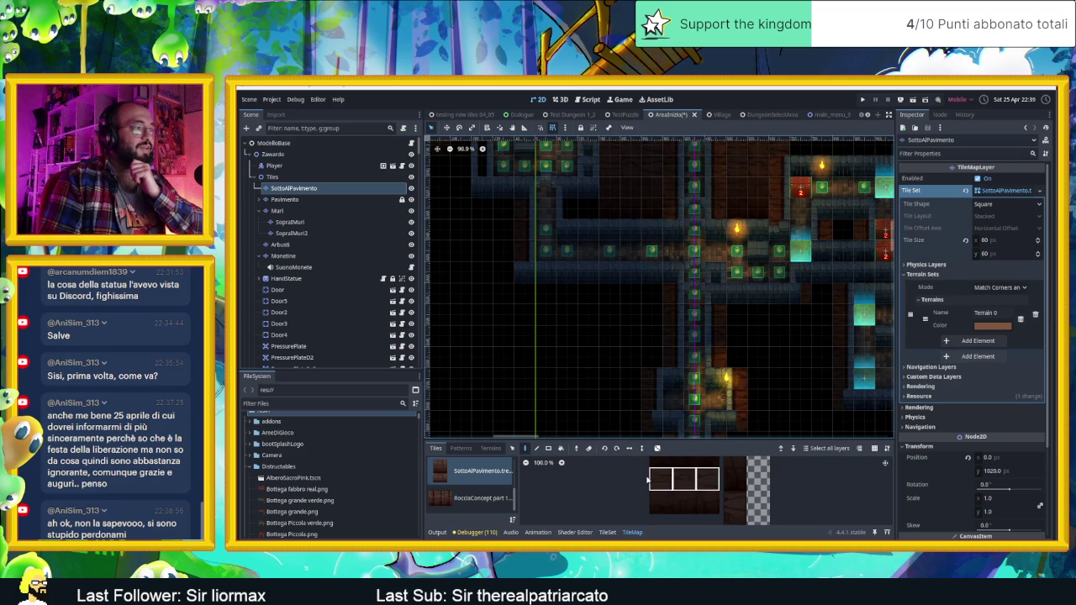
Enable random tile placement with R, then select the Muri wall layer
key(r)
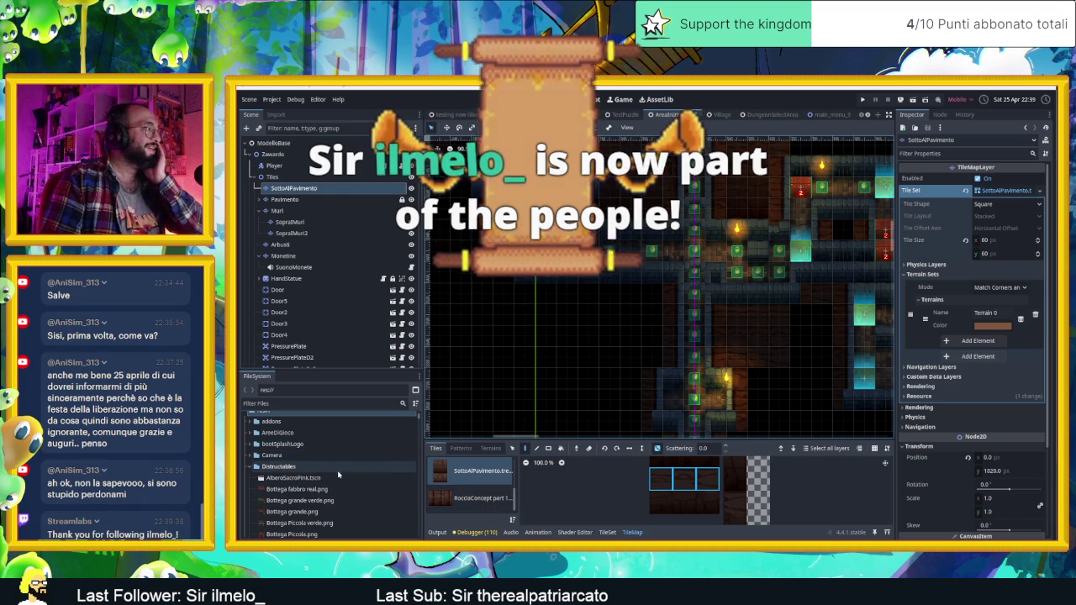
scroll(309, 453, up, 2)
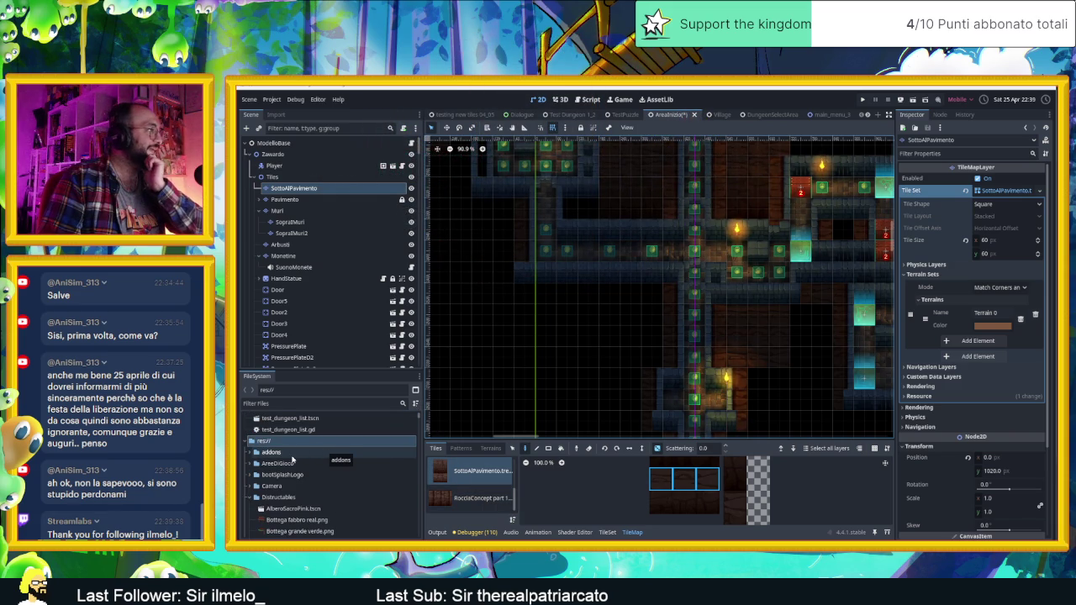
scroll(293, 458, up, 1)
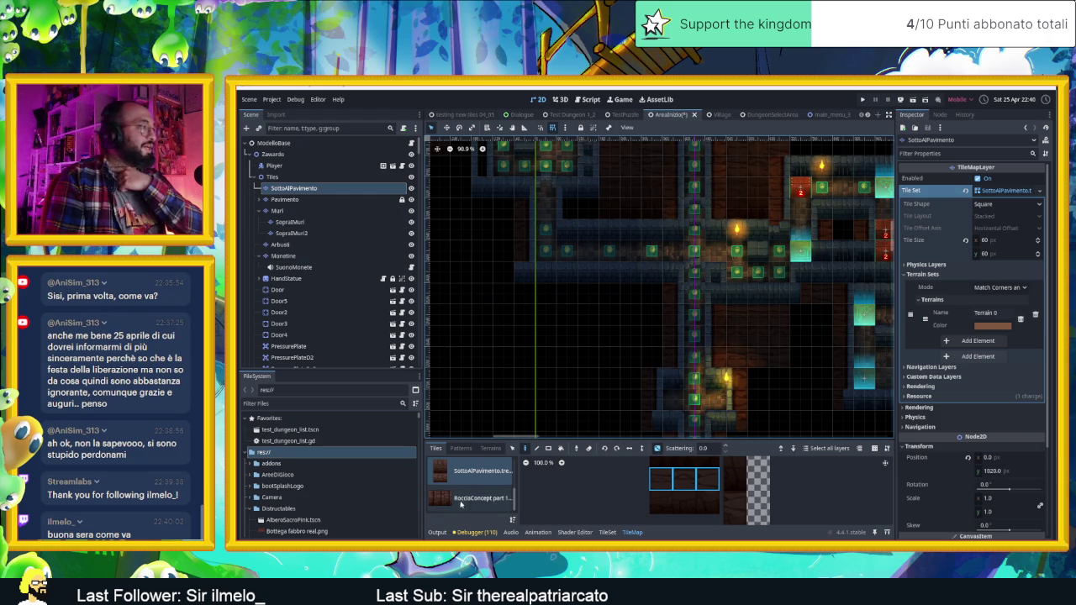
scroll(464, 496, up, 1)
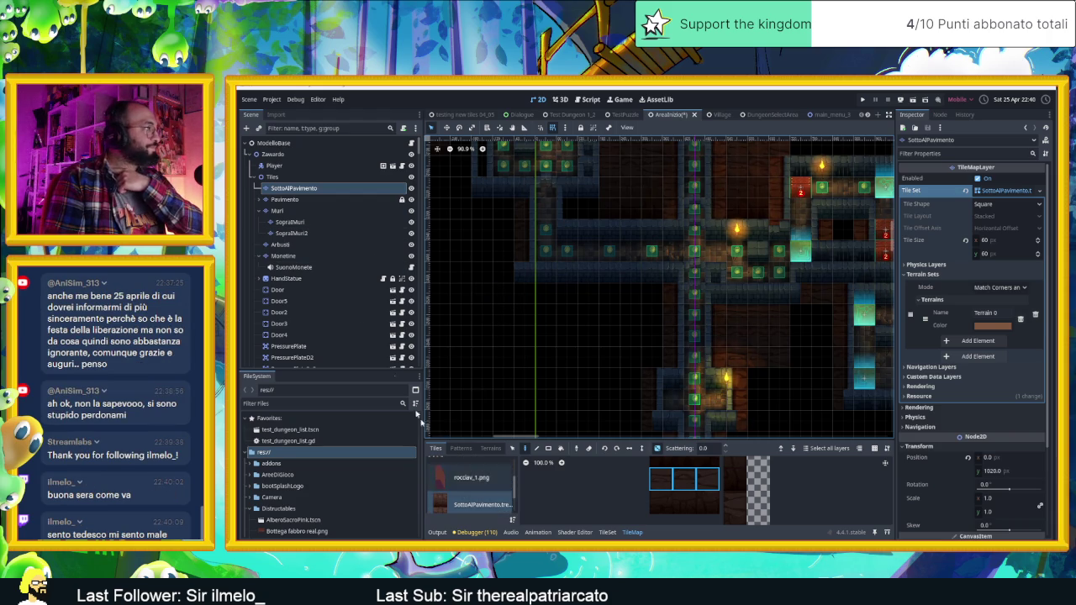
click(290, 211)
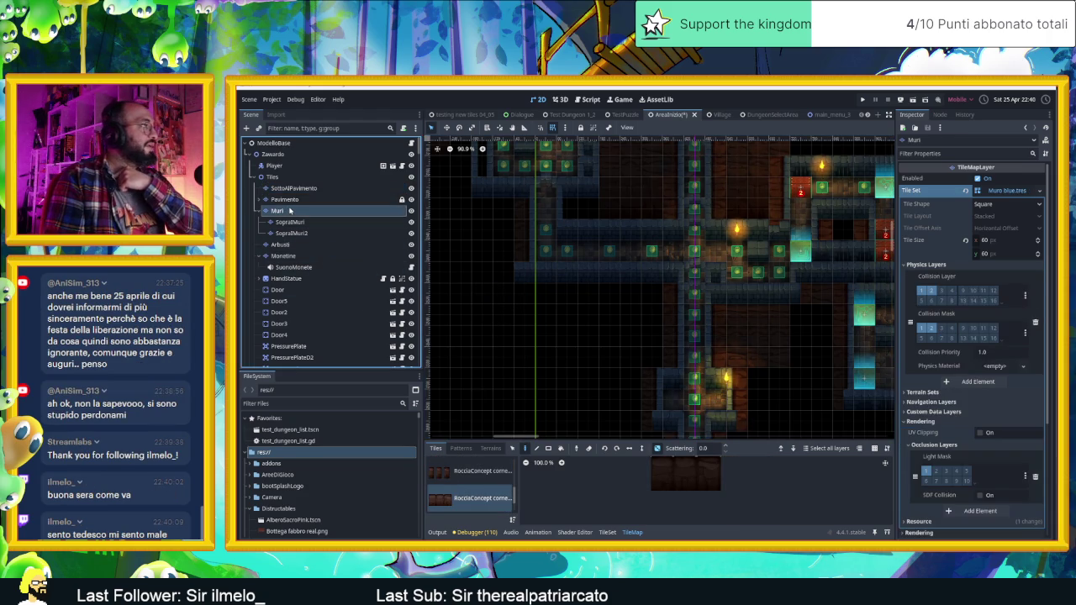
Select the SopraiMuri layer and pick three base tiles from the first rock source
click(289, 222)
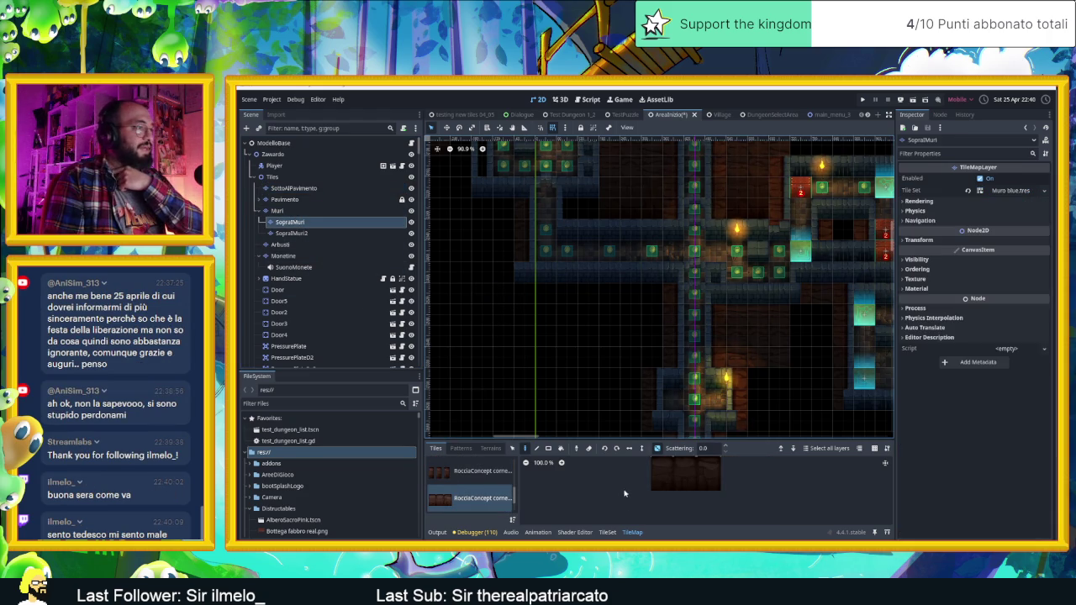
drag(658, 484, 704, 476)
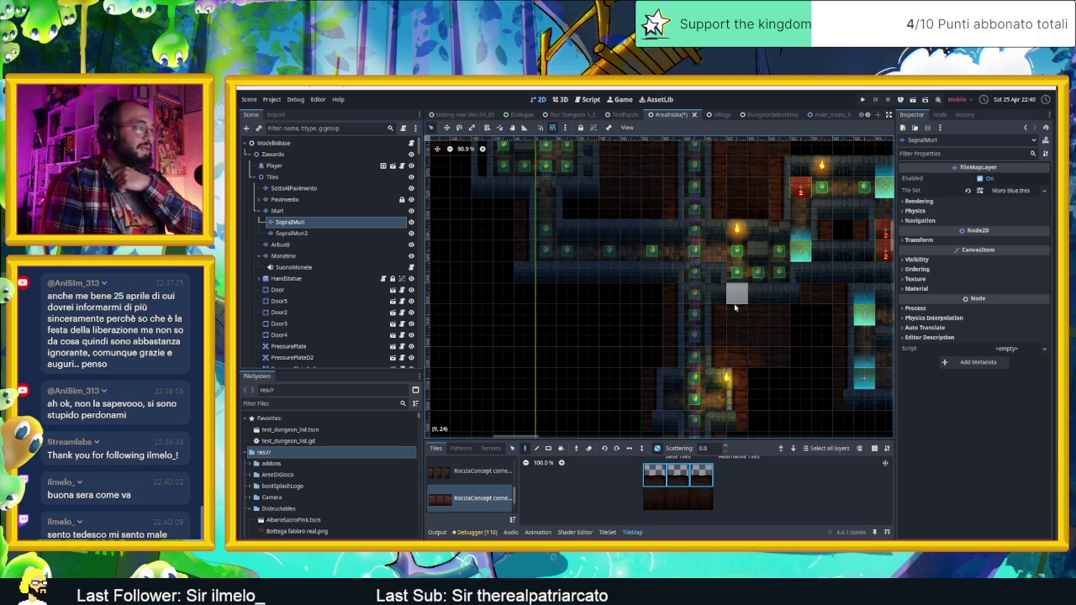
click(475, 471)
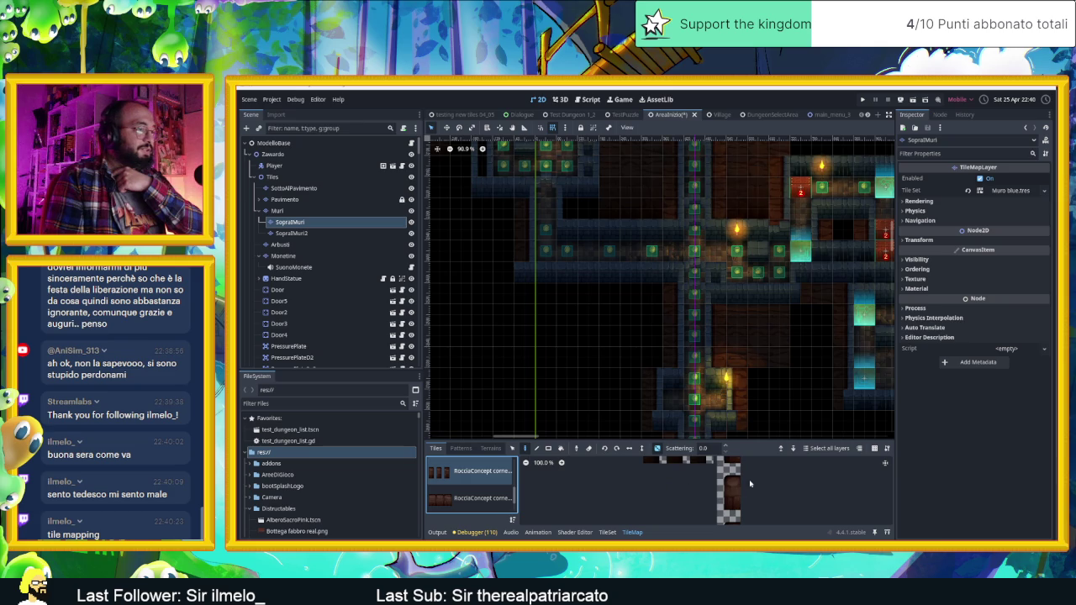
scroll(753, 477, up, 2)
drag(664, 481, 719, 485)
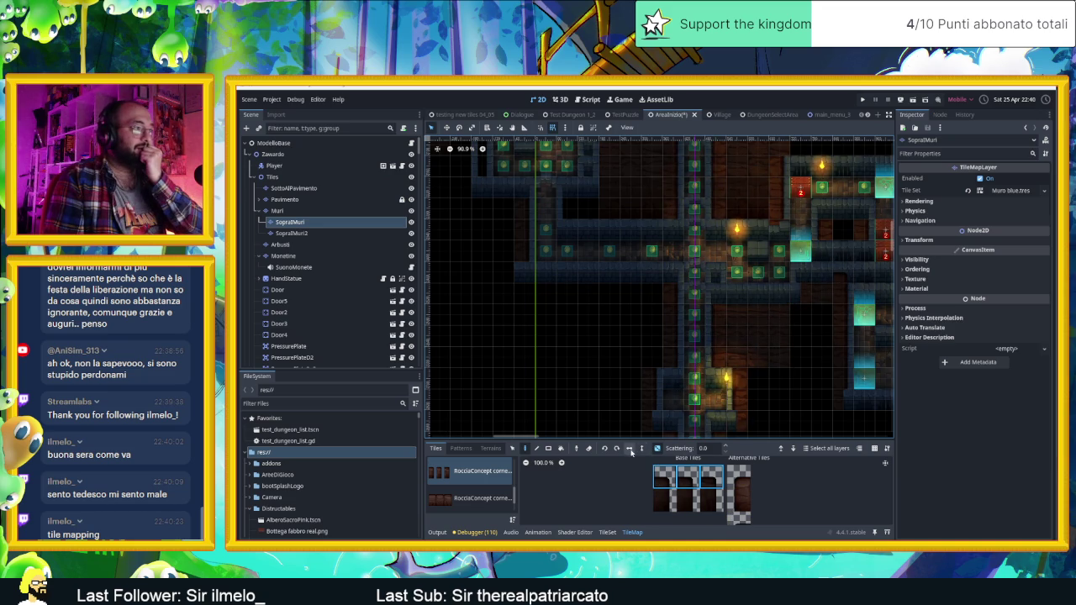
Pan around the surrounding rooms, then reselect the rock tile source for painting
drag(816, 370, 644, 365)
drag(793, 281, 761, 332)
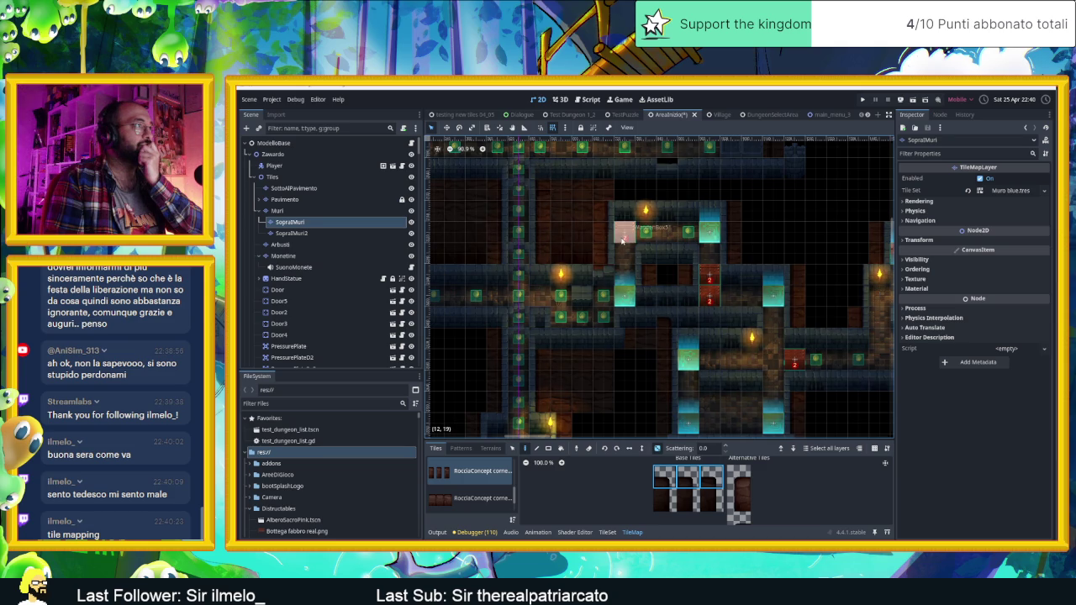
scroll(626, 236, up, 12)
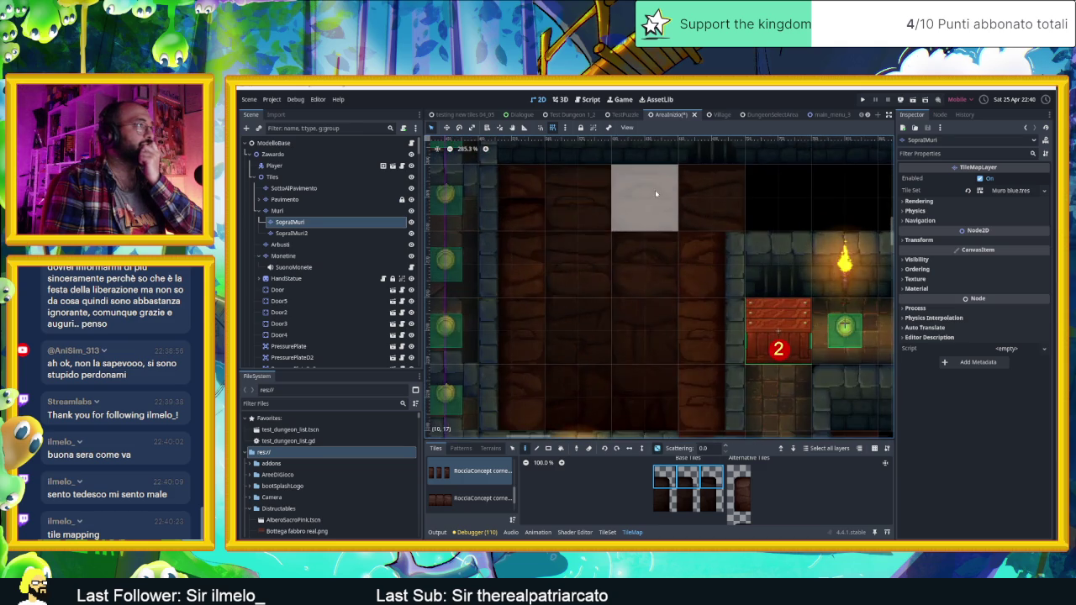
scroll(748, 241, down, 8)
scroll(664, 256, down, 2)
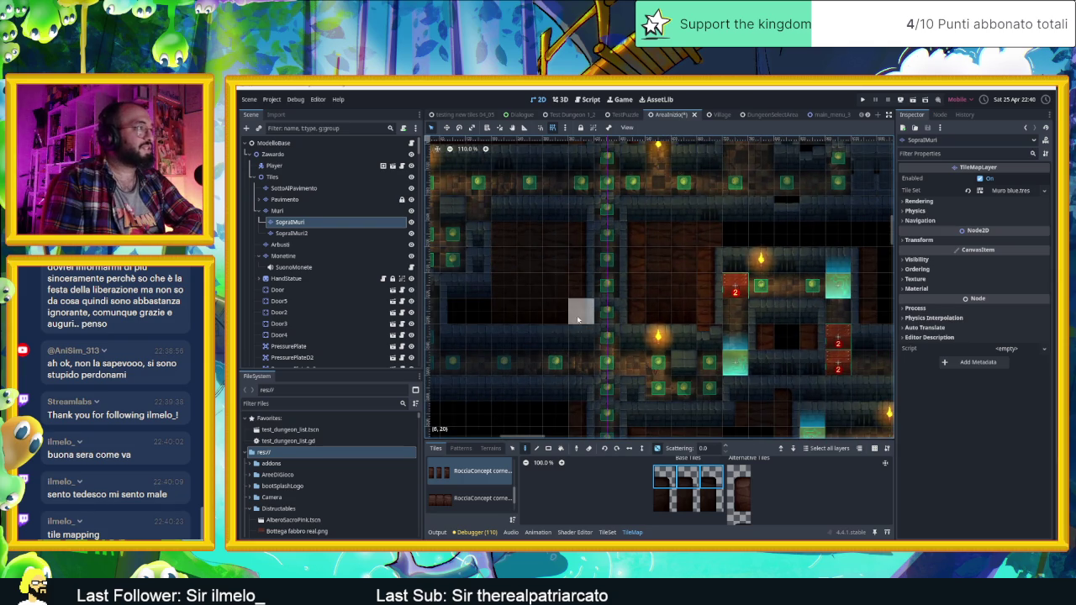
mouse_move(564, 317)
mouse_down()
mouse_move(559, 286)
mouse_move(704, 290)
mouse_up()
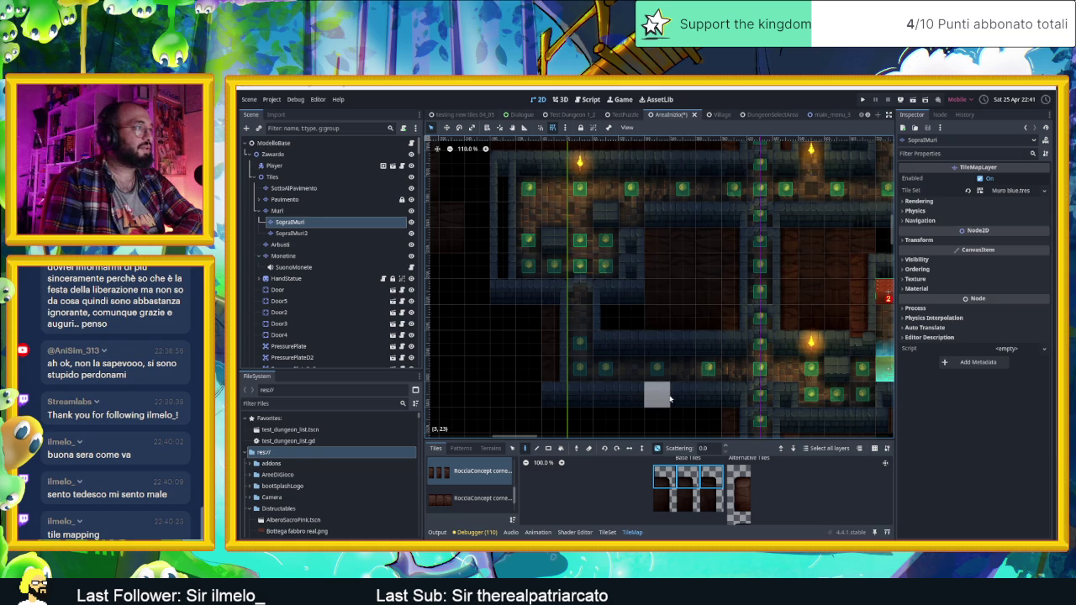
scroll(496, 501, down, 3)
drag(709, 240, 601, 328)
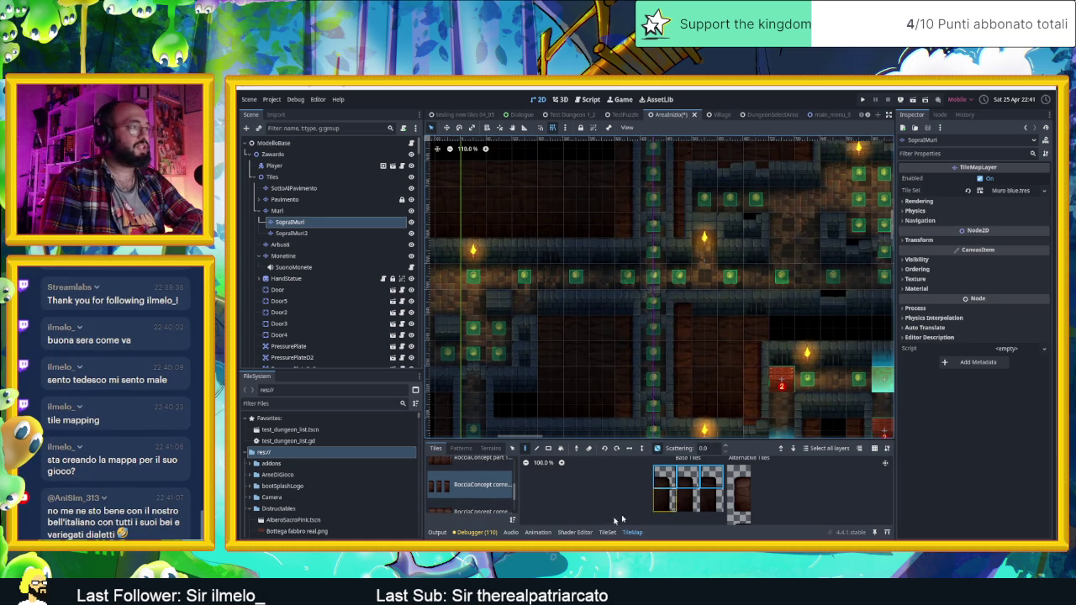
scroll(460, 478, down, 2)
scroll(461, 479, up, 3)
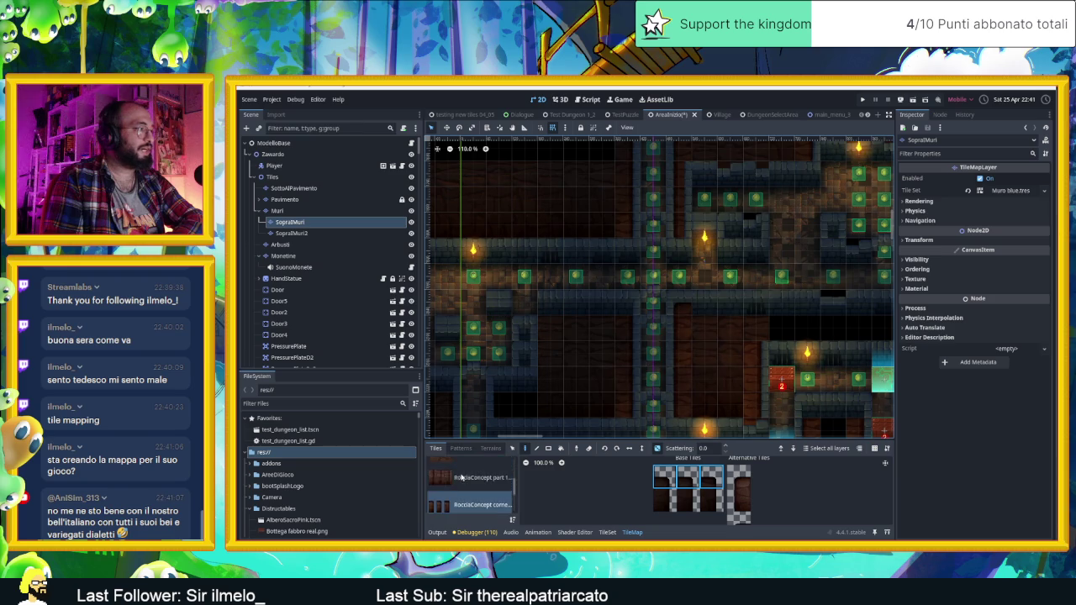
scroll(463, 482, down, 4)
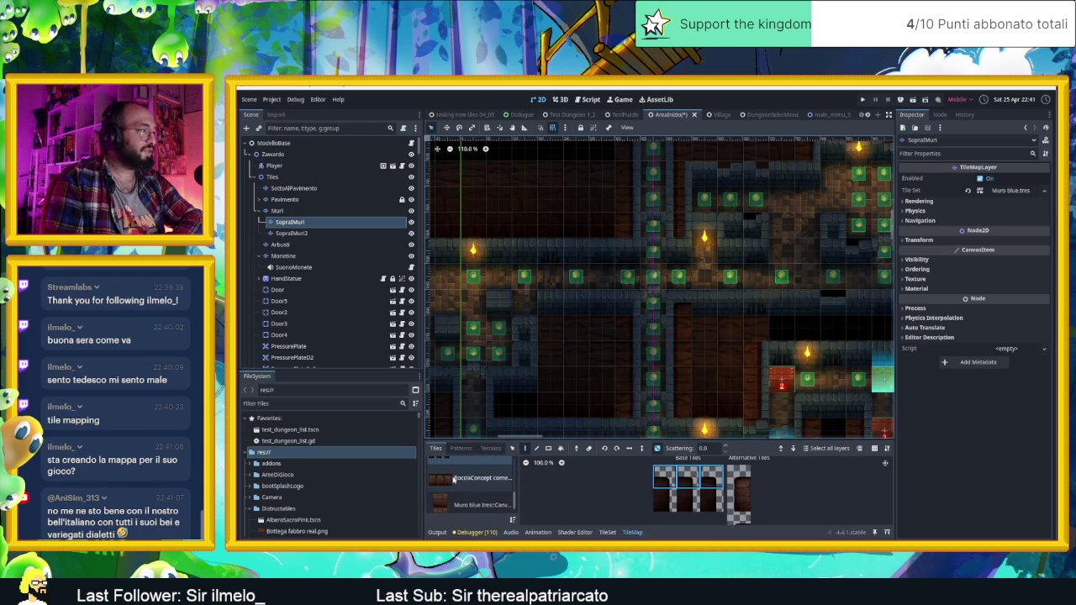
click(454, 478)
mouse_move(689, 503)
mouse_down()
mouse_move(648, 482)
mouse_move(685, 496)
mouse_up()
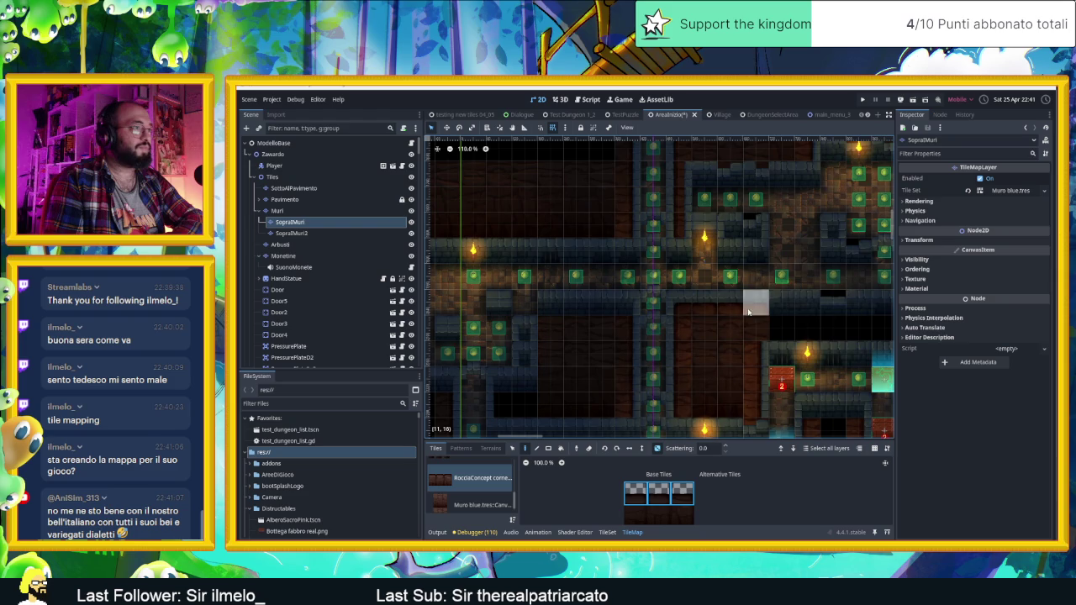
scroll(807, 327, right, 5)
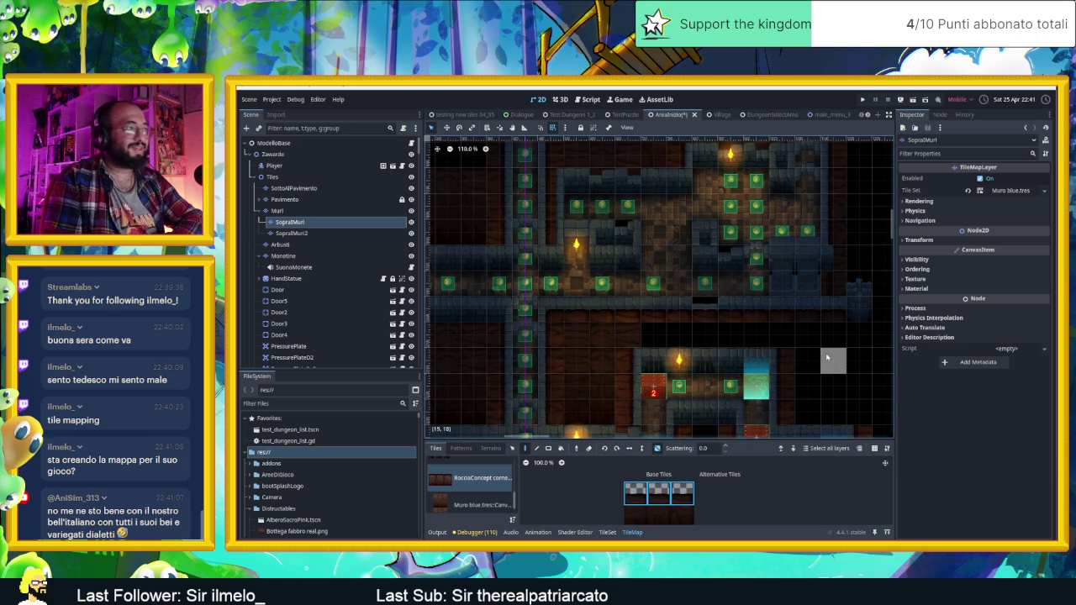
scroll(640, 364, down, 3)
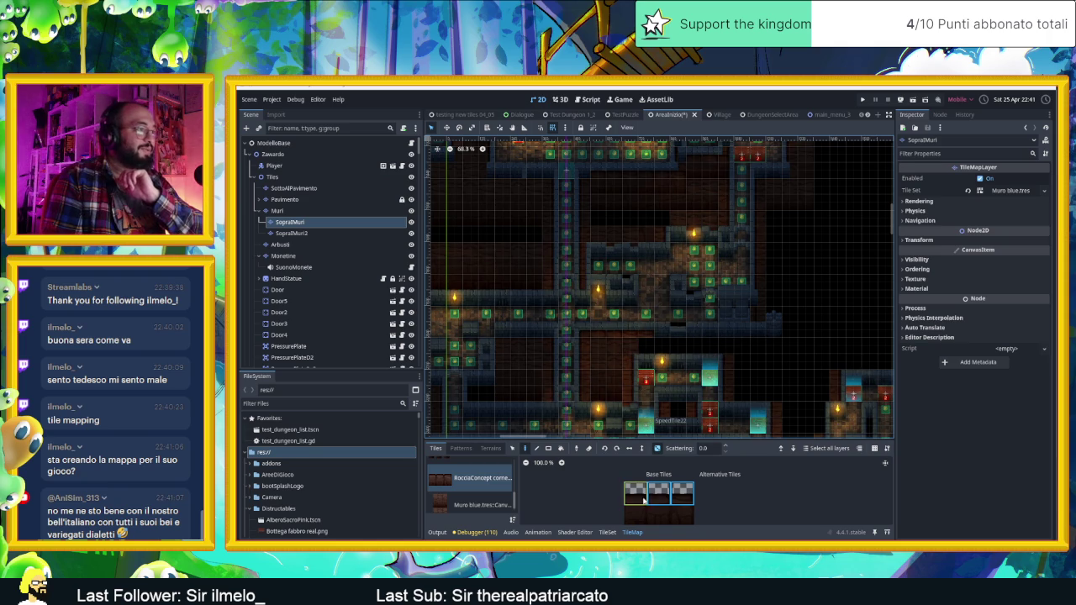
scroll(755, 317, down, 5)
scroll(618, 327, up, 8)
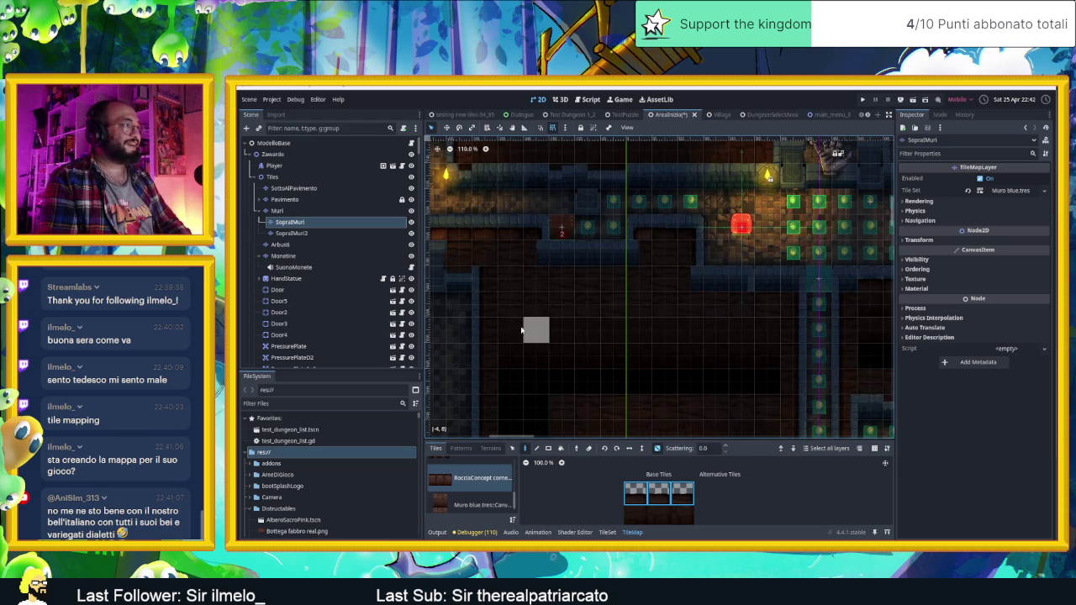
drag(523, 339, 595, 362)
click(649, 496)
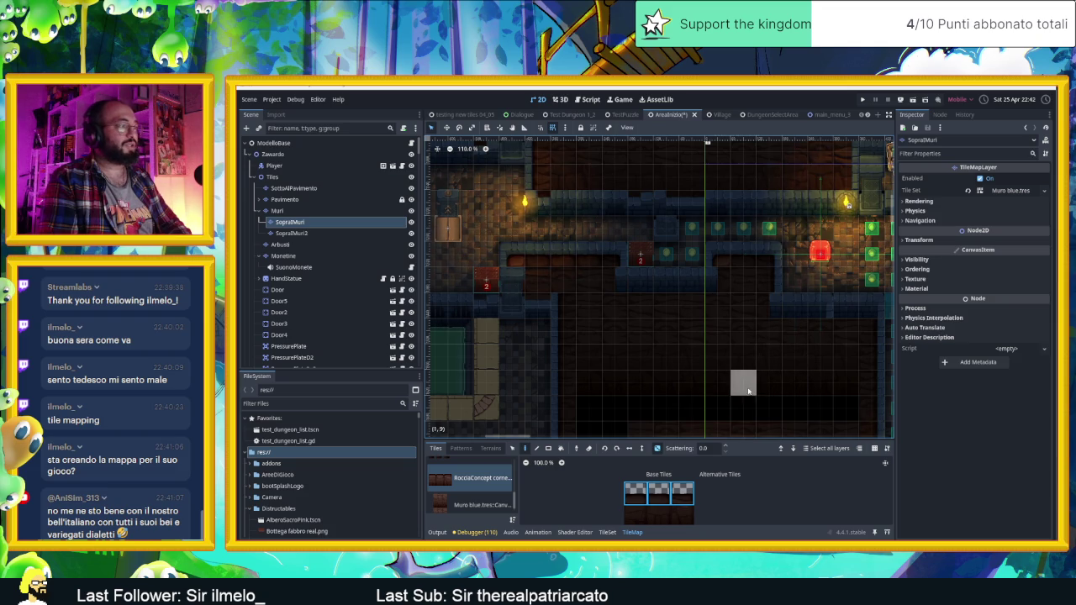
mouse_move(789, 367)
mouse_down()
mouse_move(751, 368)
mouse_move(653, 333)
mouse_up()
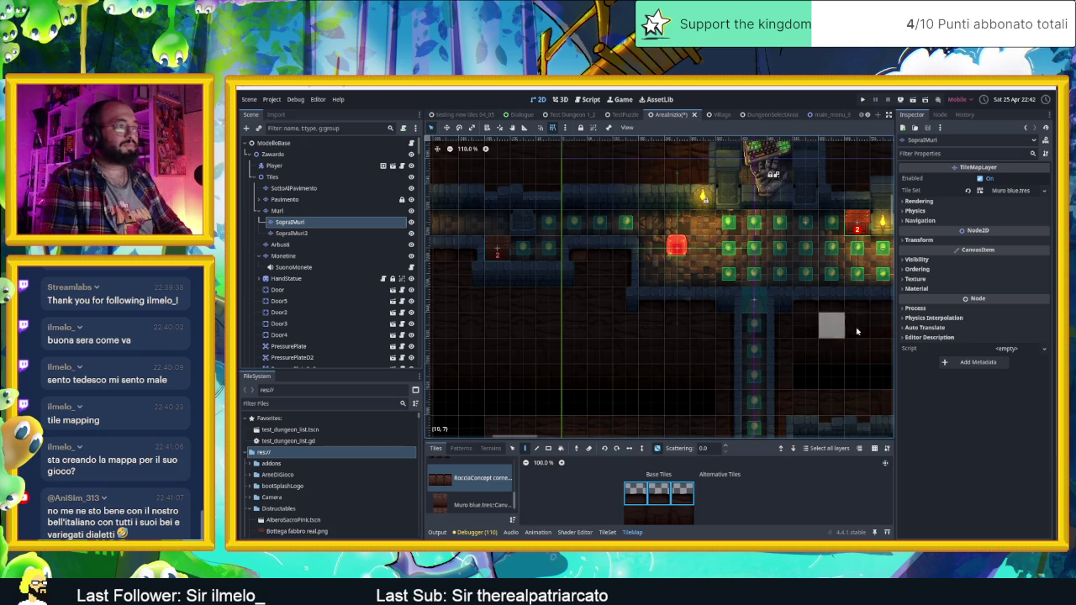
drag(832, 347, 702, 330)
scroll(672, 324, right, 5)
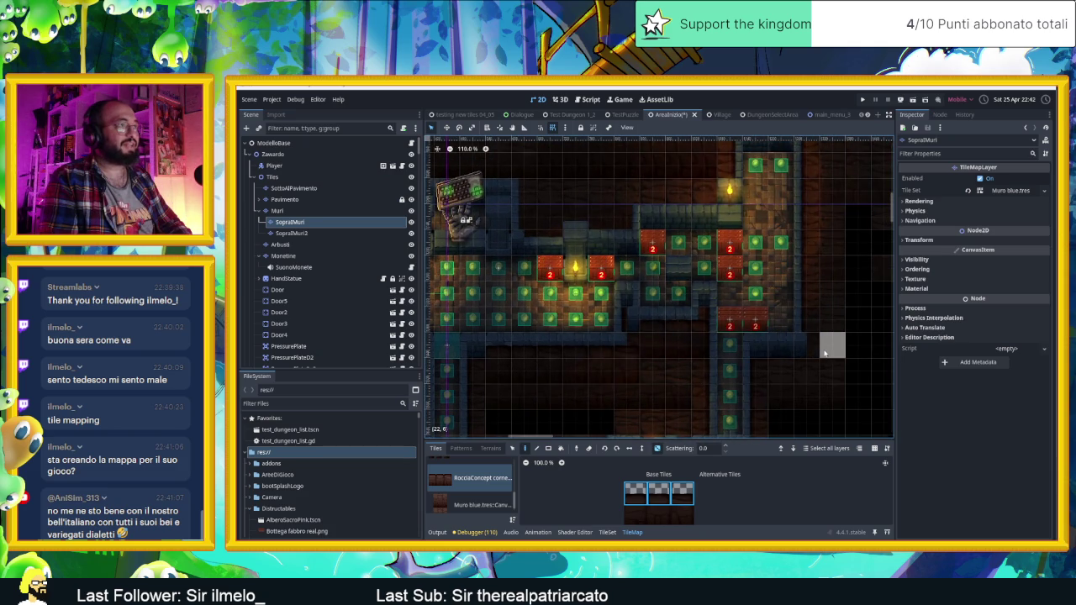
scroll(843, 357, down, 2)
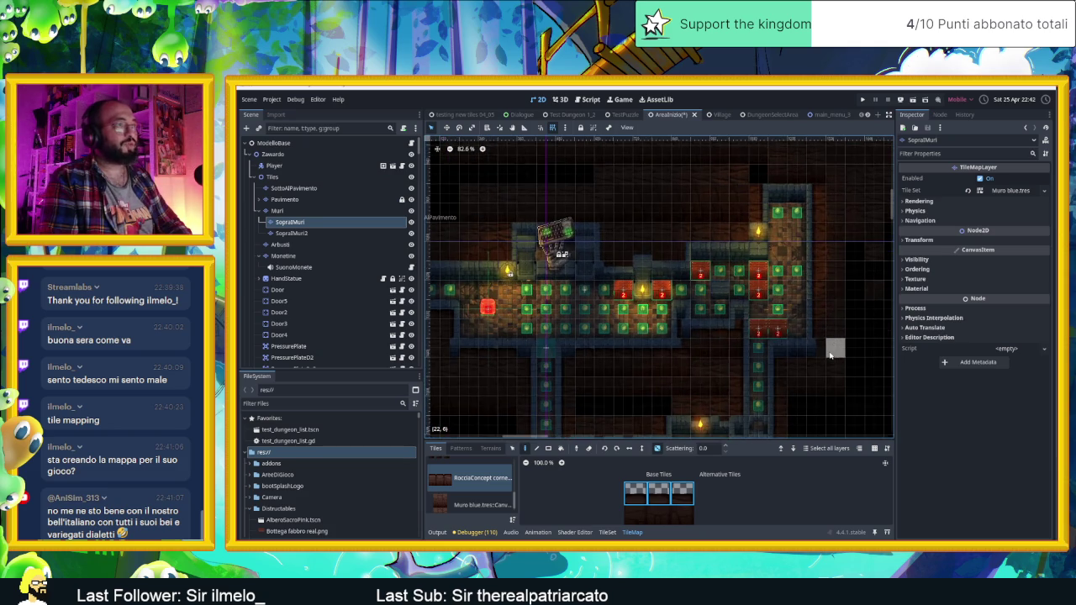
scroll(580, 366, left, 5)
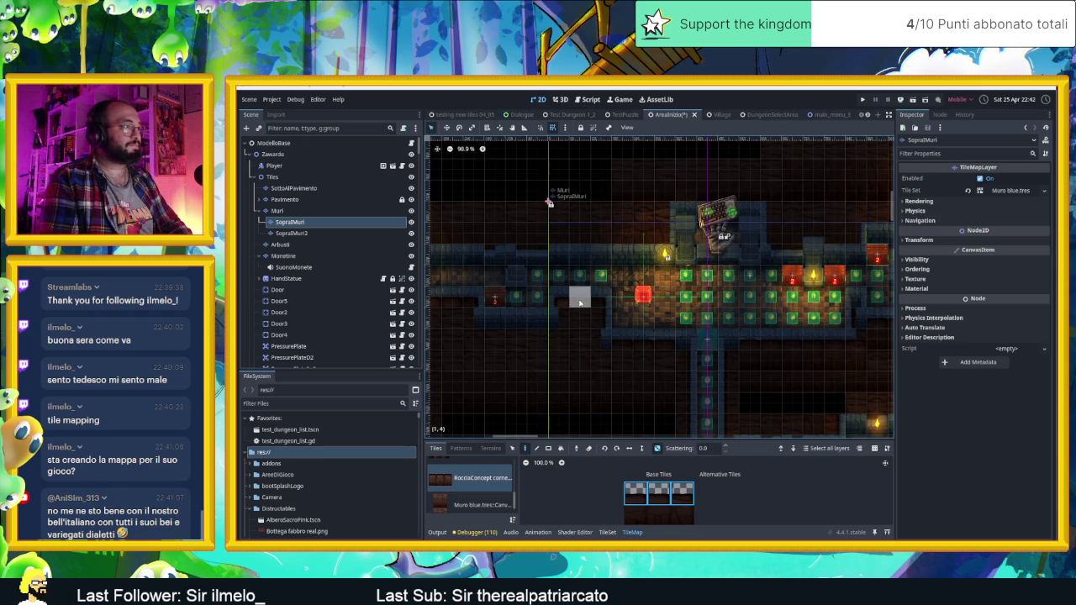
scroll(486, 497, down, 1)
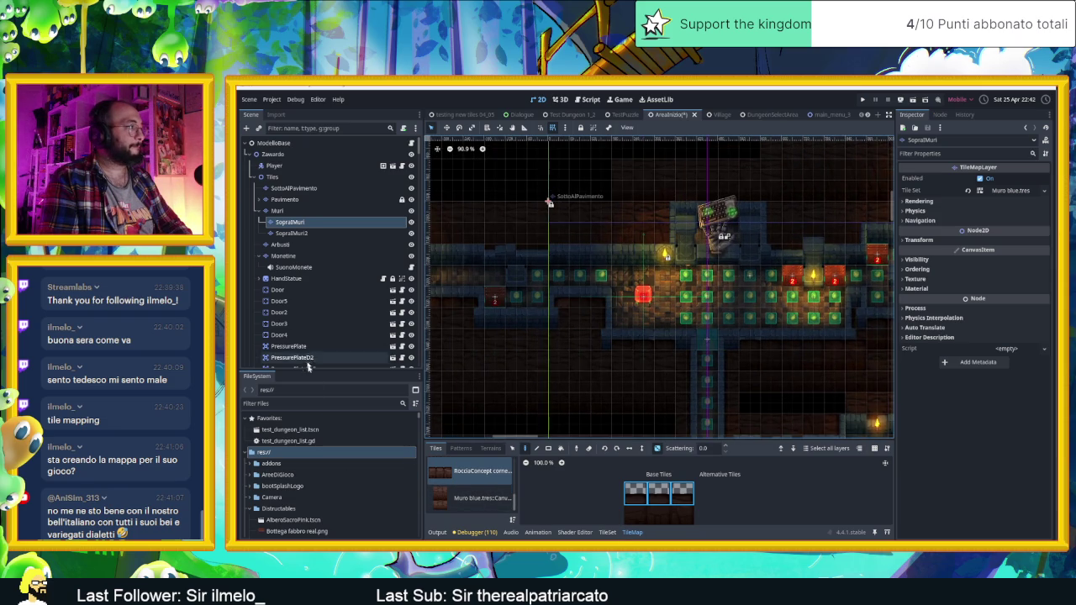
scroll(470, 496, up, 1)
scroll(471, 496, down, 1)
click(460, 487)
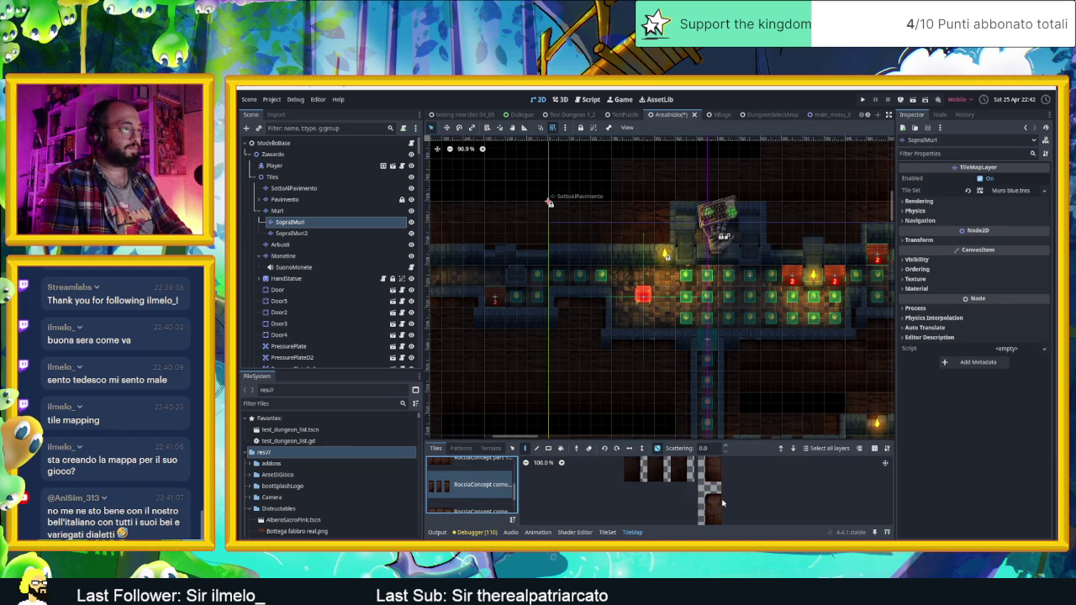
Browse the tile palette and select a strip of rock tiles
scroll(717, 502, down, 3)
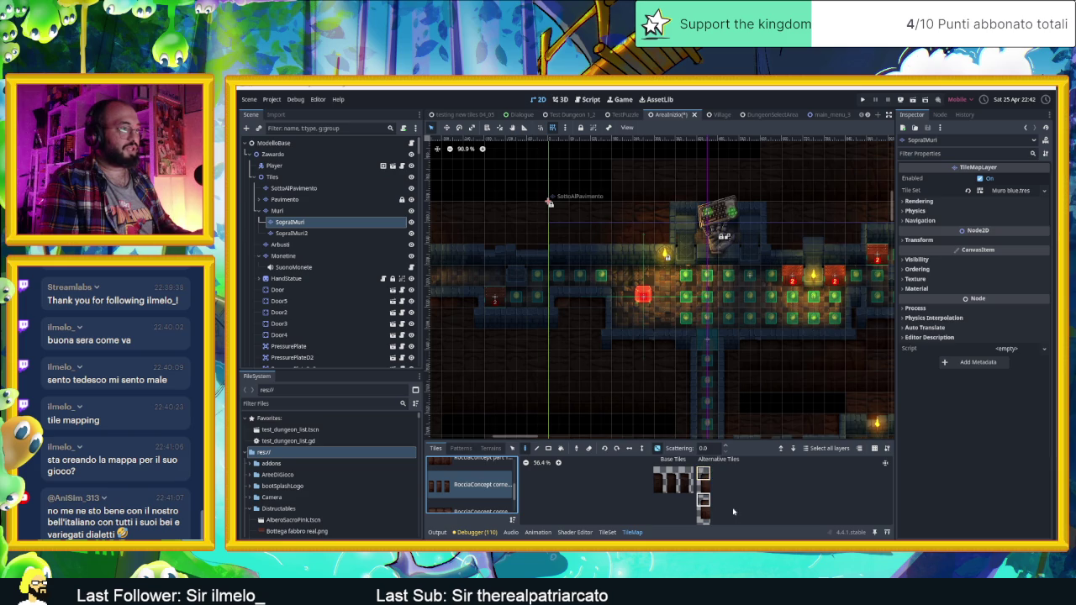
scroll(691, 487, down, 2)
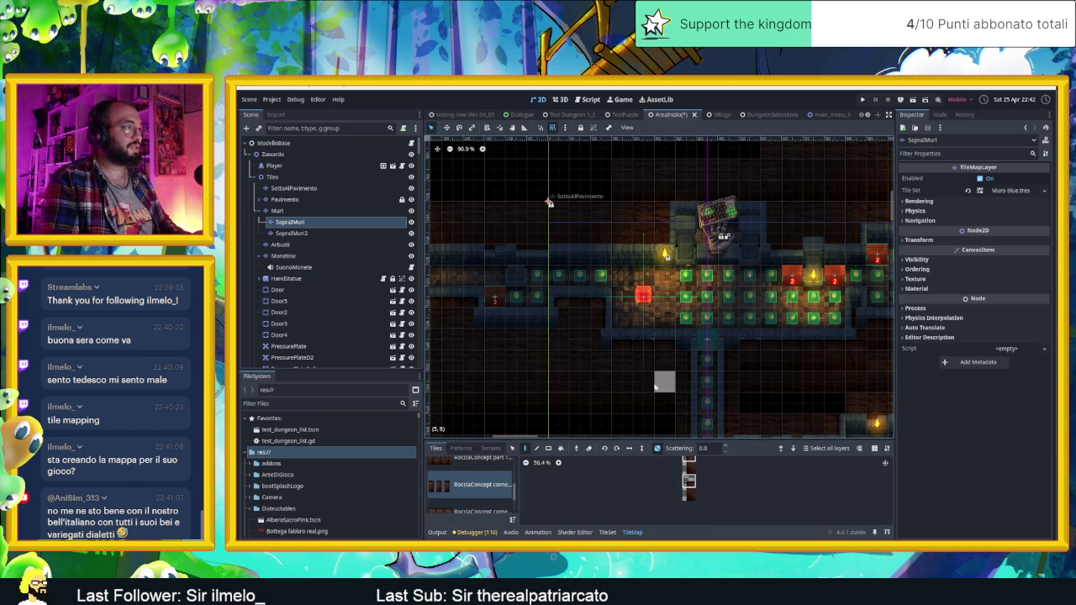
scroll(592, 346, up, 2)
scroll(592, 346, up, 2)
scroll(647, 404, right, 3)
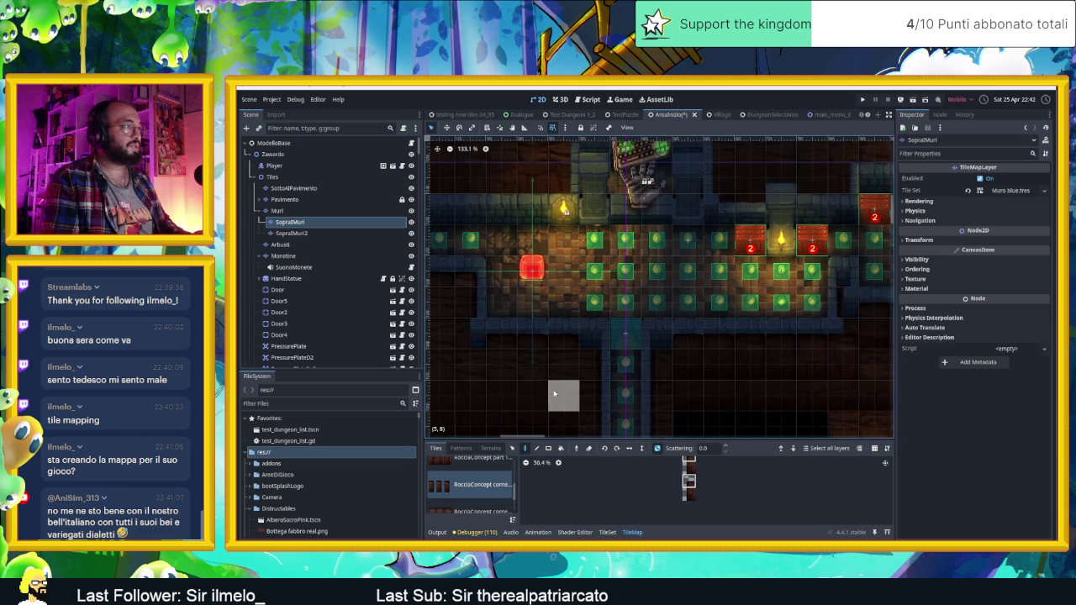
scroll(795, 381, right, 3)
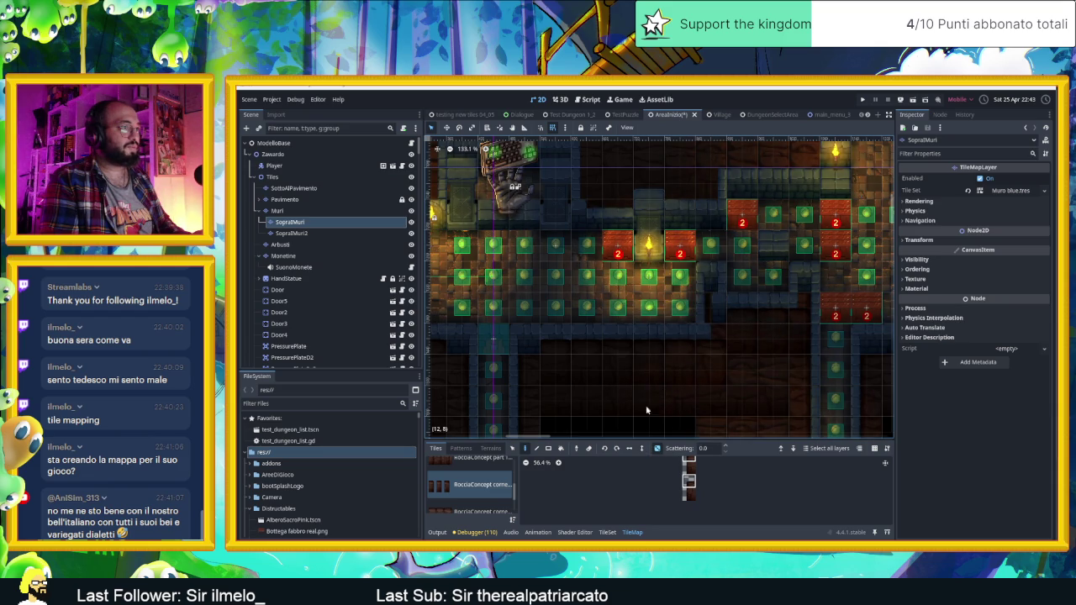
scroll(687, 481, down, 1)
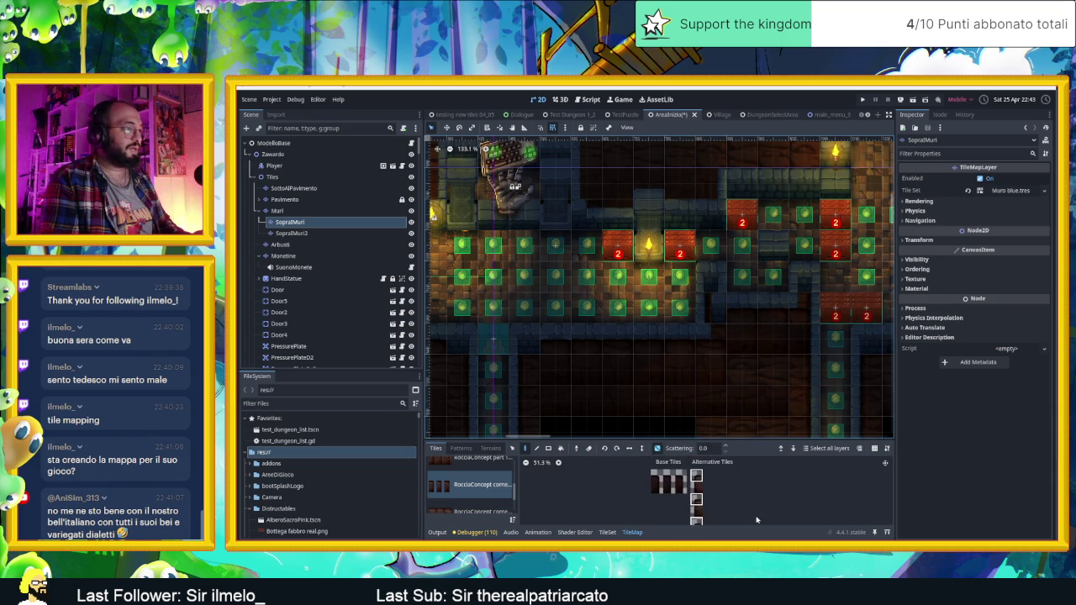
drag(657, 477, 688, 484)
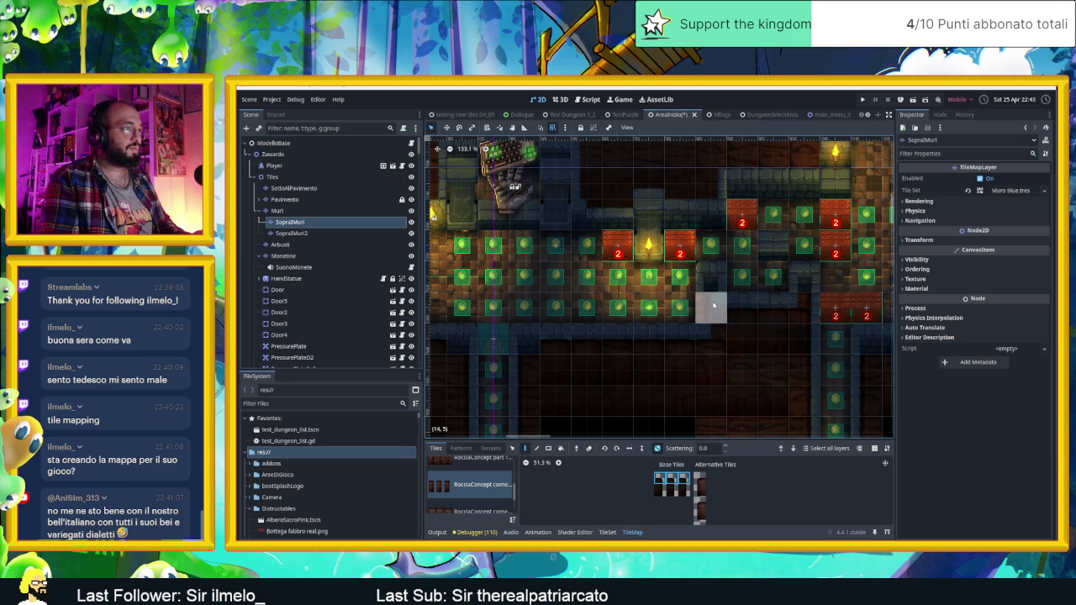
scroll(729, 312, up, 3)
scroll(732, 318, up, 8)
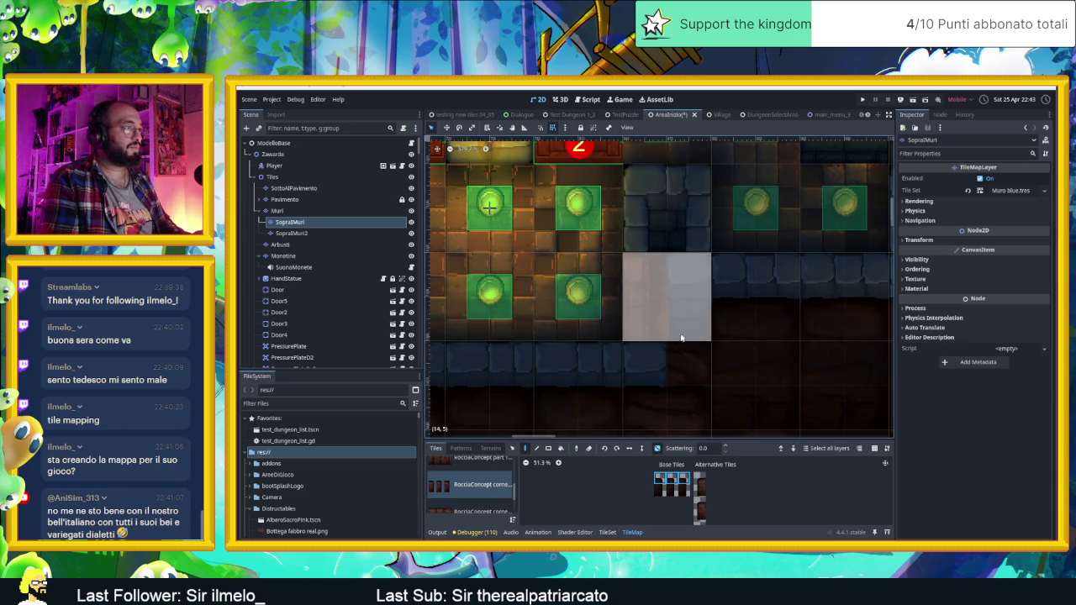
scroll(672, 378, down, 3)
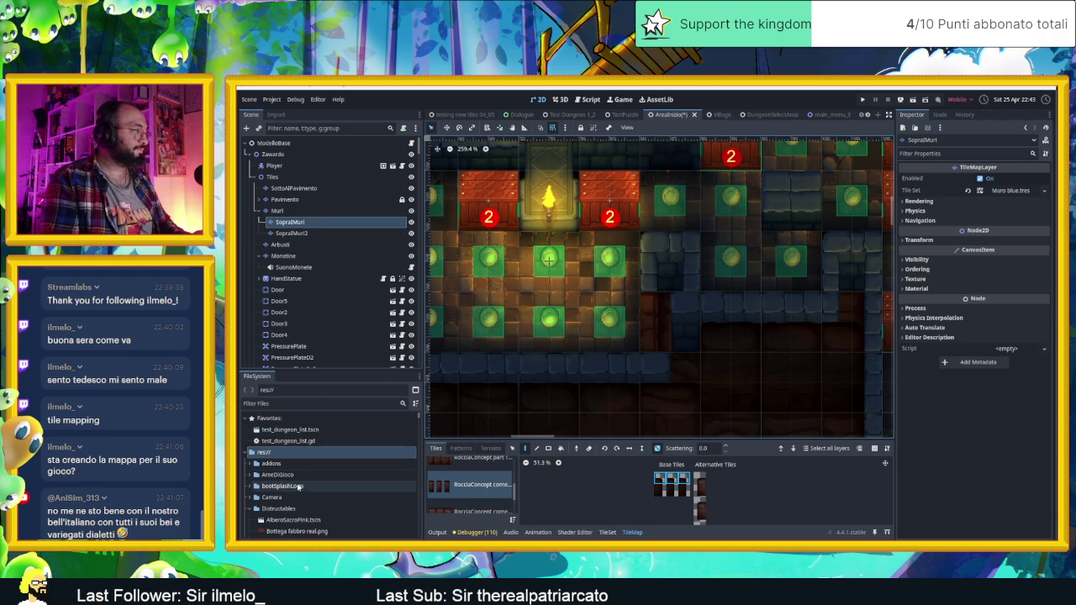
scroll(311, 512, down, 1)
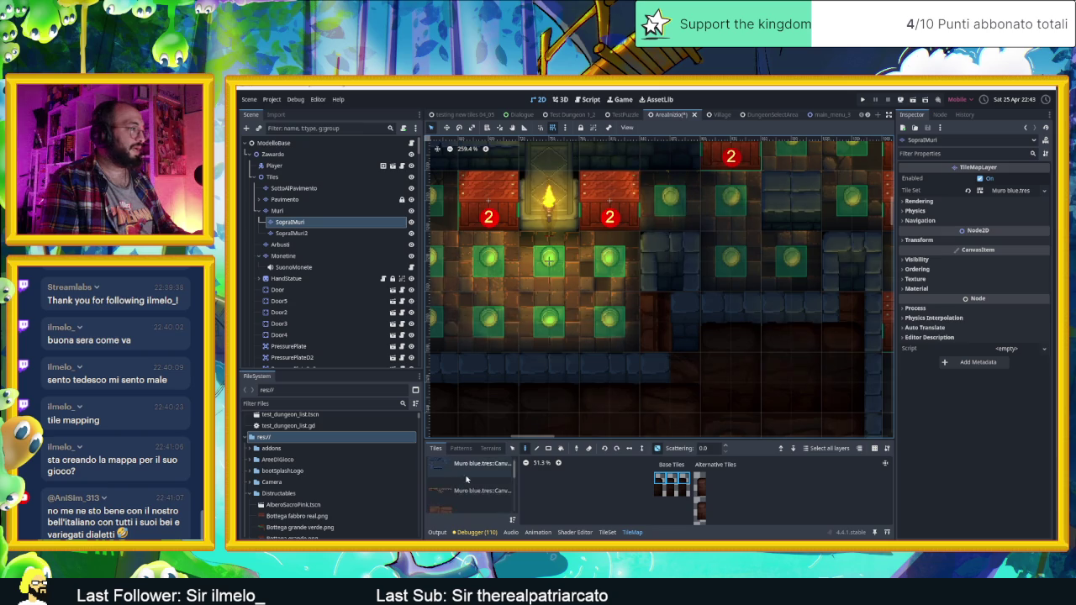
Switch to the Muro blue source and choose a wall tile from its atlas
click(476, 476)
click(594, 502)
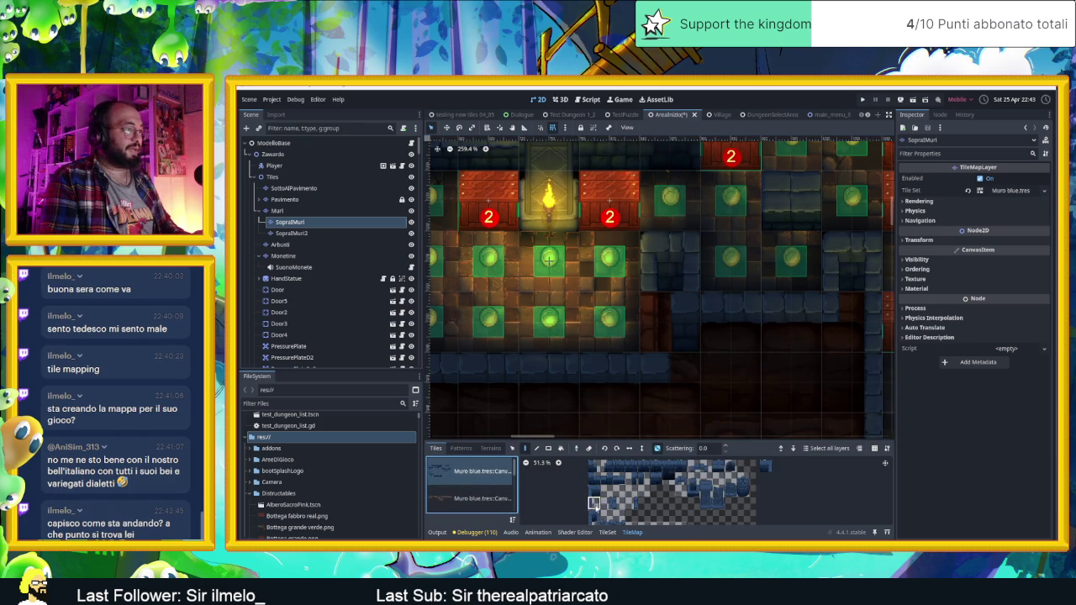
click(653, 317)
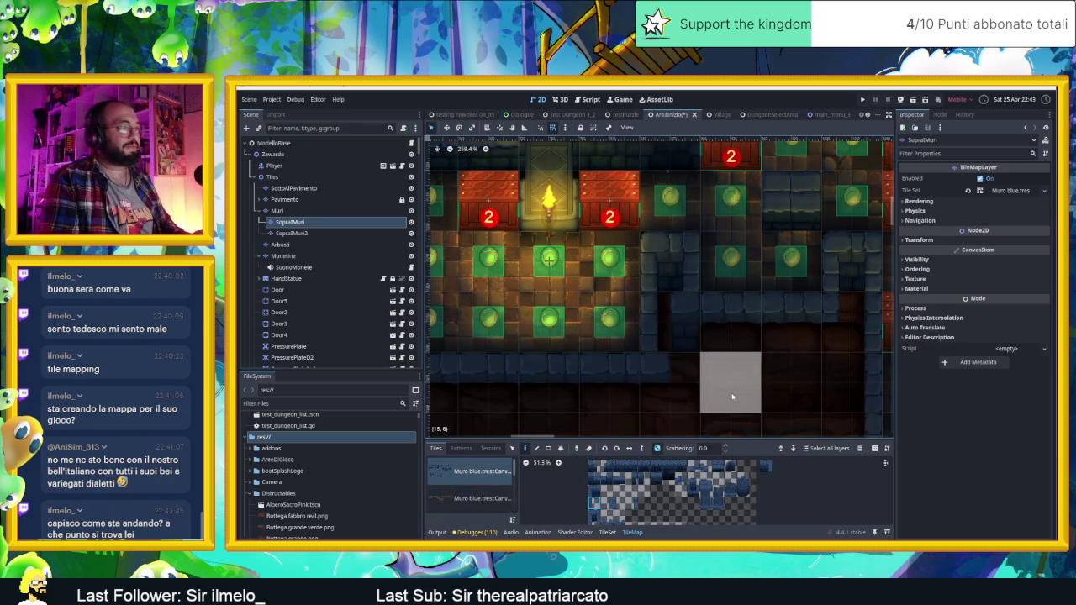
drag(769, 391, 693, 370)
scroll(605, 393, down, 5)
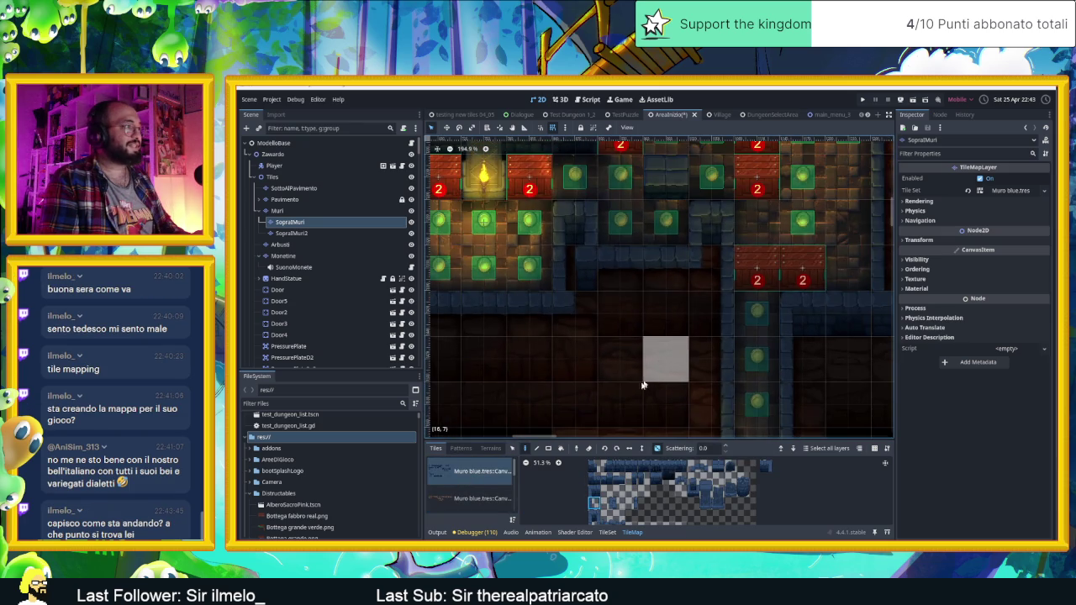
scroll(653, 372, down, 5)
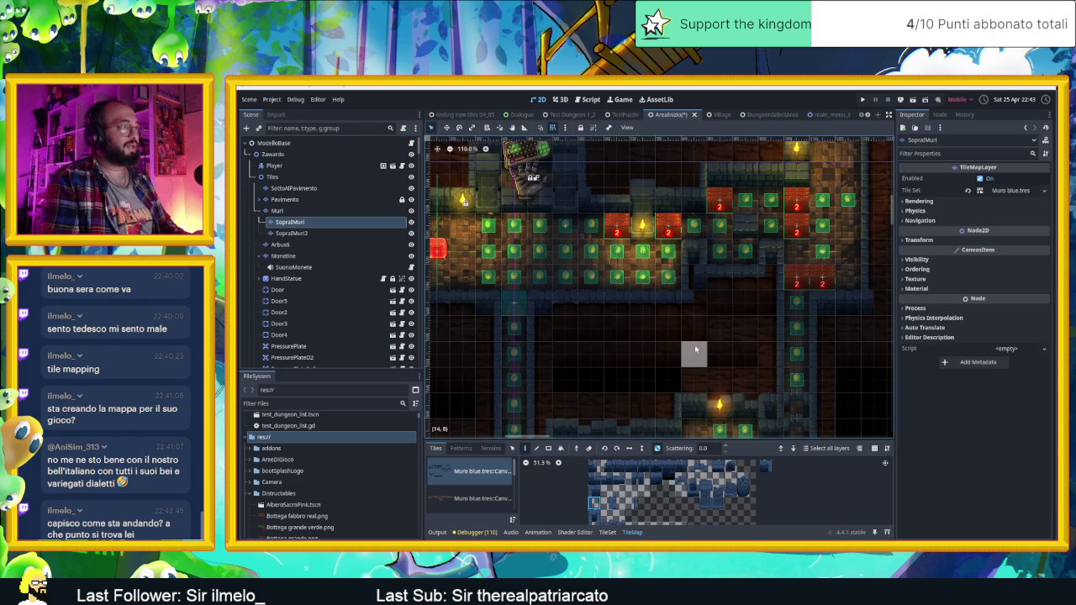
scroll(670, 379, up, 2)
scroll(663, 387, down, 1)
scroll(649, 389, up, 1)
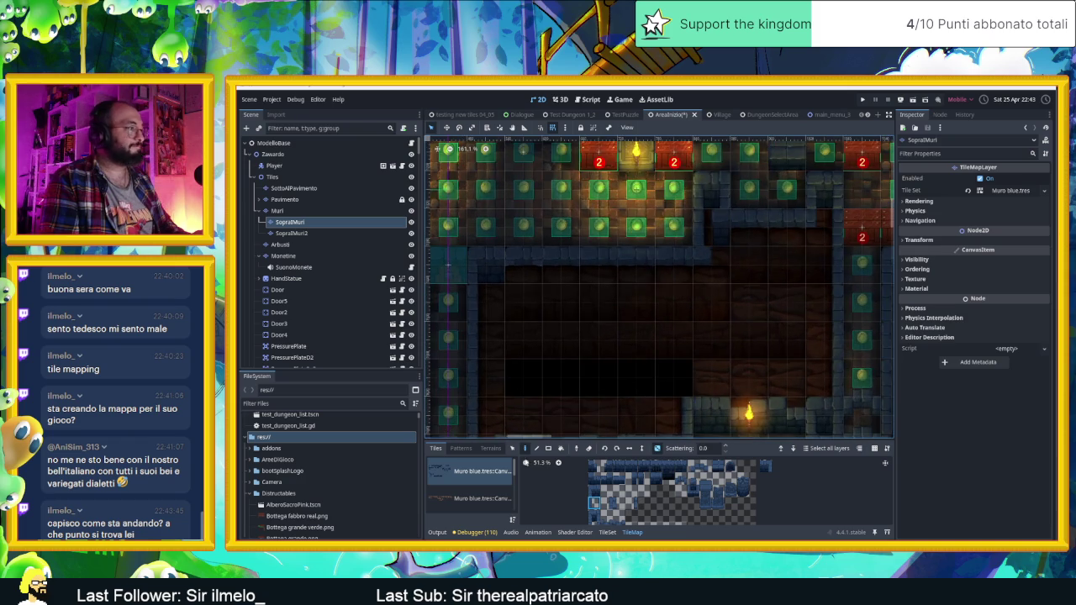
On the SottoAlPavimento layer, make three side-by-side SottoAlPavimento.tres floor tiles the brush
click(294, 189)
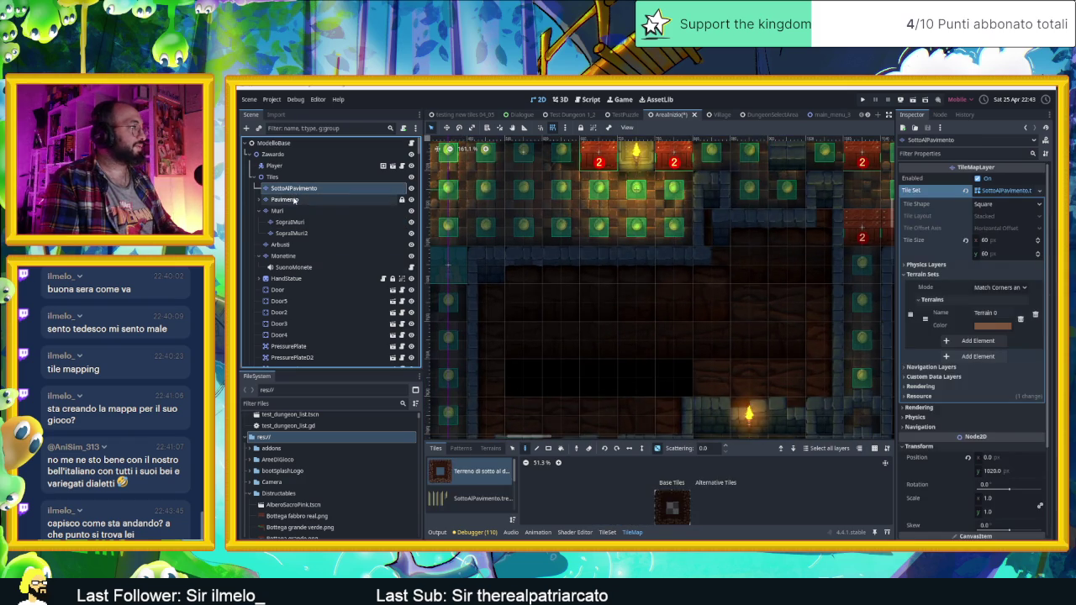
scroll(467, 496, down, 2)
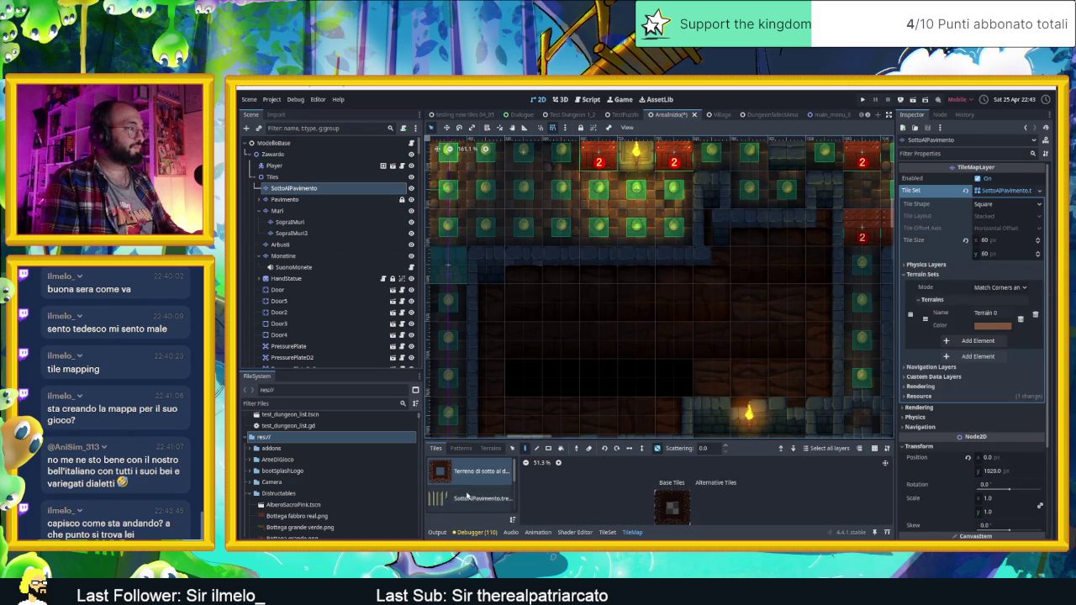
scroll(466, 495, up, 2)
click(451, 470)
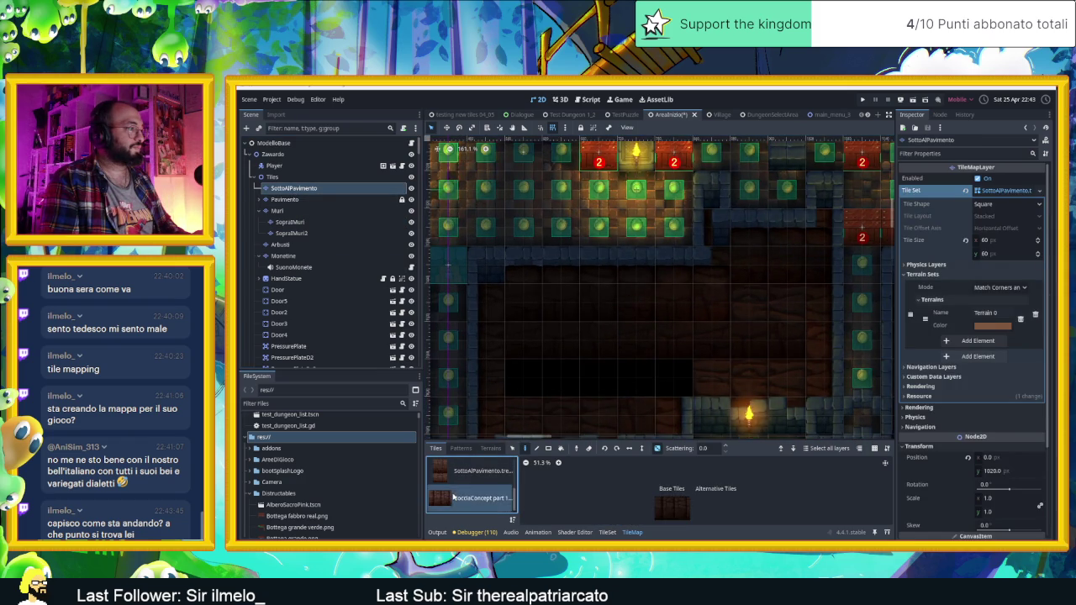
drag(660, 515, 686, 514)
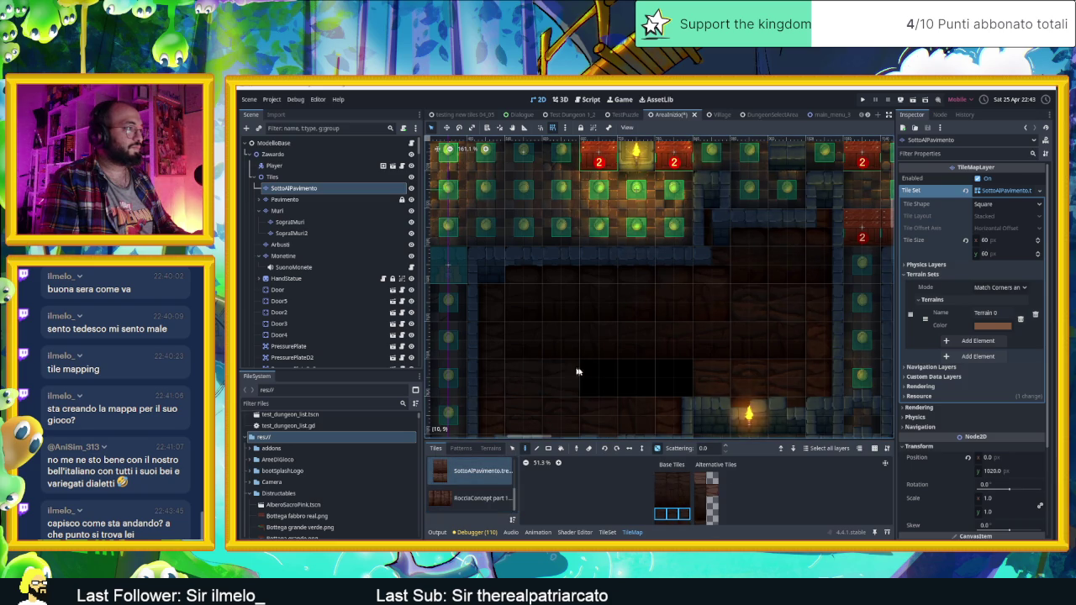
scroll(639, 401, down, 3)
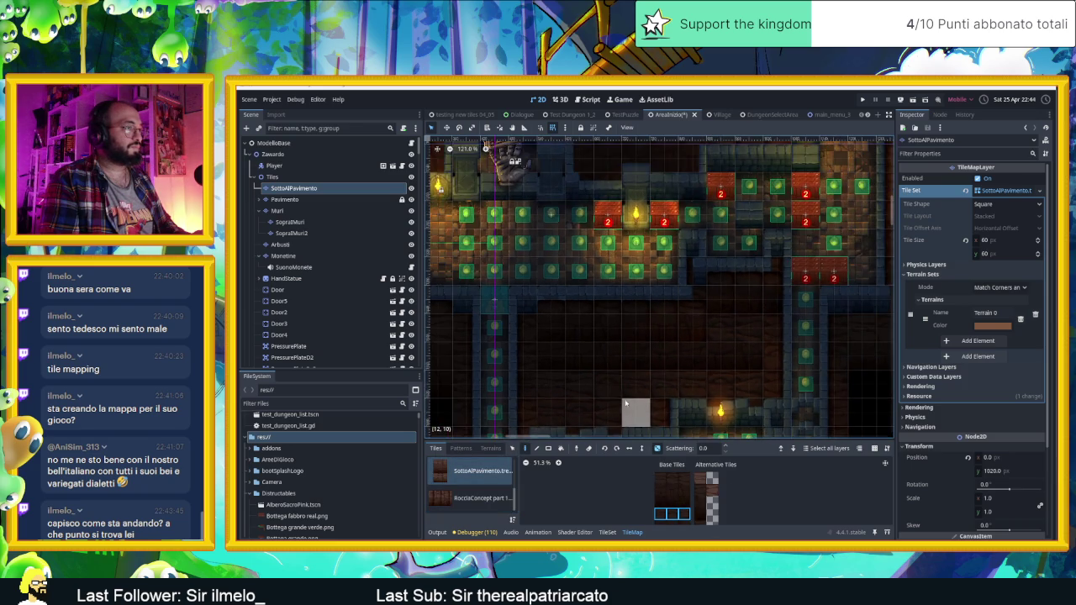
drag(681, 387, 703, 350)
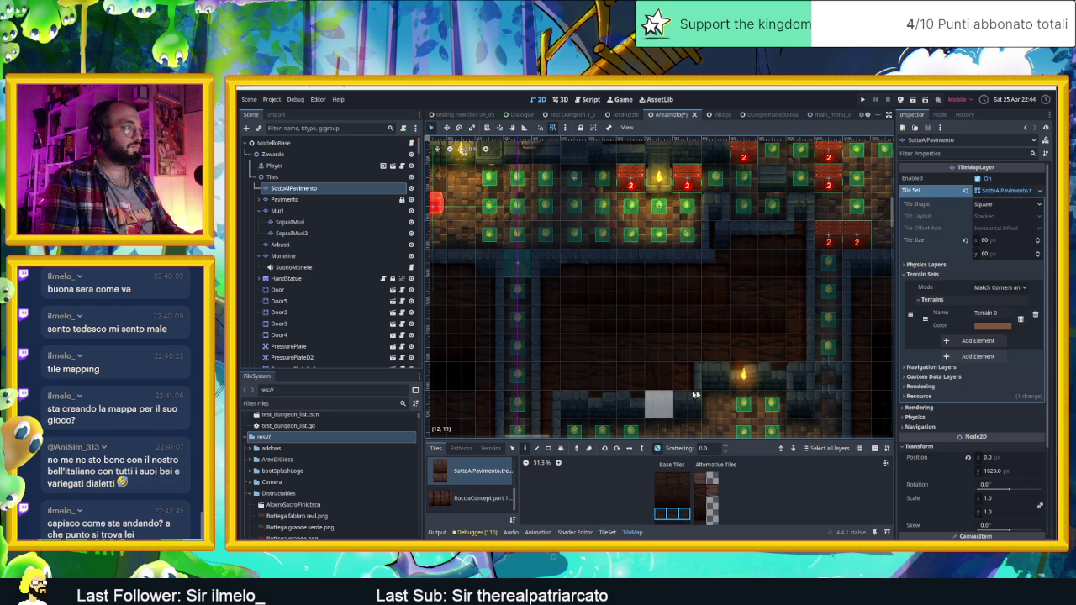
scroll(715, 353, right, 3)
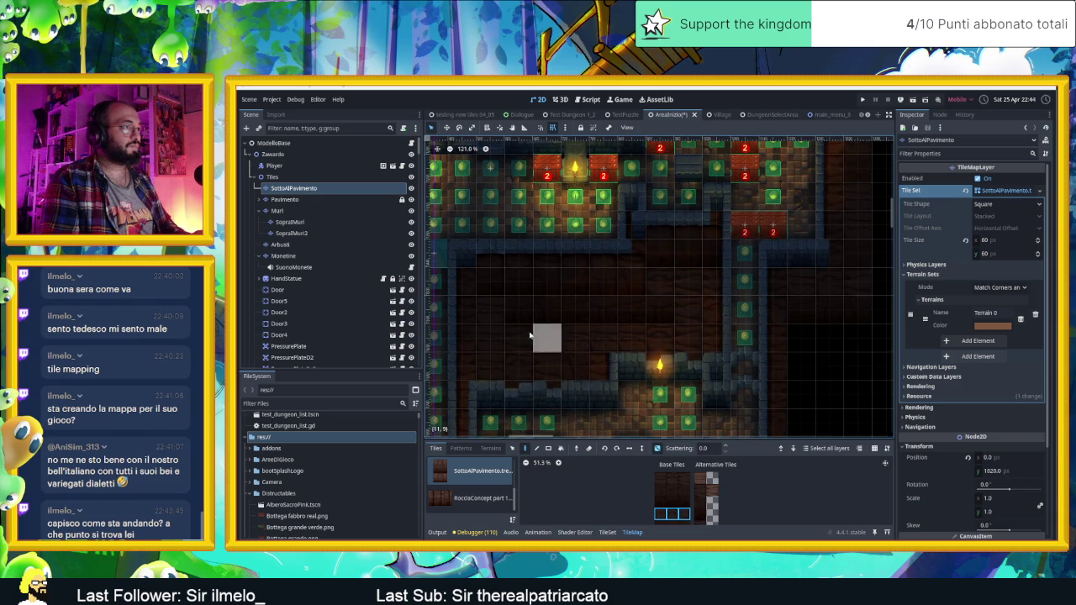
scroll(684, 355, down, 4)
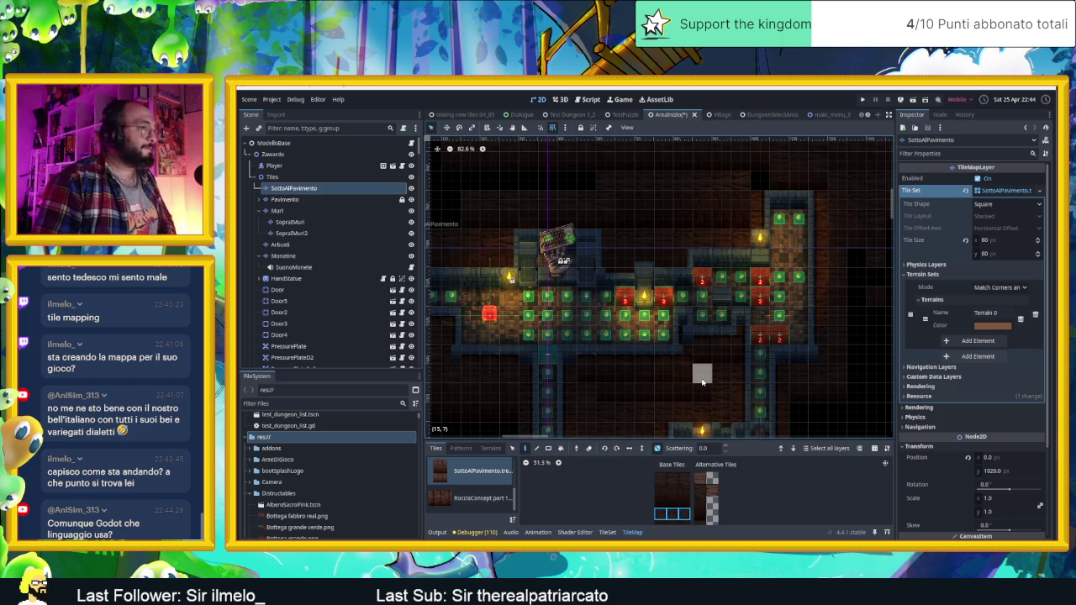
scroll(703, 380, down, 4)
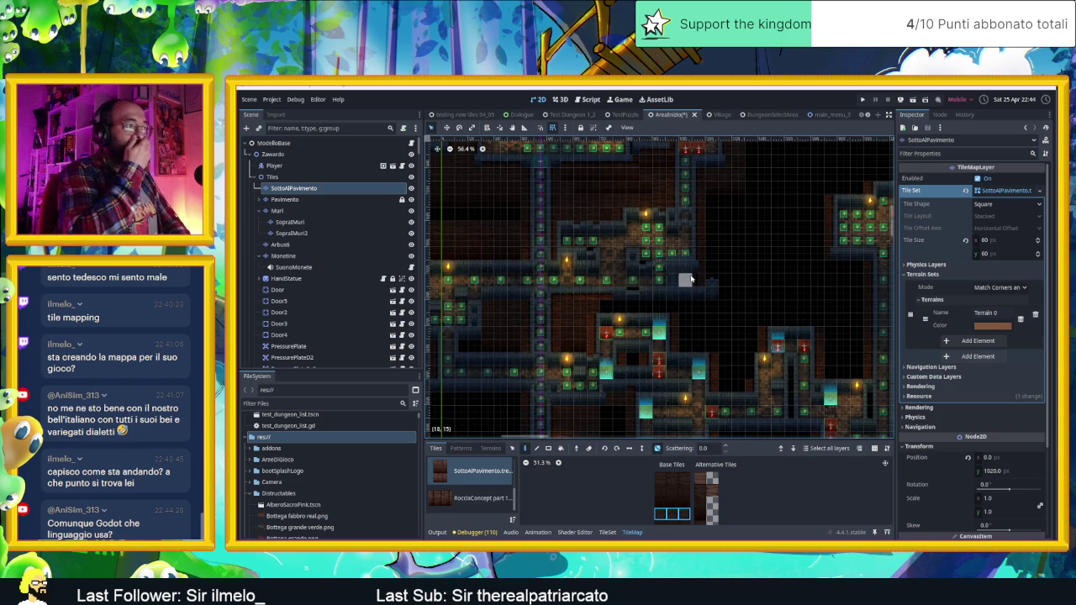
scroll(541, 360, up, 6)
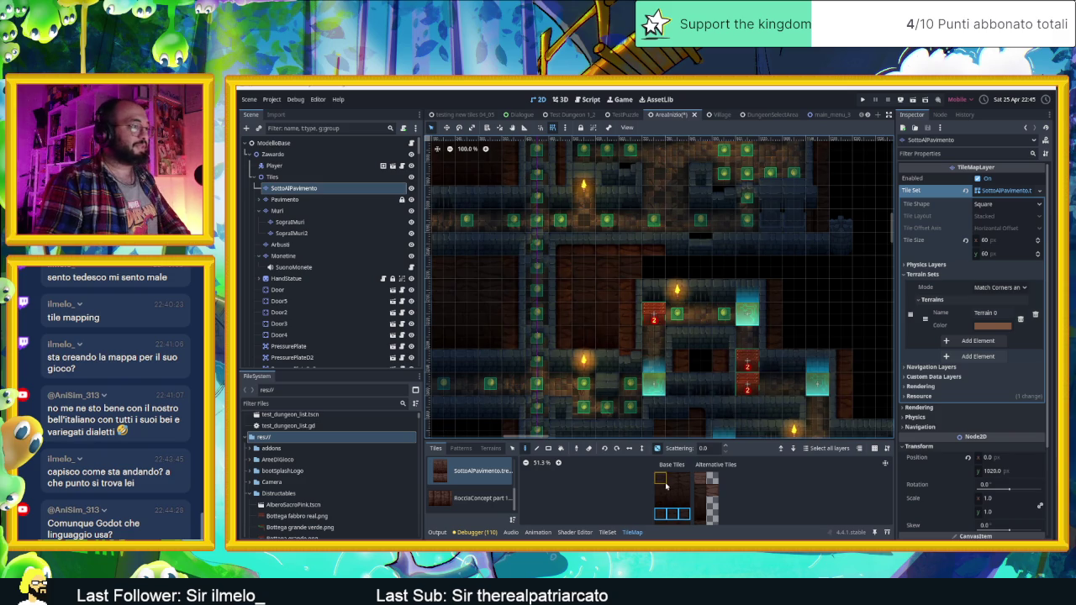
Turn off random painting, pick a single floor tile, then move to the Muri layer
click(661, 513)
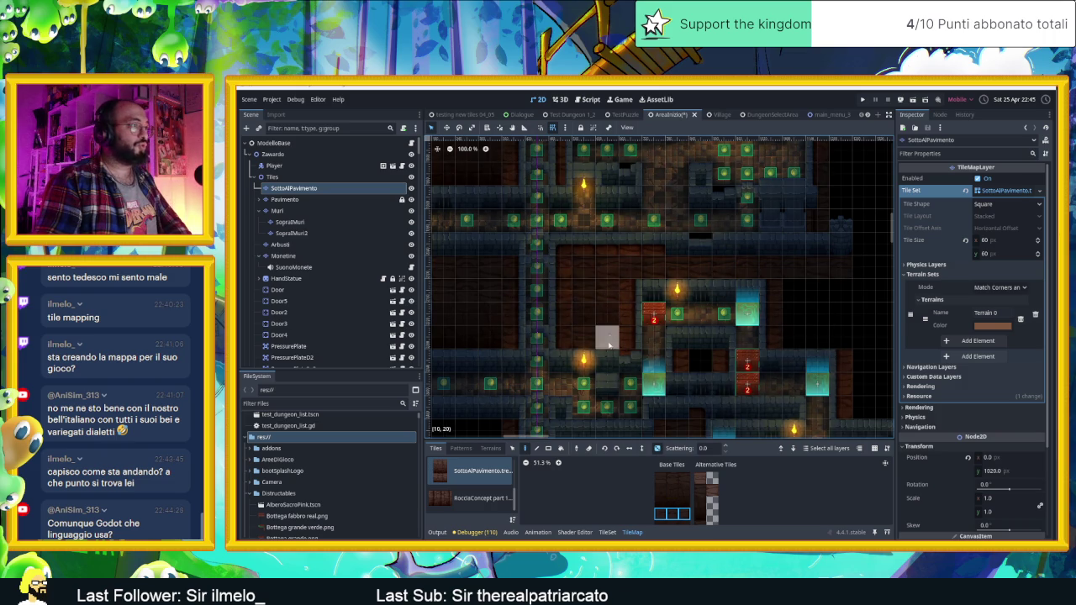
drag(671, 514, 656, 489)
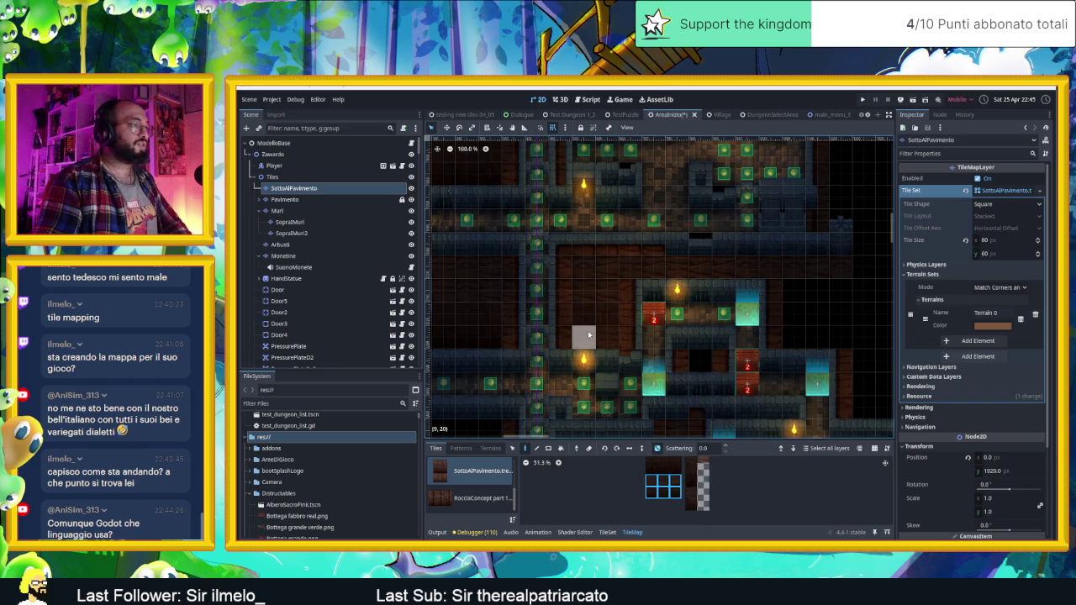
click(656, 448)
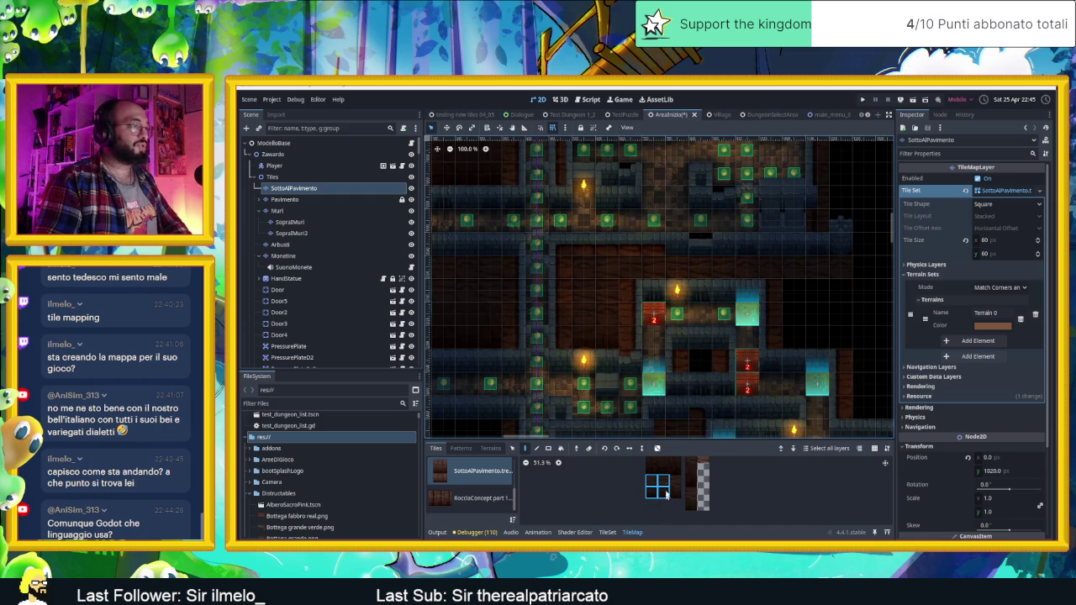
click(665, 500)
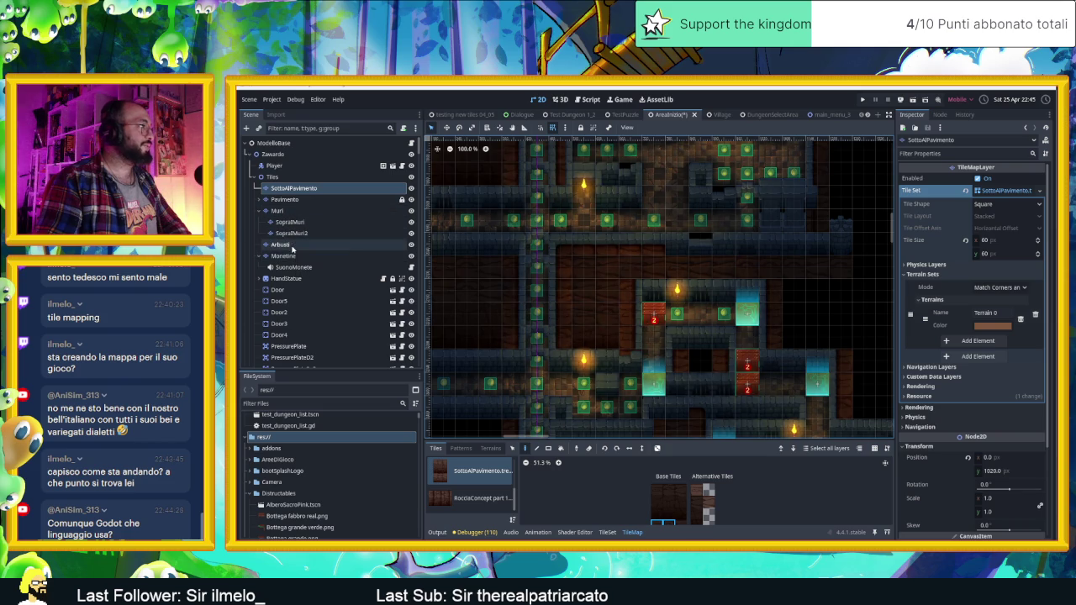
click(281, 210)
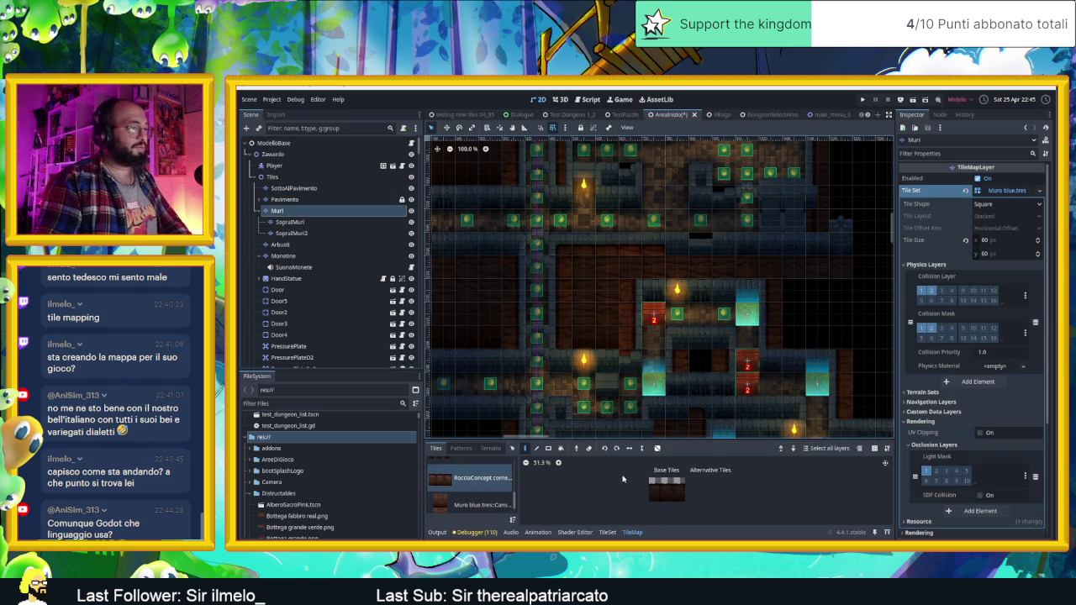
Pick a single Muro blue wall tile with random painting off
drag(654, 482, 680, 483)
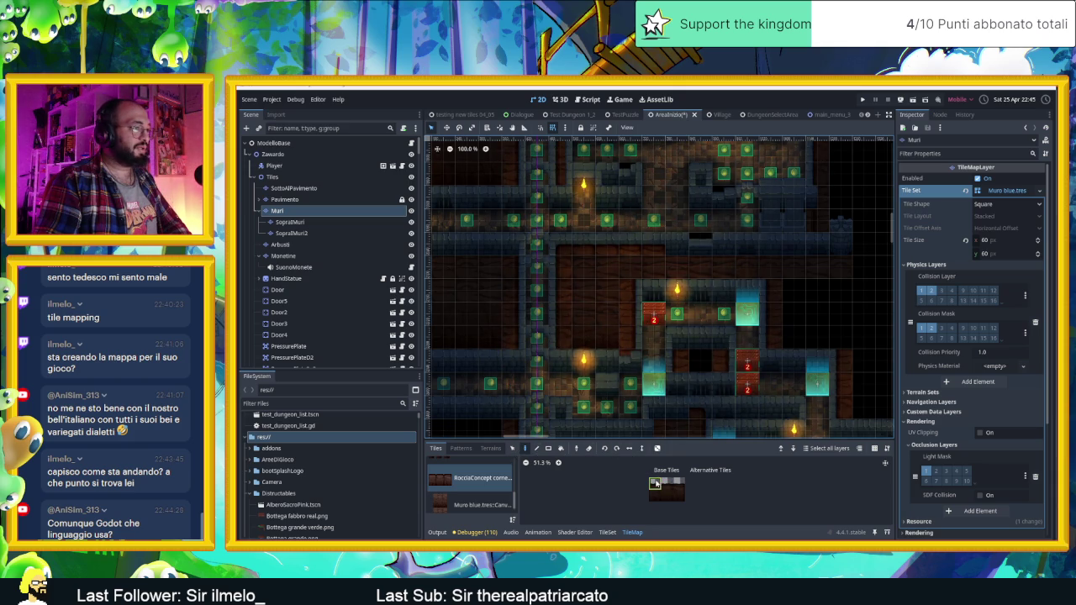
drag(681, 485, 682, 485)
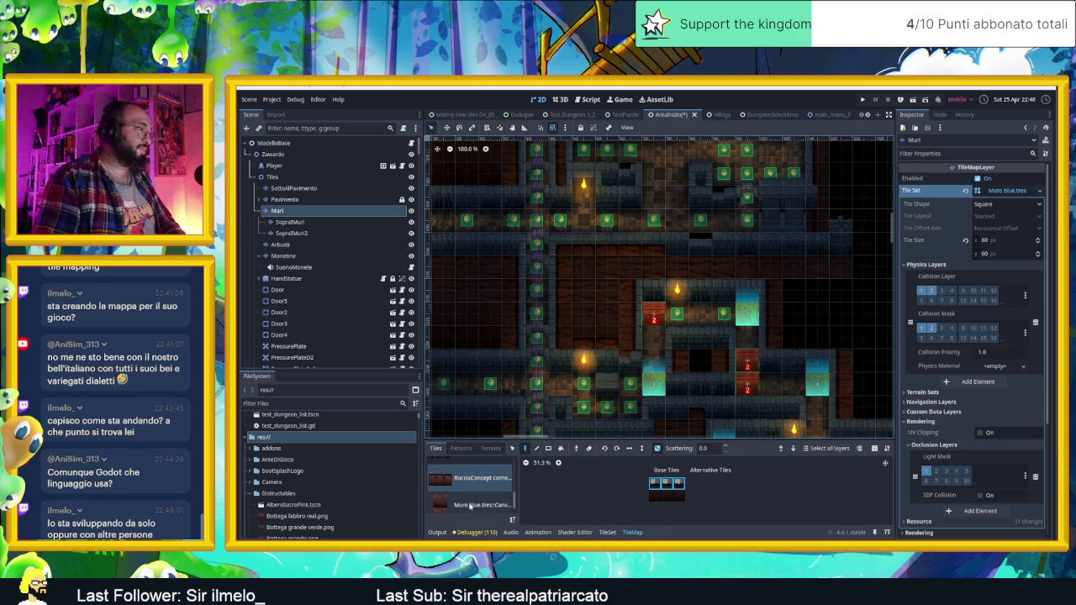
click(474, 505)
click(666, 515)
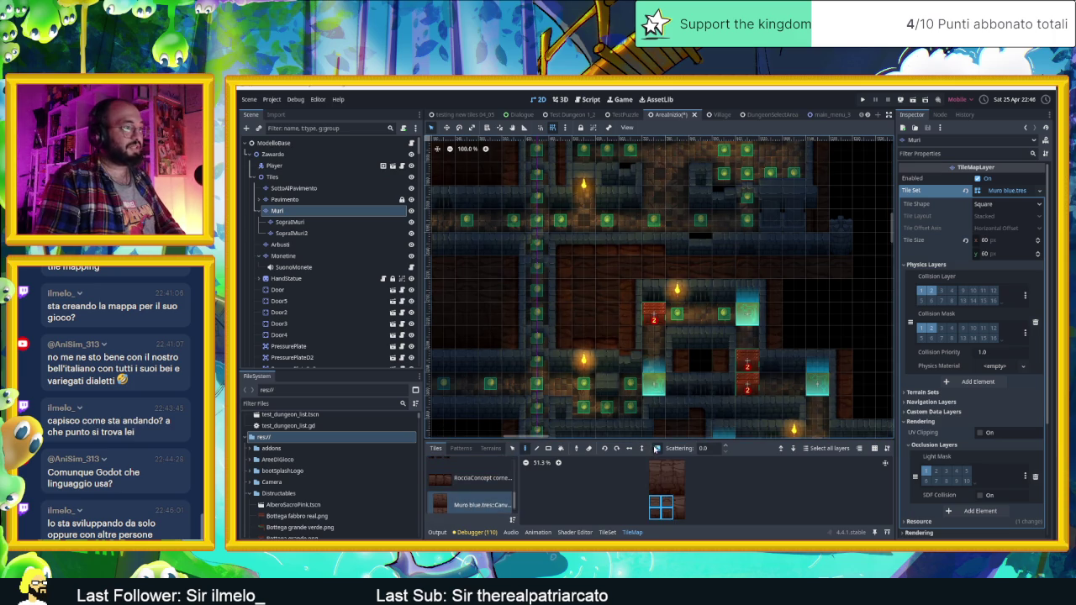
click(657, 448)
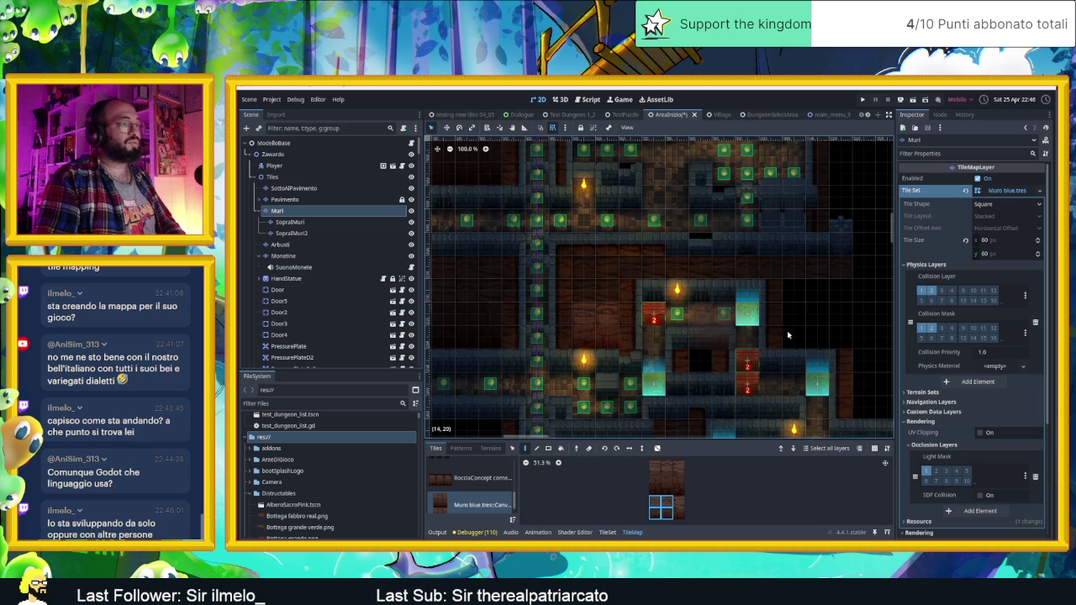
Paint a blue wall tile in the right-hand room, then select three top-row tiles
scroll(754, 328, right, 2)
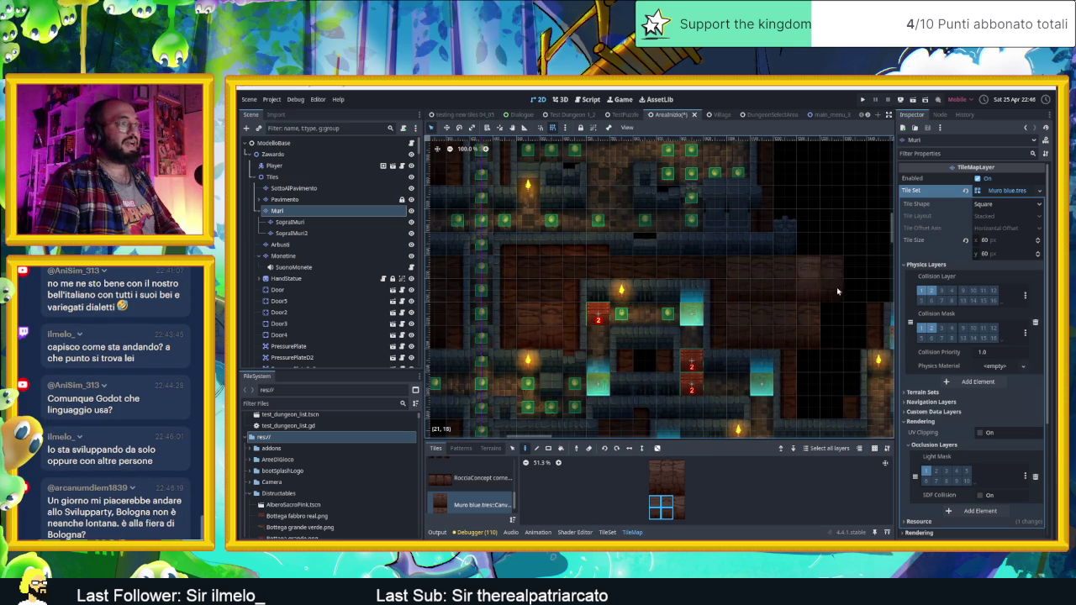
drag(779, 375, 648, 338)
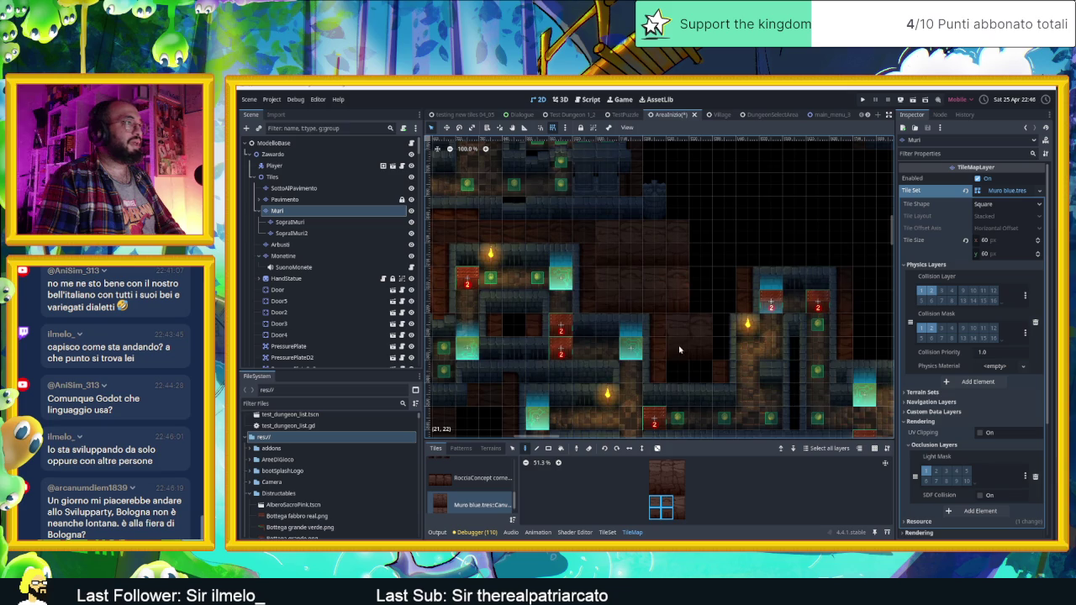
click(655, 465)
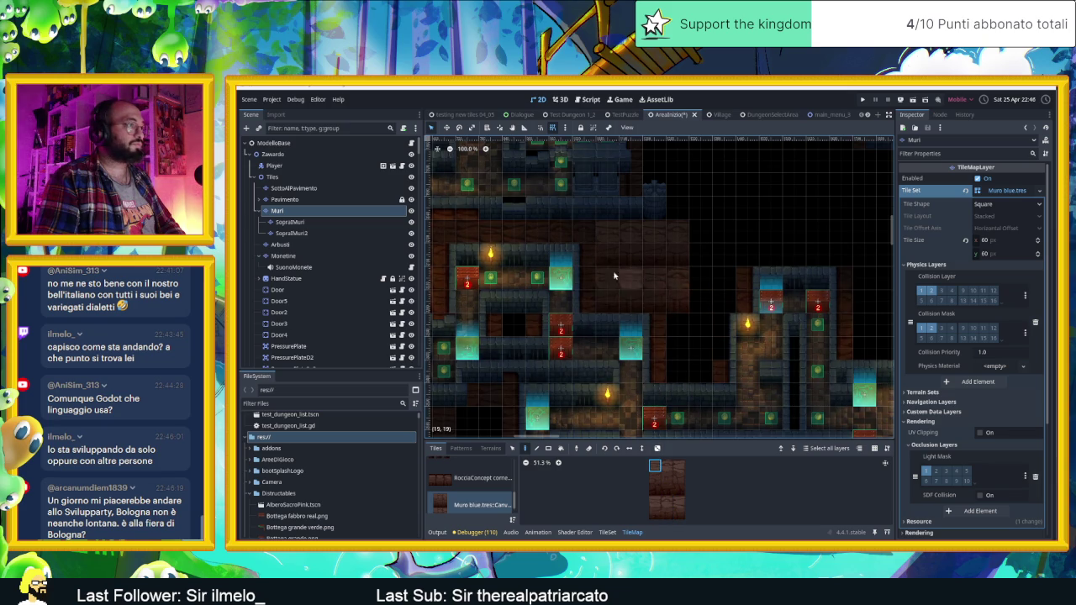
click(766, 277)
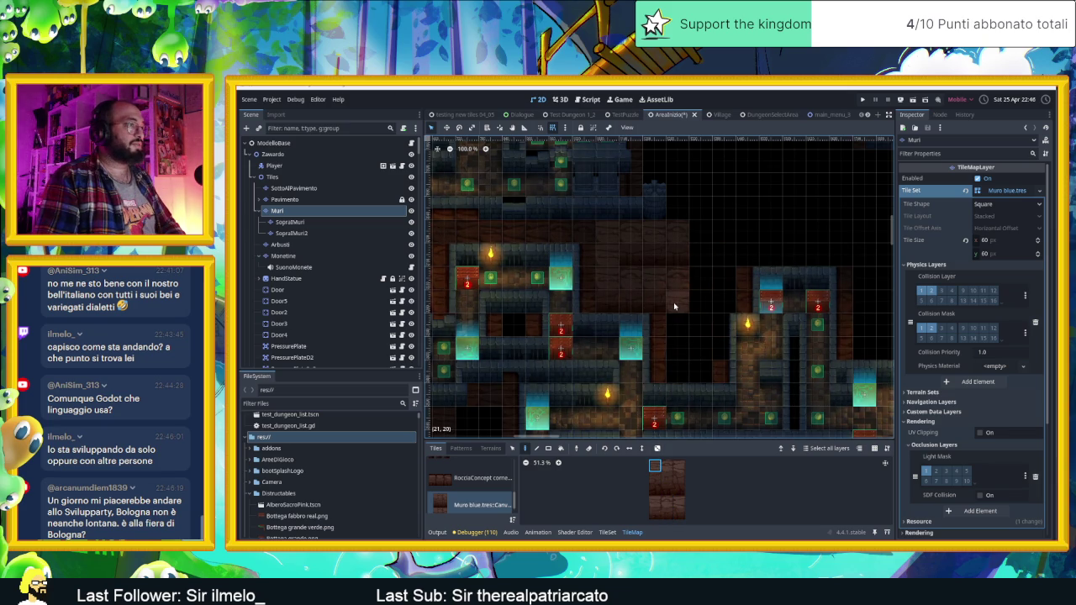
drag(659, 480, 658, 496)
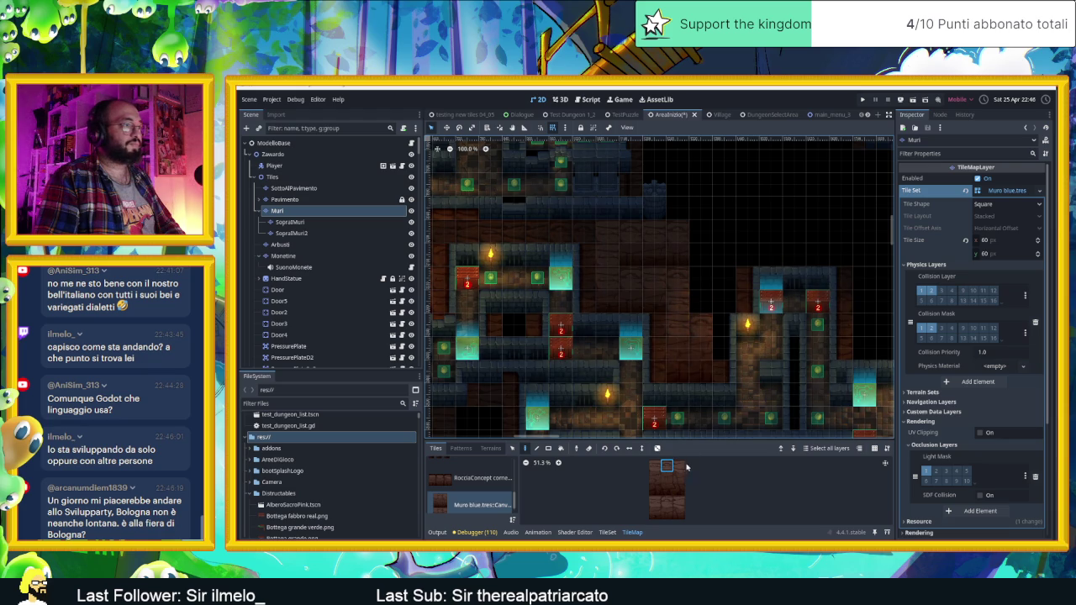
drag(678, 466, 654, 465)
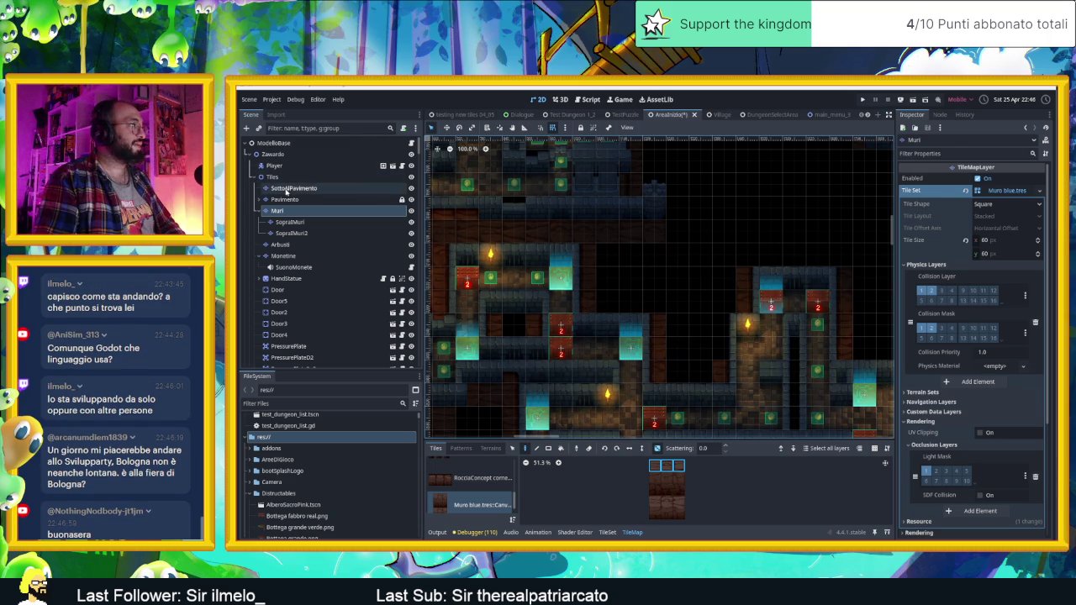
Paint single dark floor tiles leftward along row 20 of SottoAlPavimento
click(294, 188)
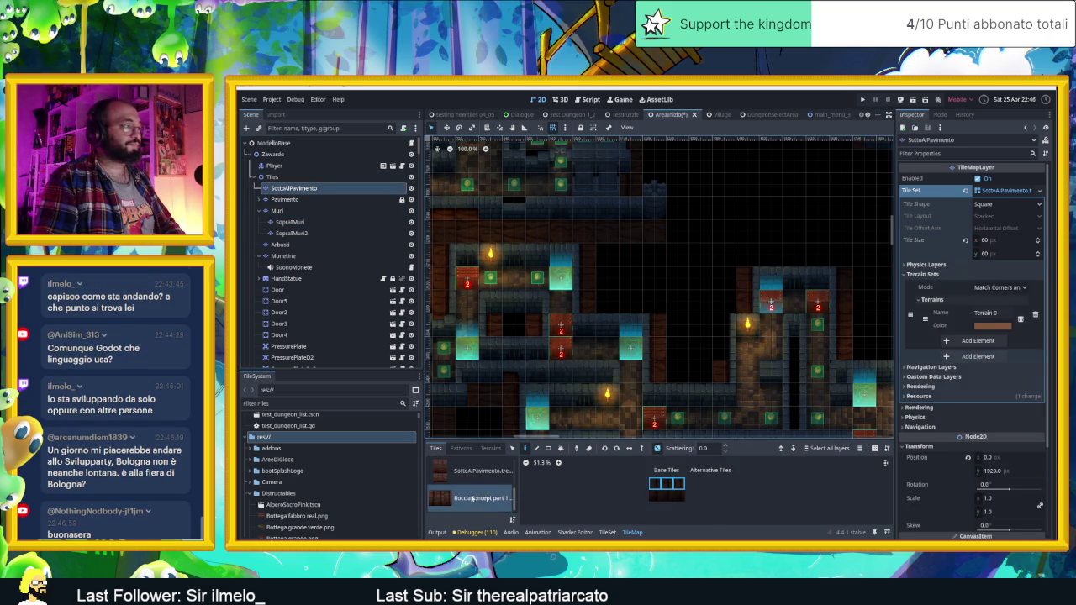
click(472, 476)
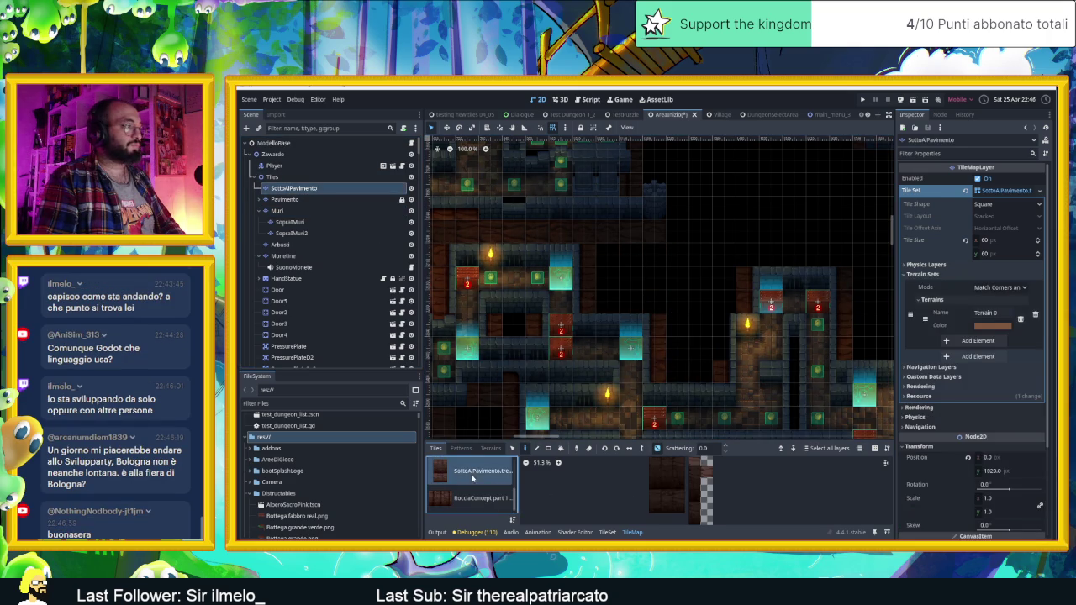
click(662, 488)
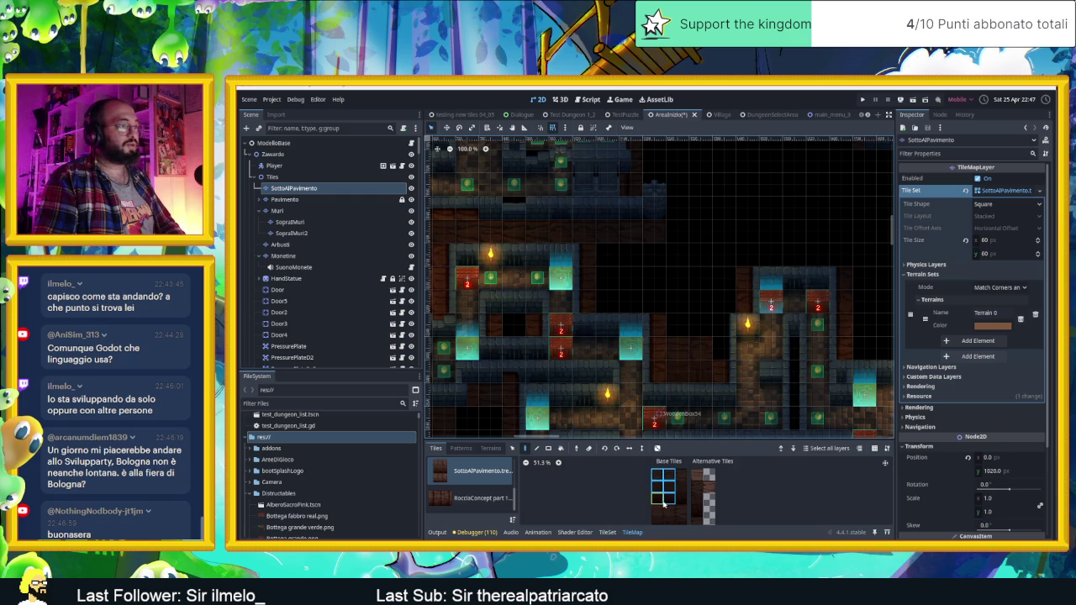
drag(666, 494, 657, 475)
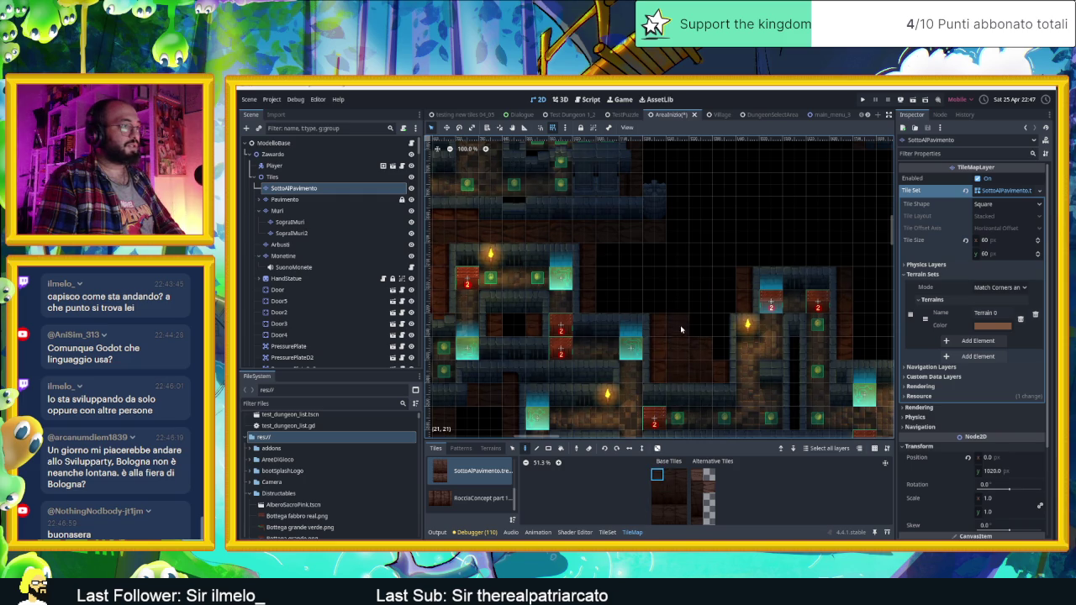
drag(655, 308, 615, 308)
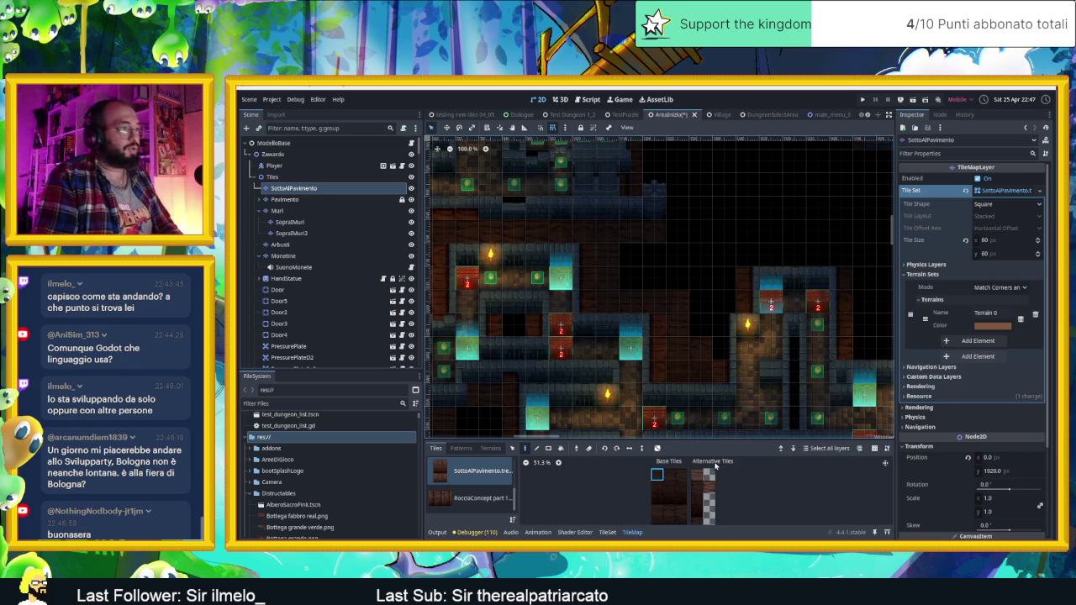
Make a random brush from three SottoAlPavimento.tres floor tiles in a row
click(458, 499)
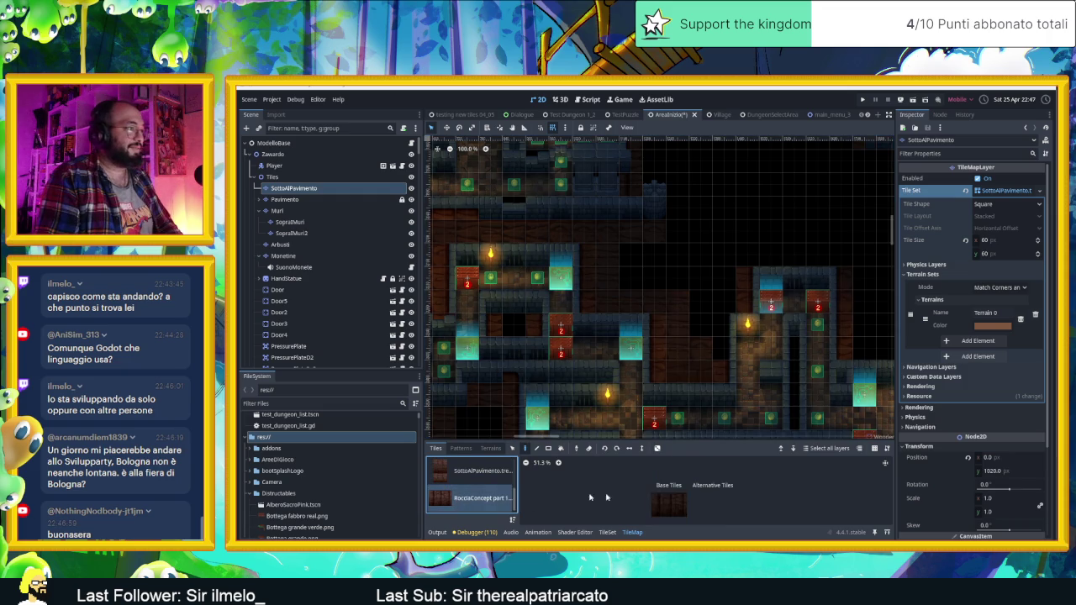
click(682, 500)
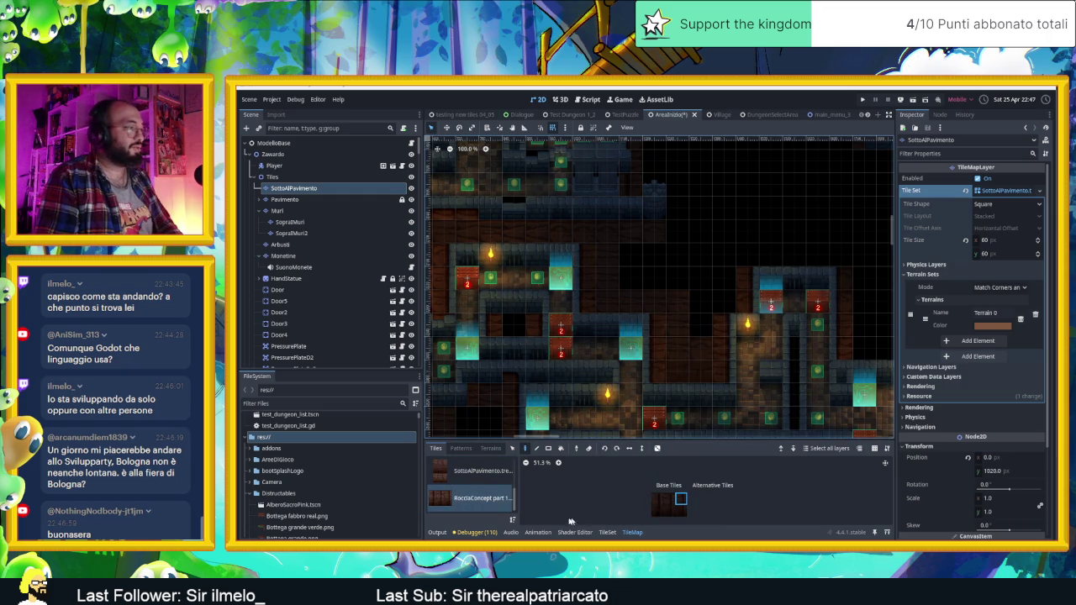
click(445, 472)
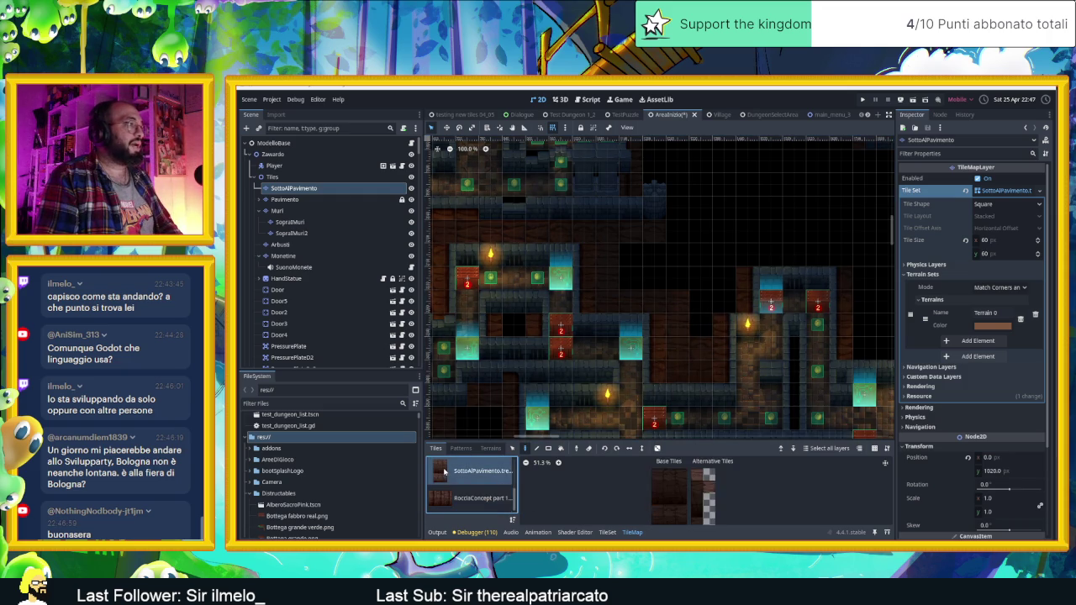
drag(657, 476, 681, 476)
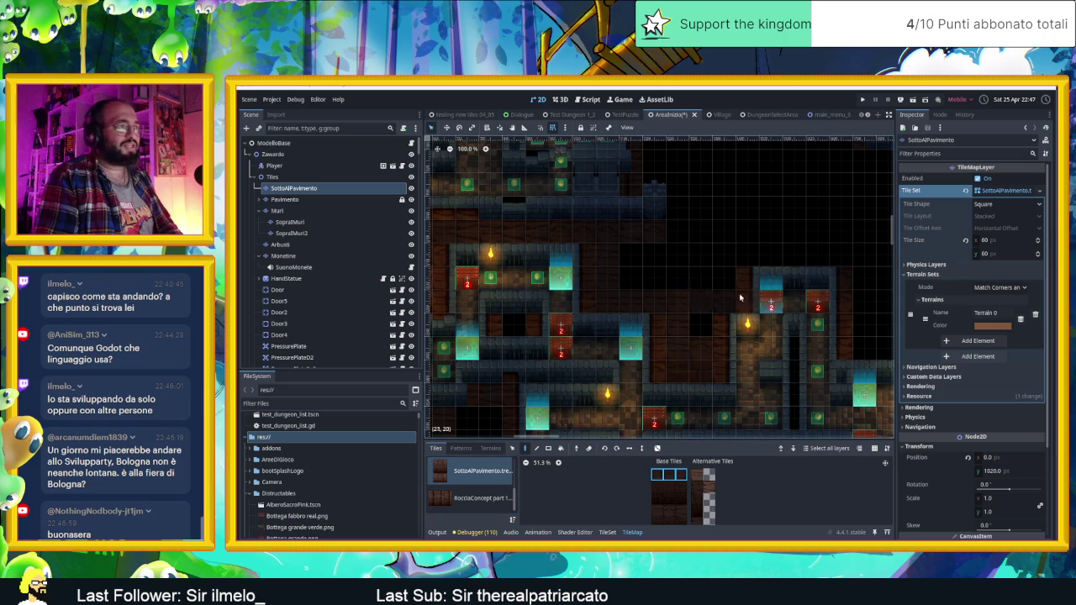
click(658, 448)
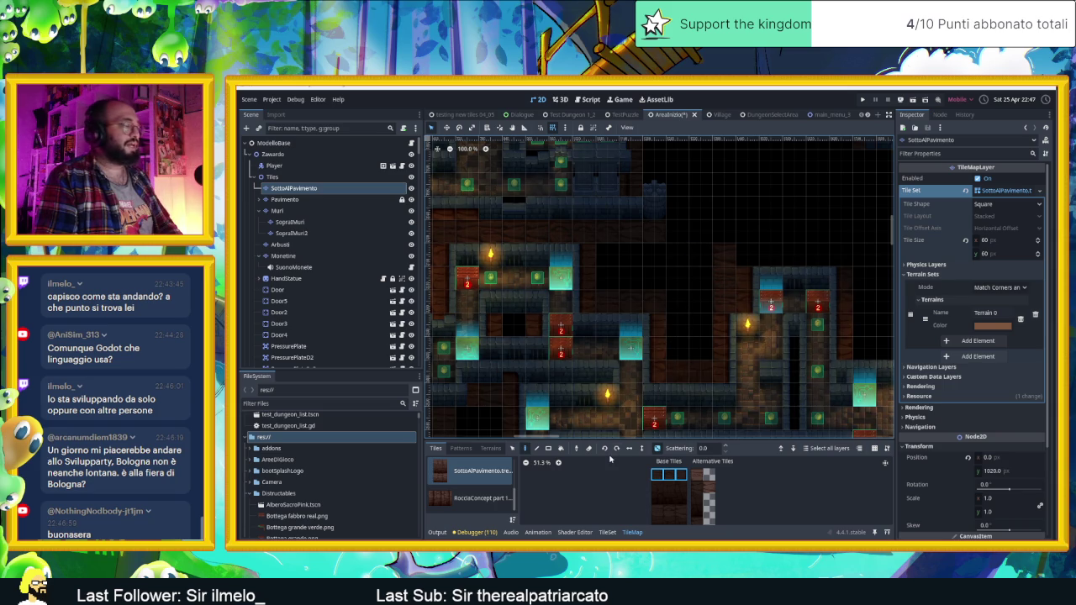
On SopraIMuri, set three Muro blue.tres tiles as a random painting brush
click(286, 221)
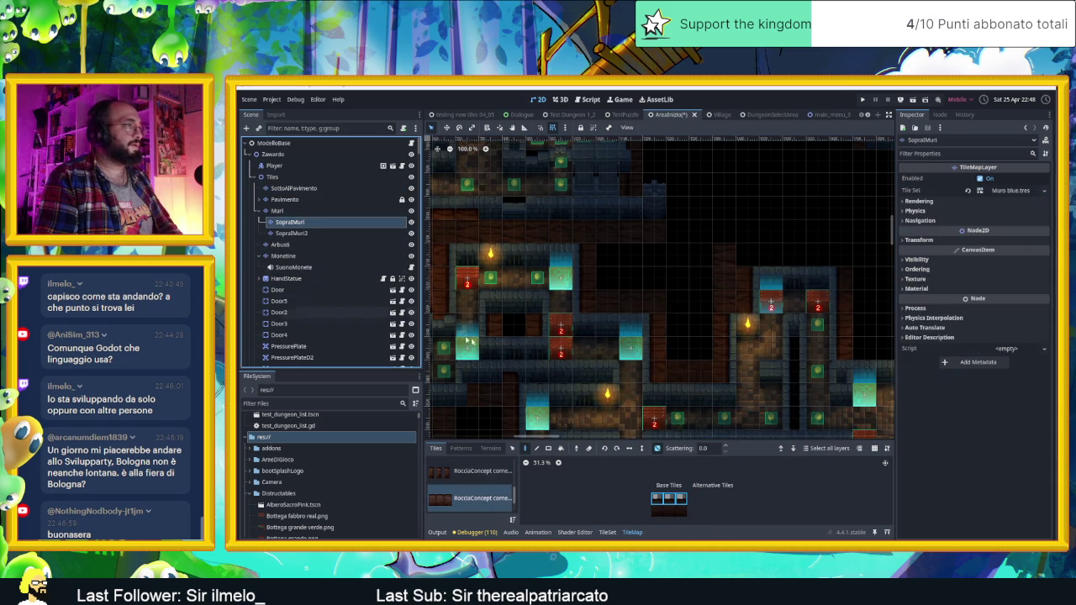
click(456, 499)
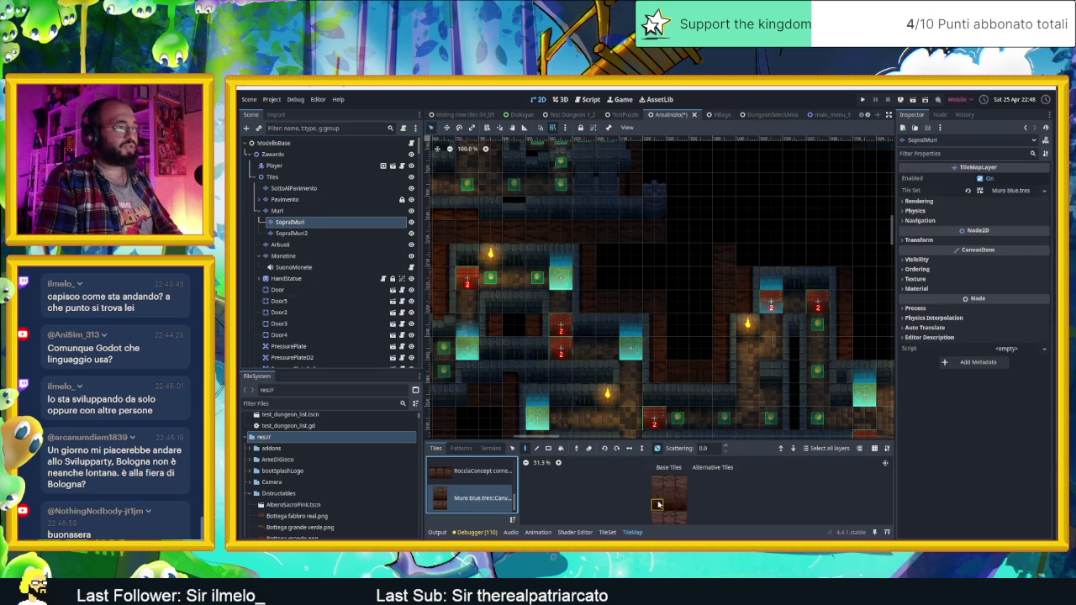
drag(657, 484, 670, 505)
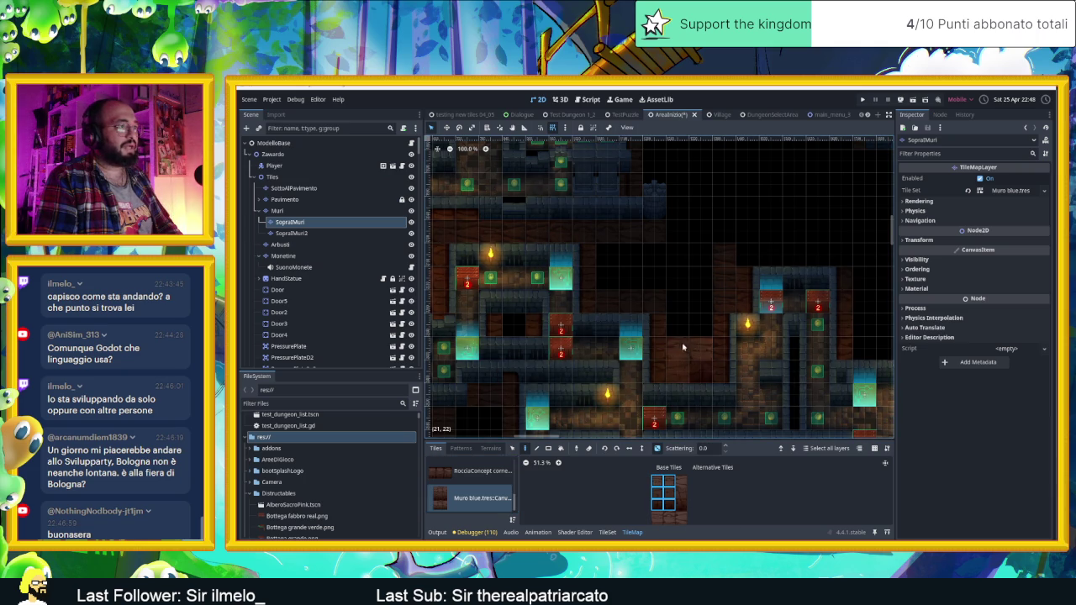
key(e)
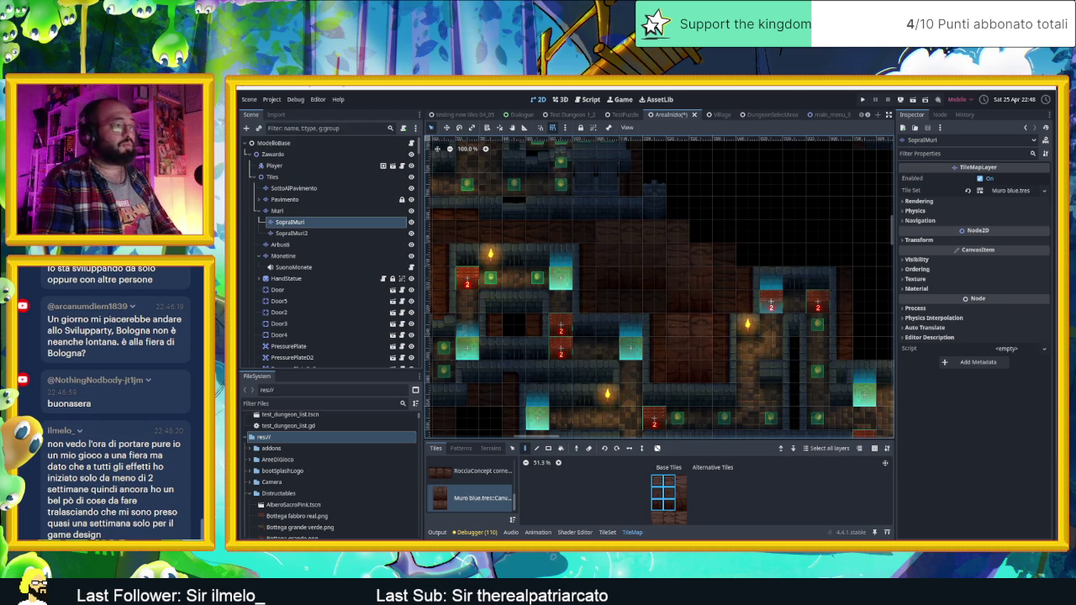
click(657, 481)
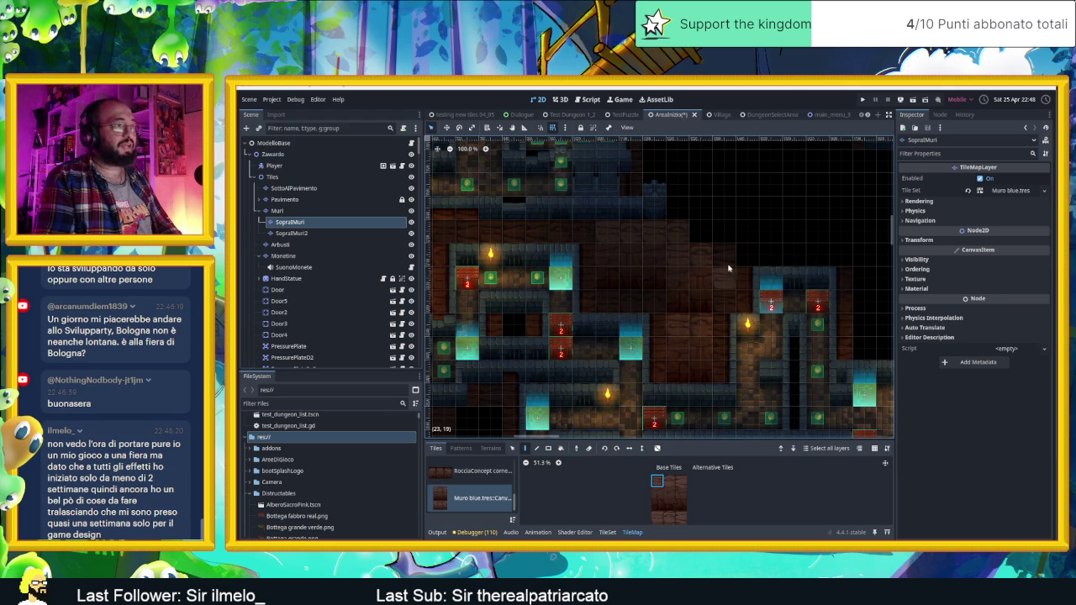
mouse_move(681, 506)
mouse_down()
mouse_move(681, 479)
mouse_move(660, 481)
mouse_move(681, 480)
mouse_up()
click(658, 448)
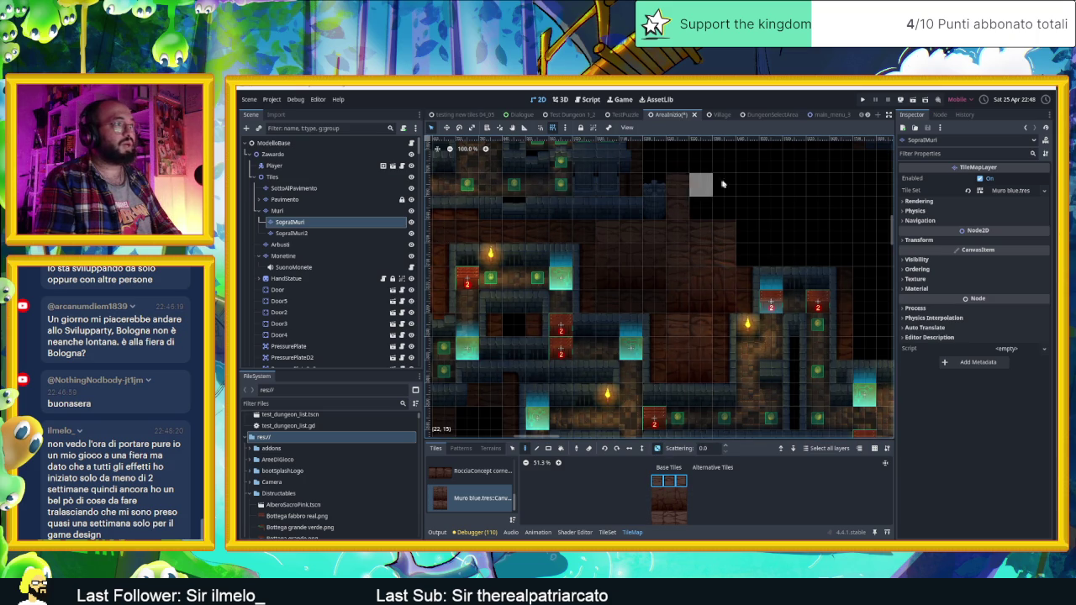
scroll(740, 206, up, 2)
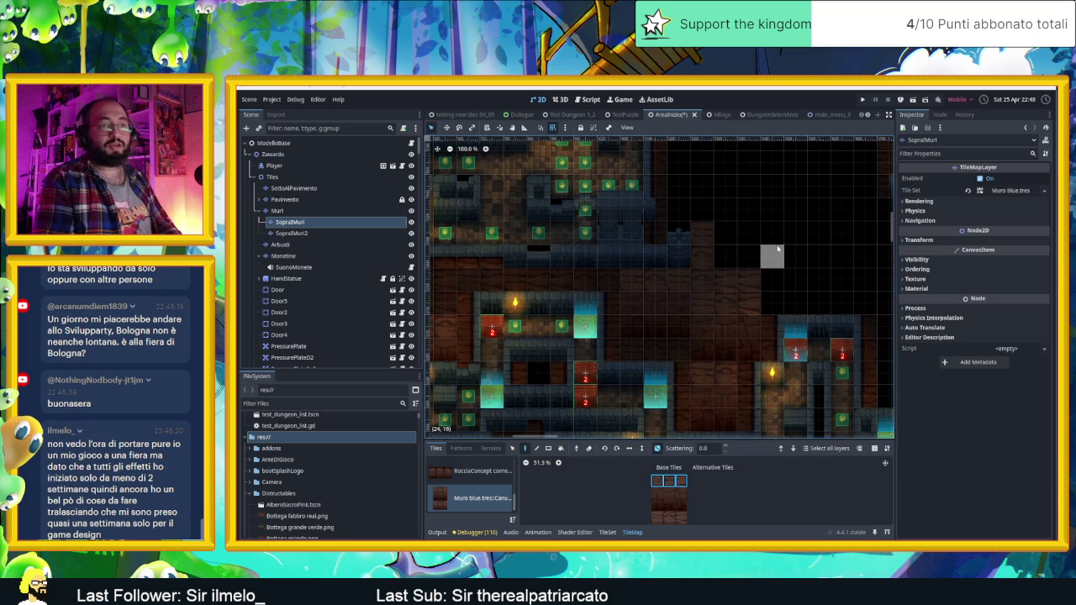
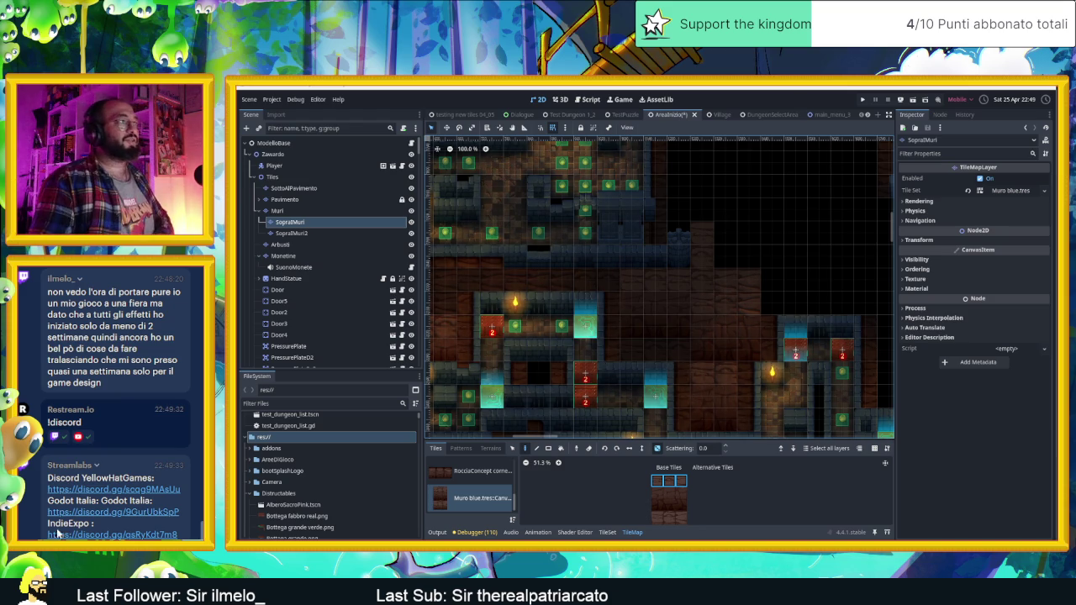
After trying 3x3 and single-tile brushes, use a three-tile floor row with random placement on
drag(781, 387, 712, 360)
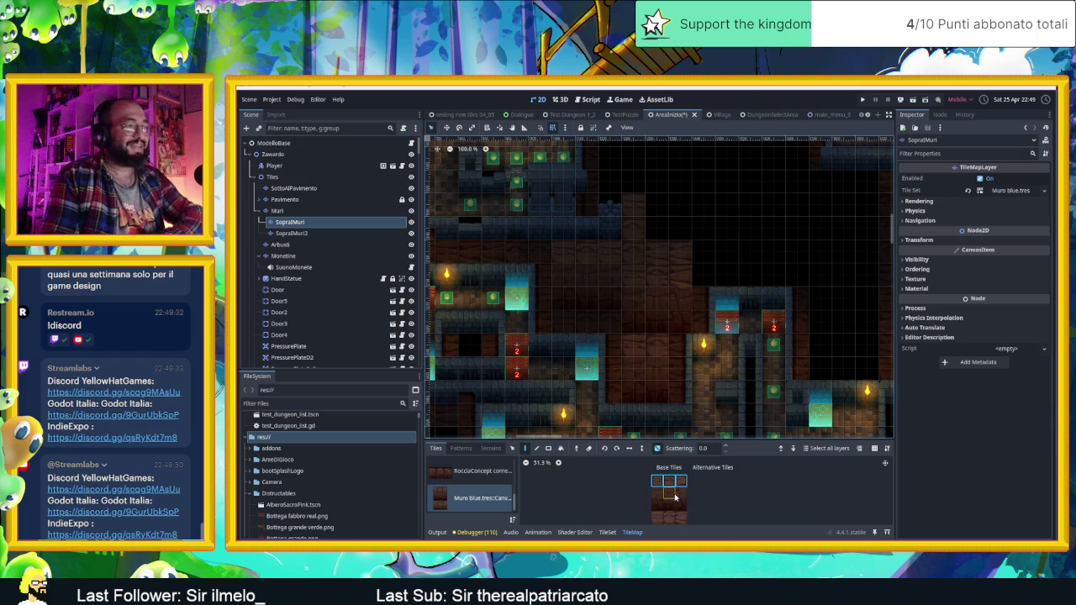
drag(653, 476, 685, 508)
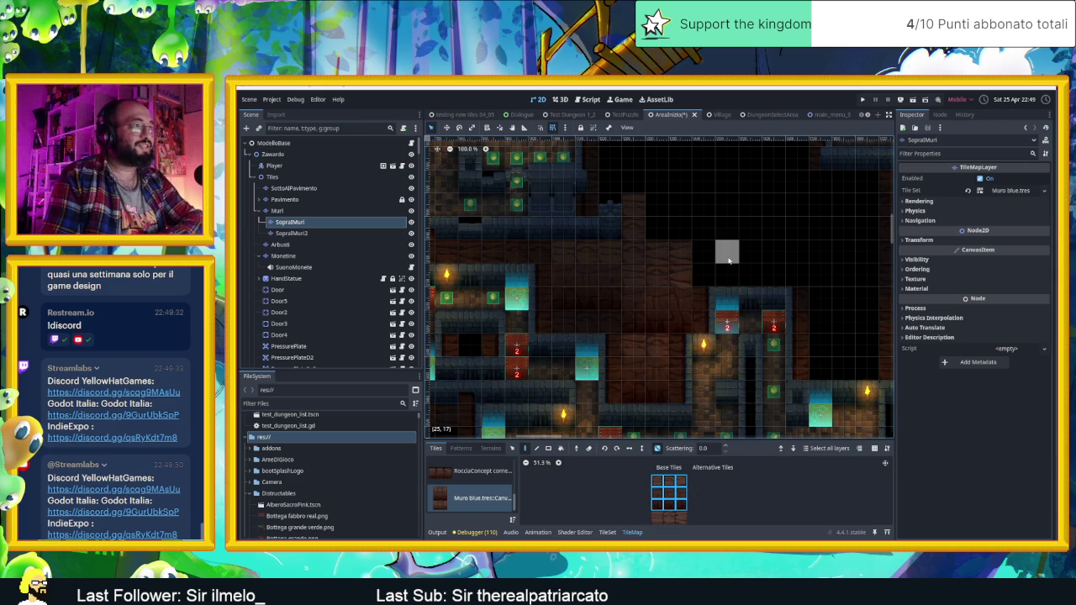
click(657, 448)
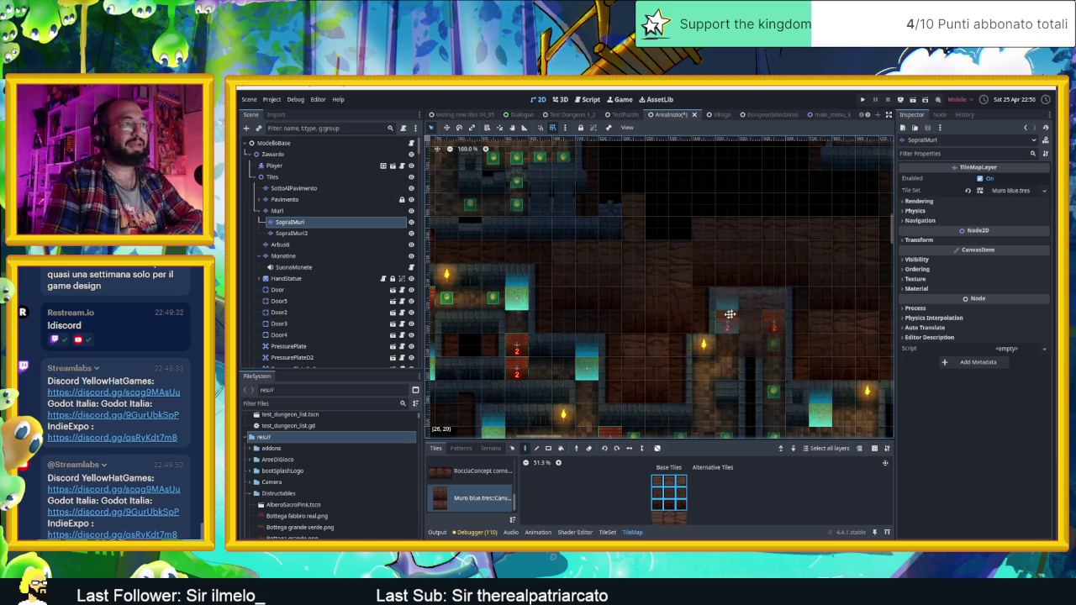
scroll(738, 312, right, 5)
click(654, 485)
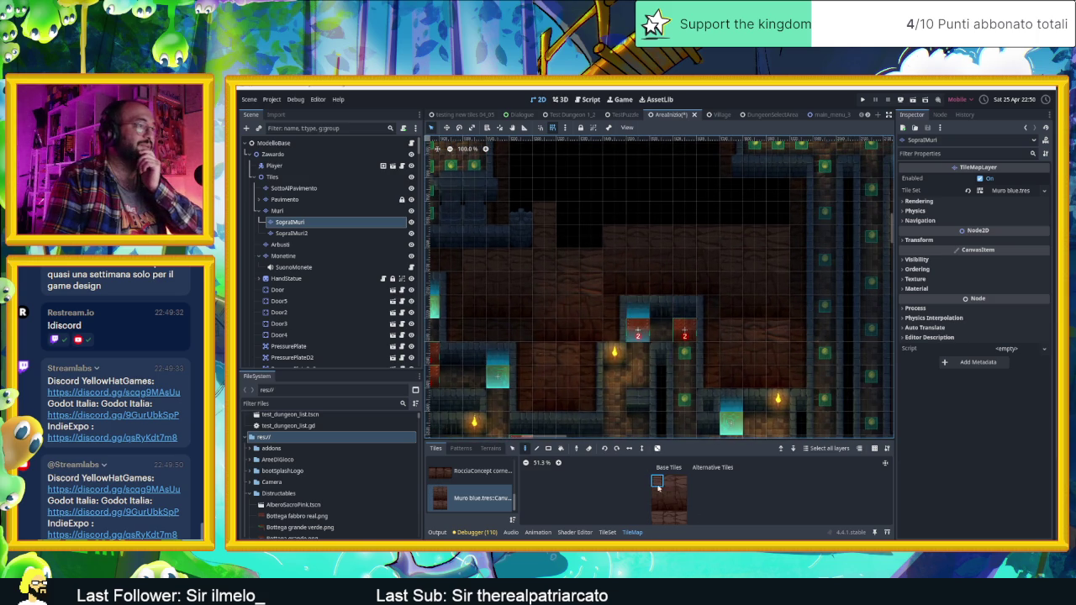
drag(656, 480, 681, 481)
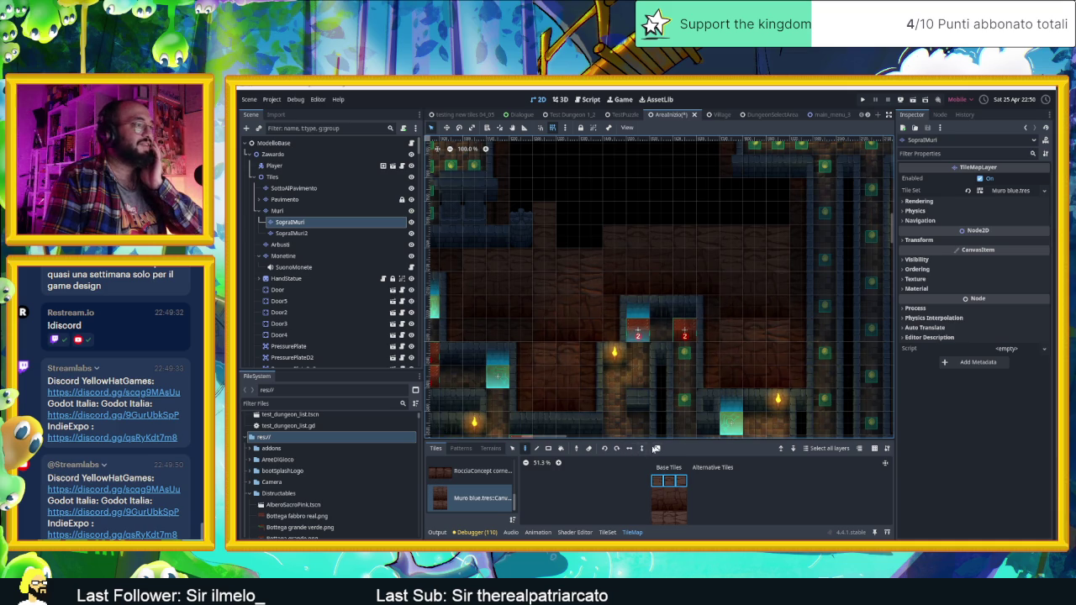
click(656, 448)
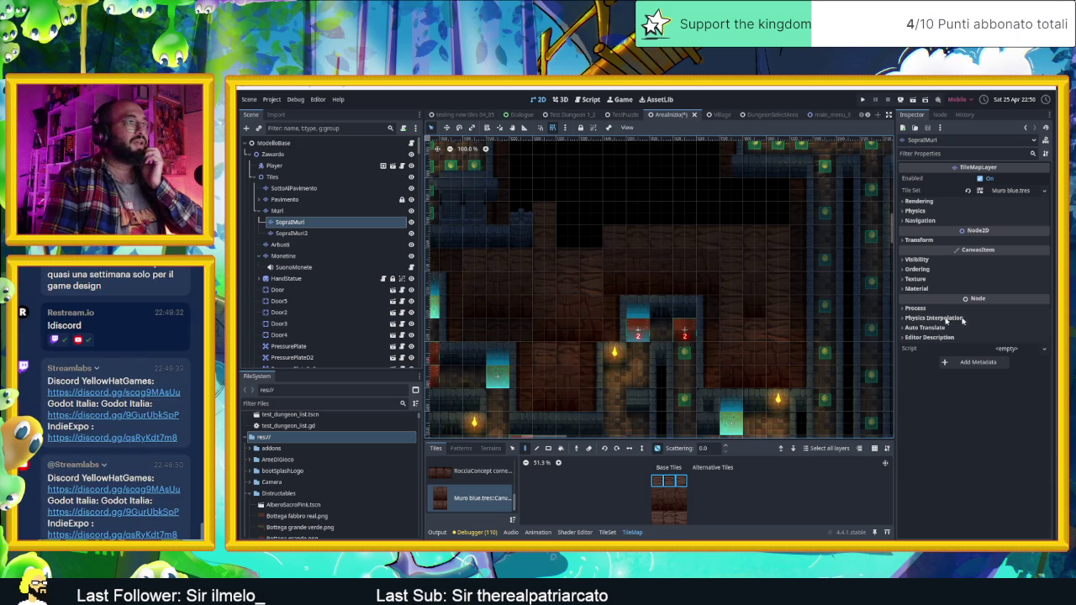
Zoom out to view the upper part of the level, then switch to Chrome
scroll(798, 311, down, 2)
drag(790, 318, 834, 410)
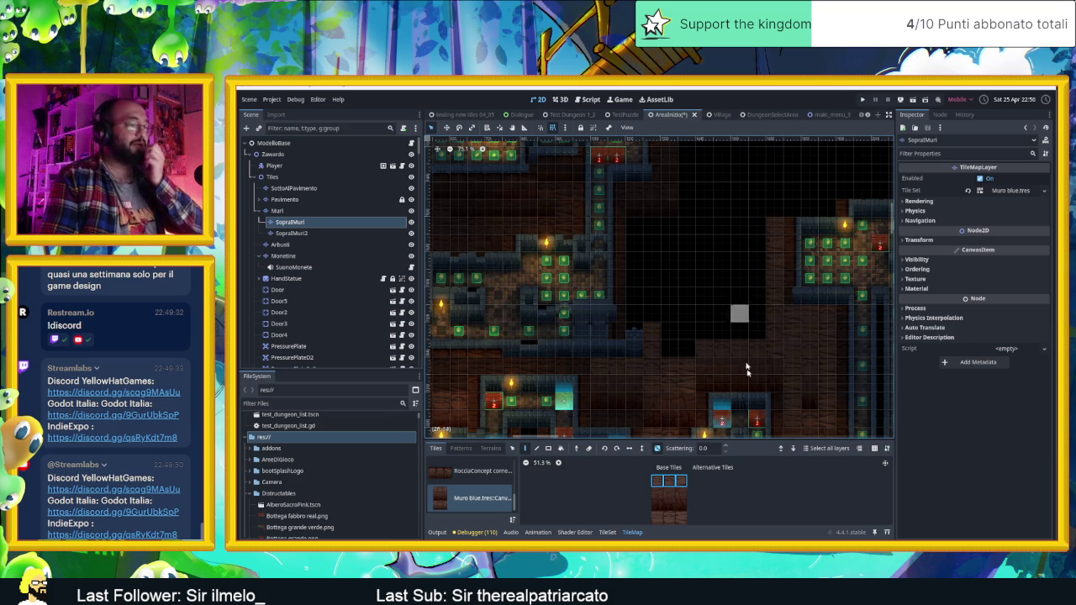
key(alt+Tab)
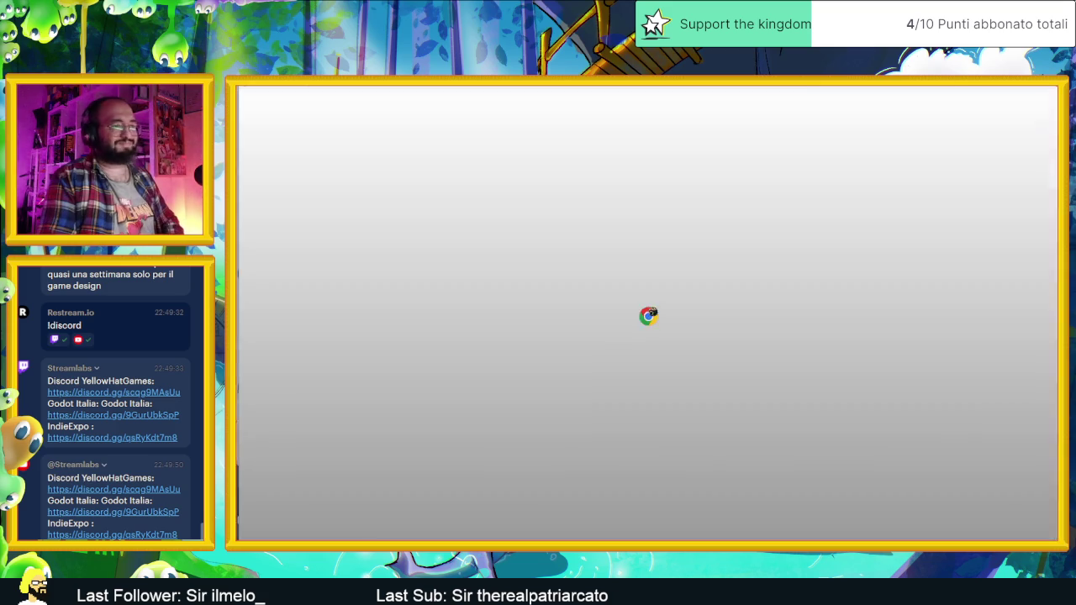
In a new tab, Google 'godot coding language supported'
key(ctrl+t)
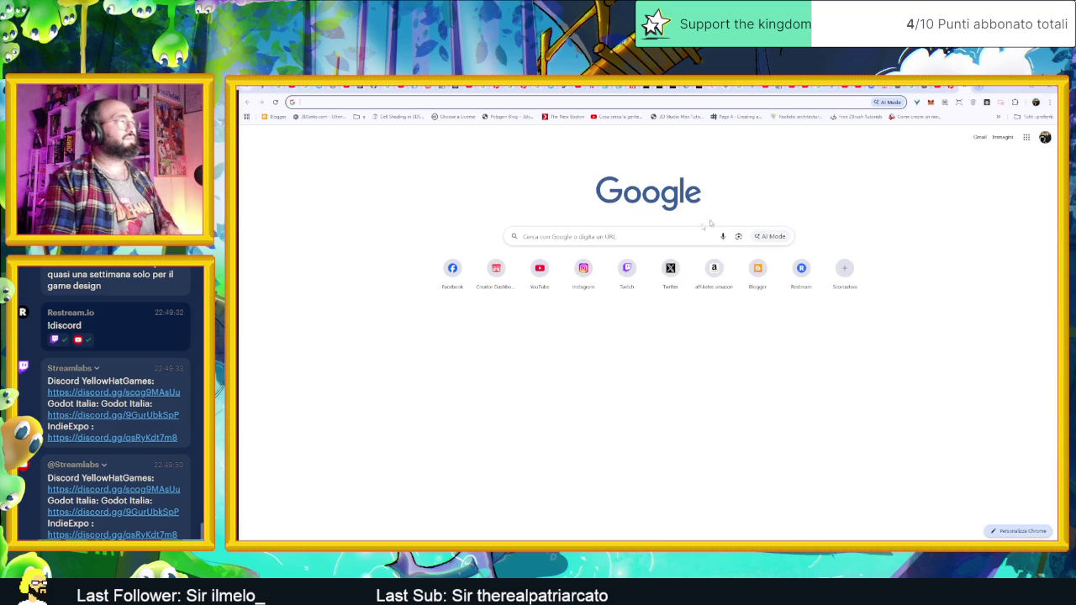
click(636, 237)
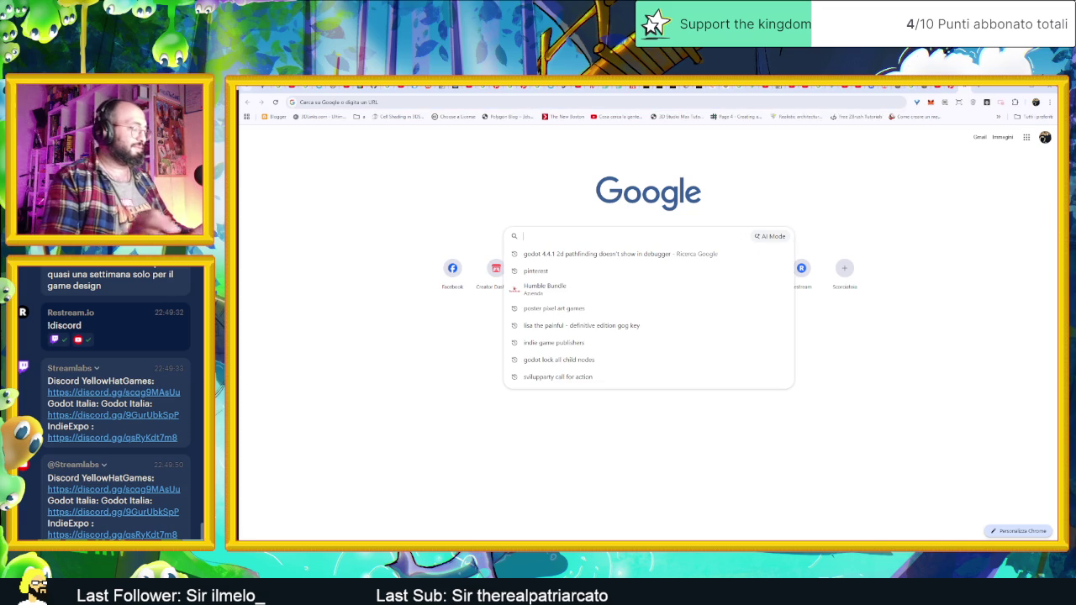
text(godot)
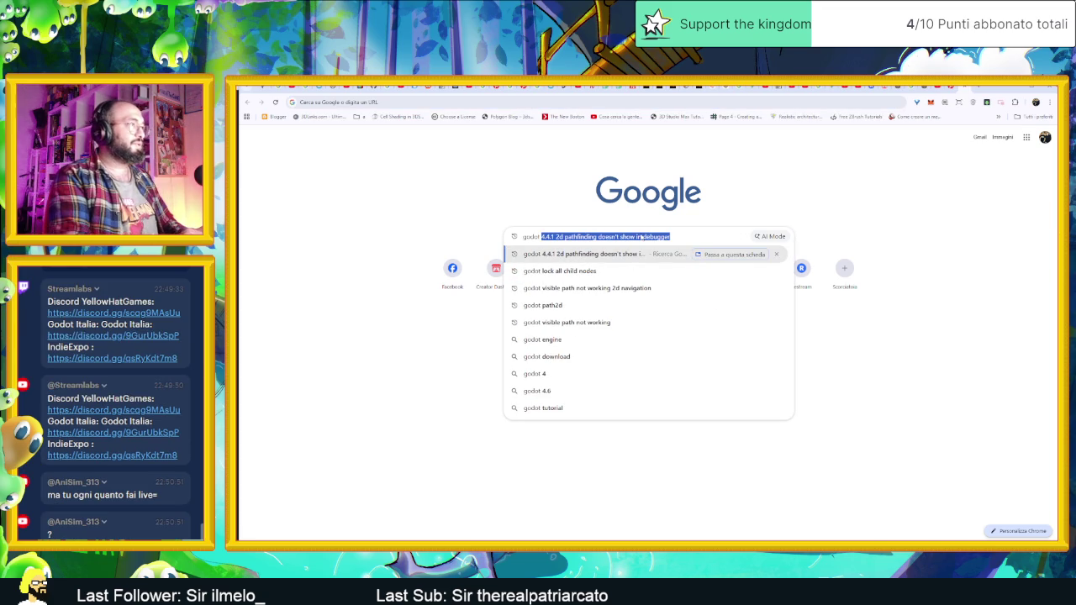
text( coding)
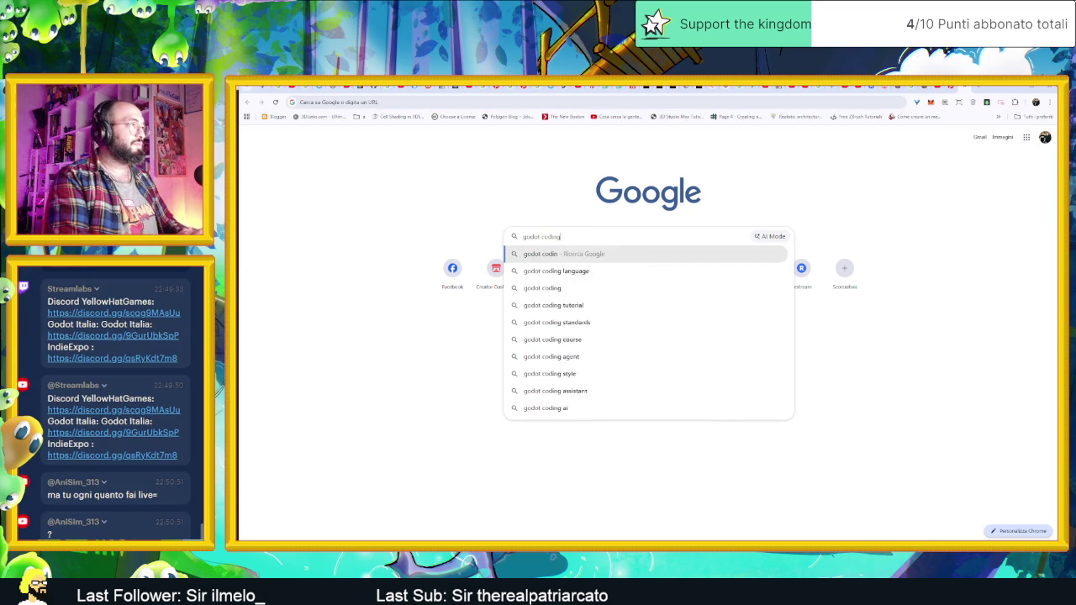
text( langu)
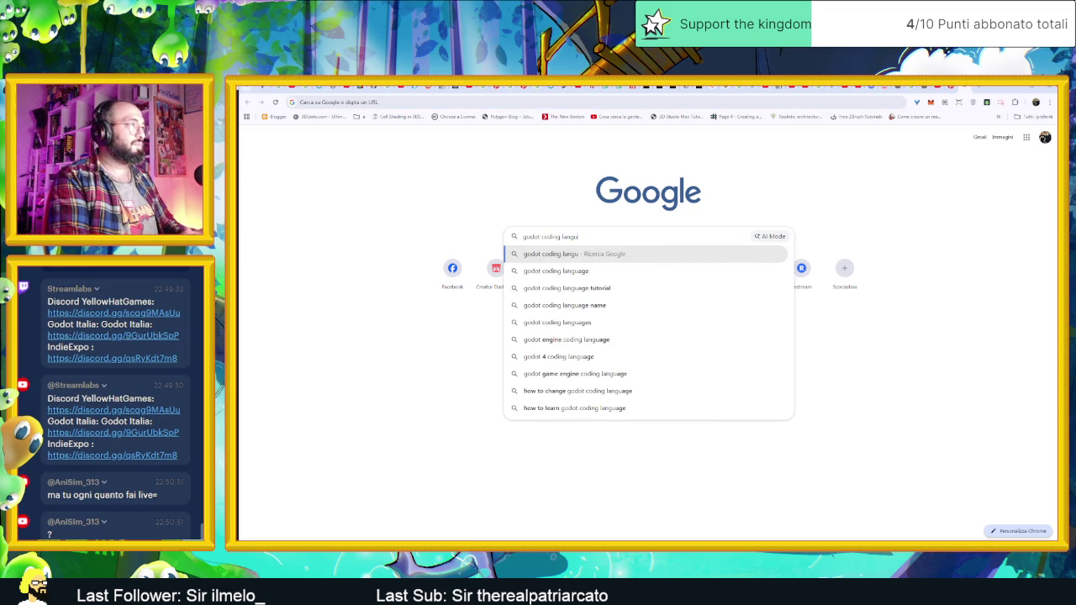
text(age supported)
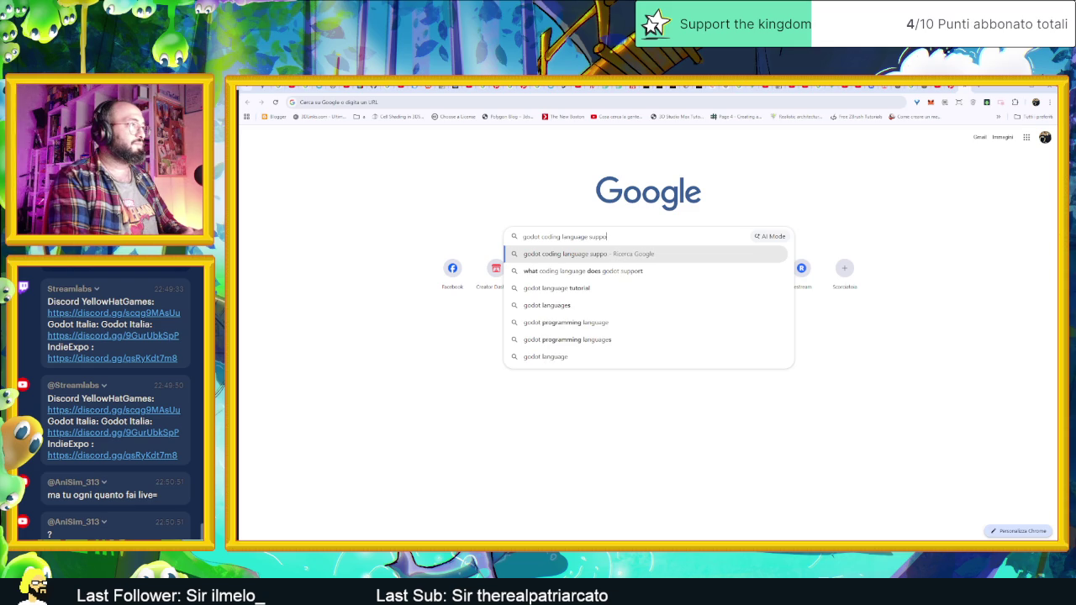
key(Return)
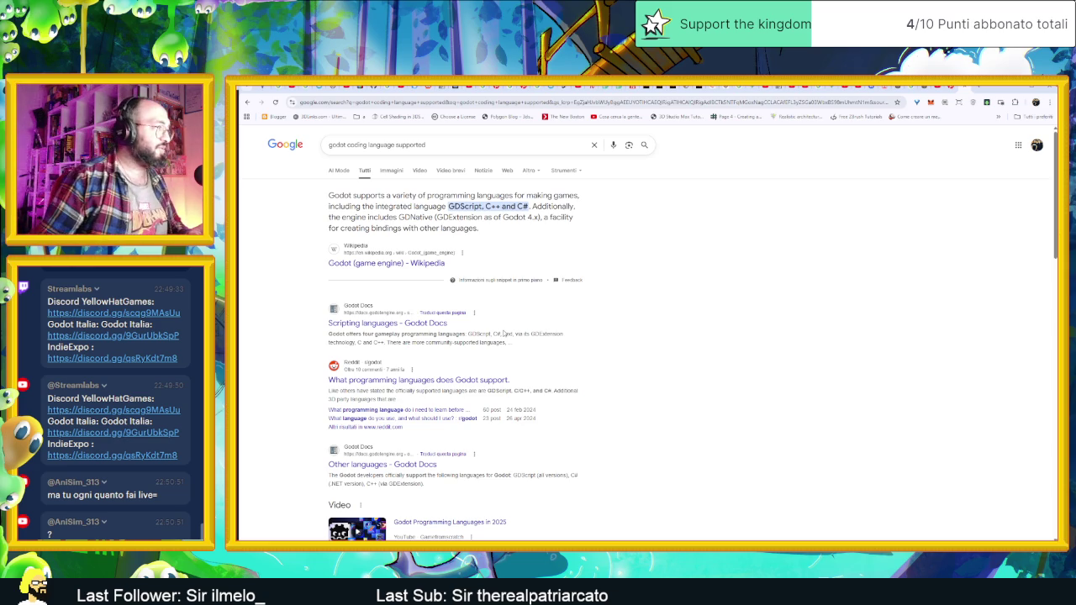
Open the 'Other languages - Godot Docs' result
scroll(426, 360, down, 3)
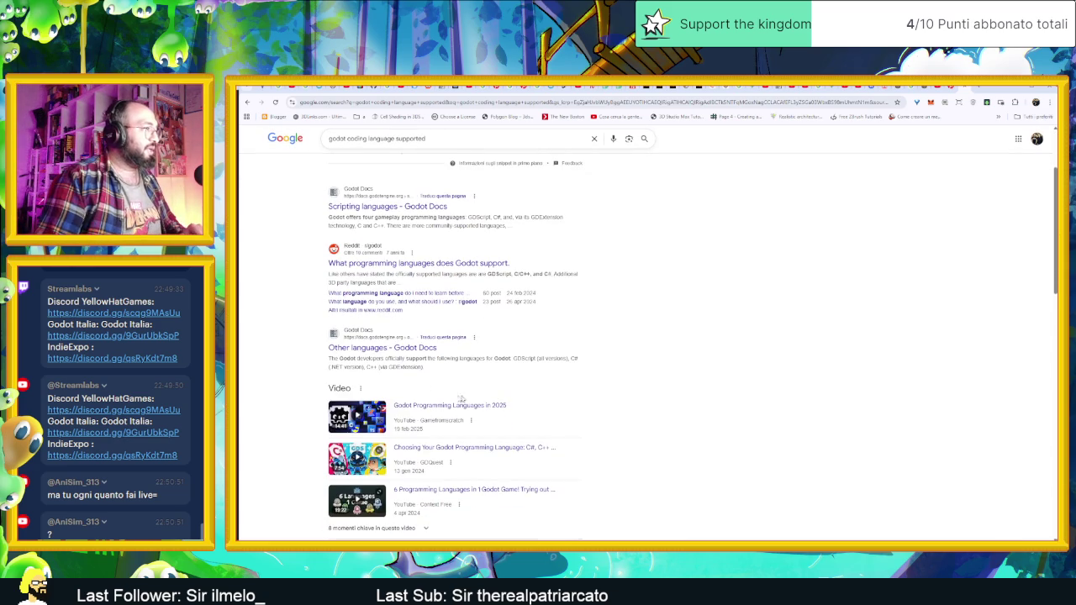
click(426, 360)
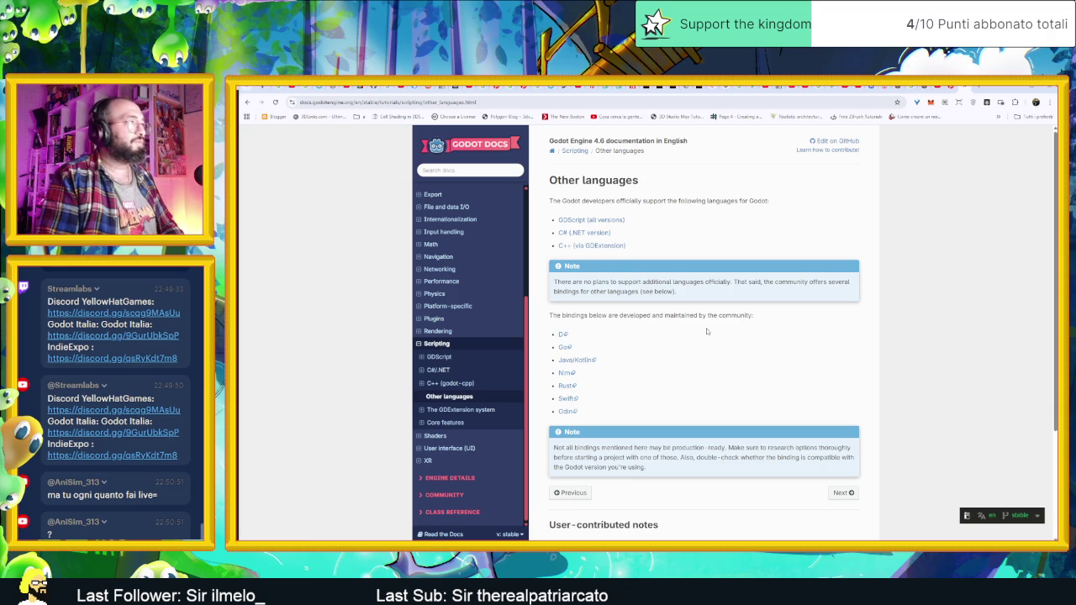
Skim the official and community language lists, then return to the Godot editor
scroll(703, 336, down, 3)
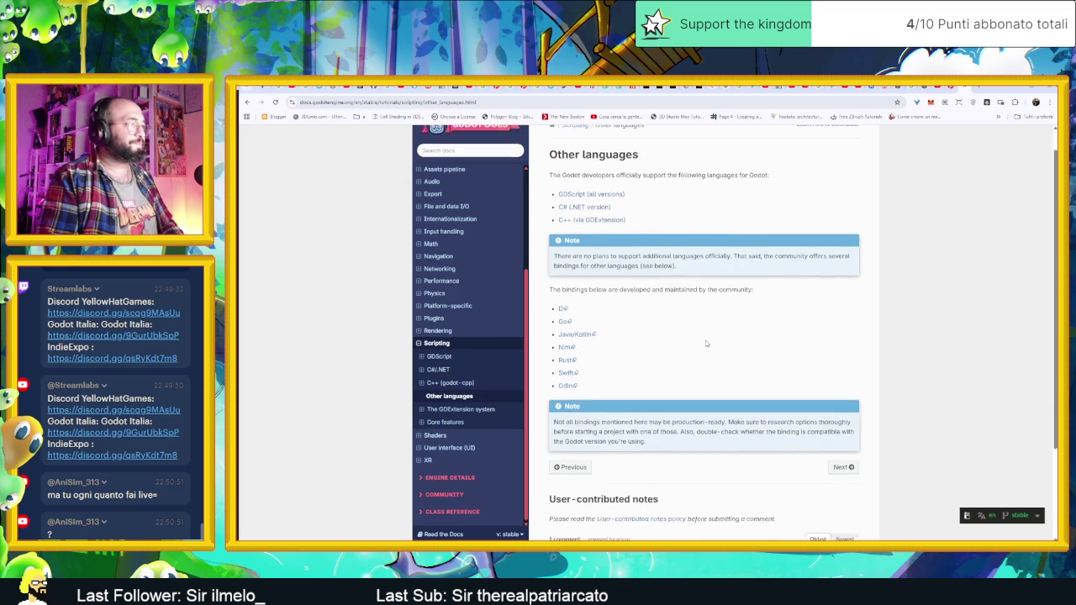
scroll(773, 343, up, 3)
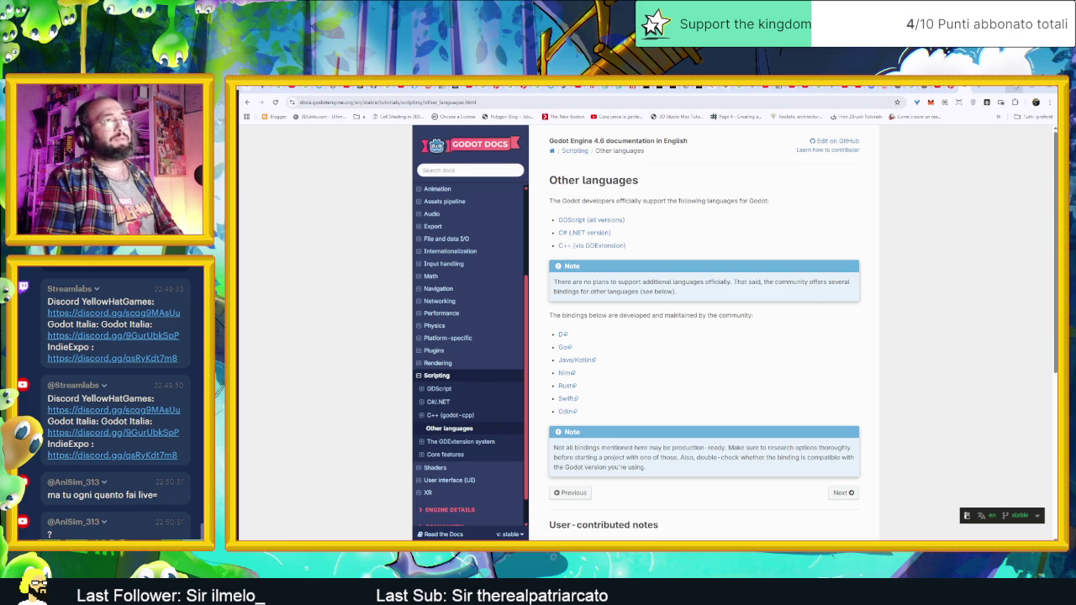
key(alt+Tab)
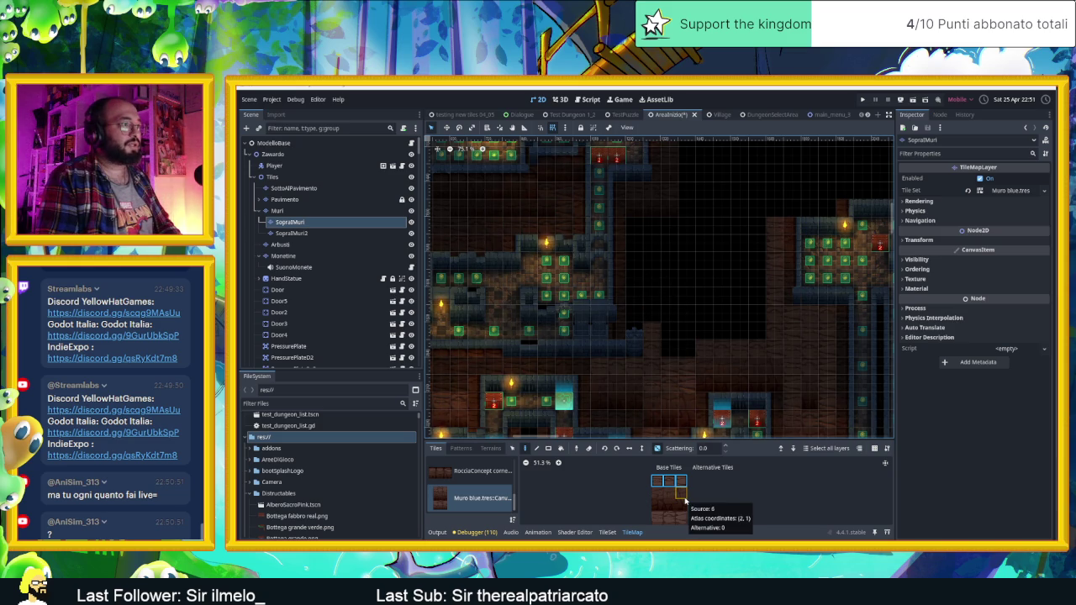
mouse_move(656, 504)
mouse_down()
mouse_move(657, 483)
mouse_move(682, 481)
mouse_up()
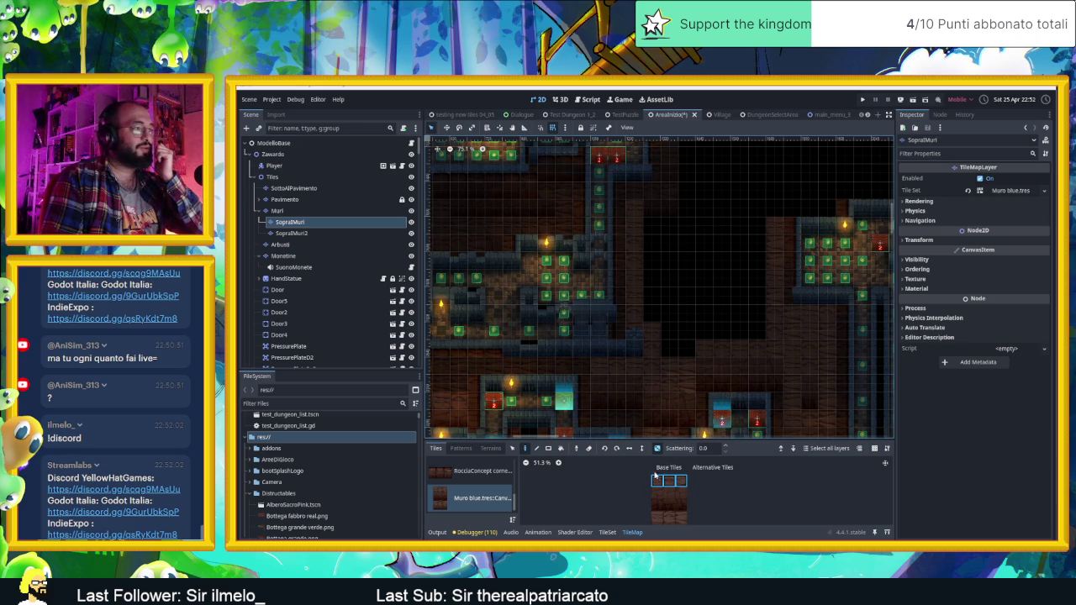
drag(659, 508, 682, 481)
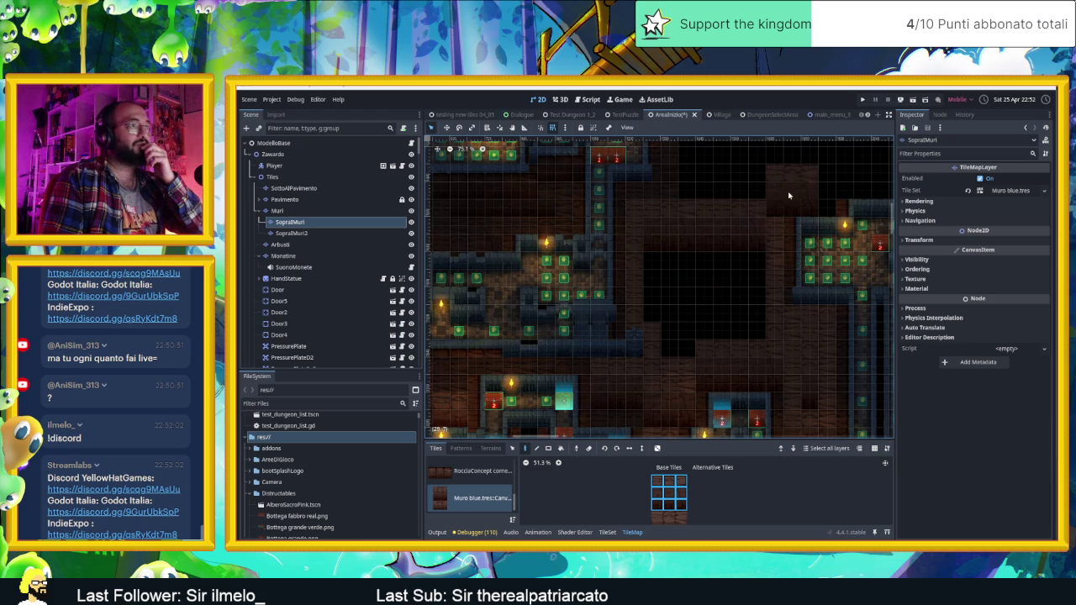
drag(706, 321, 661, 396)
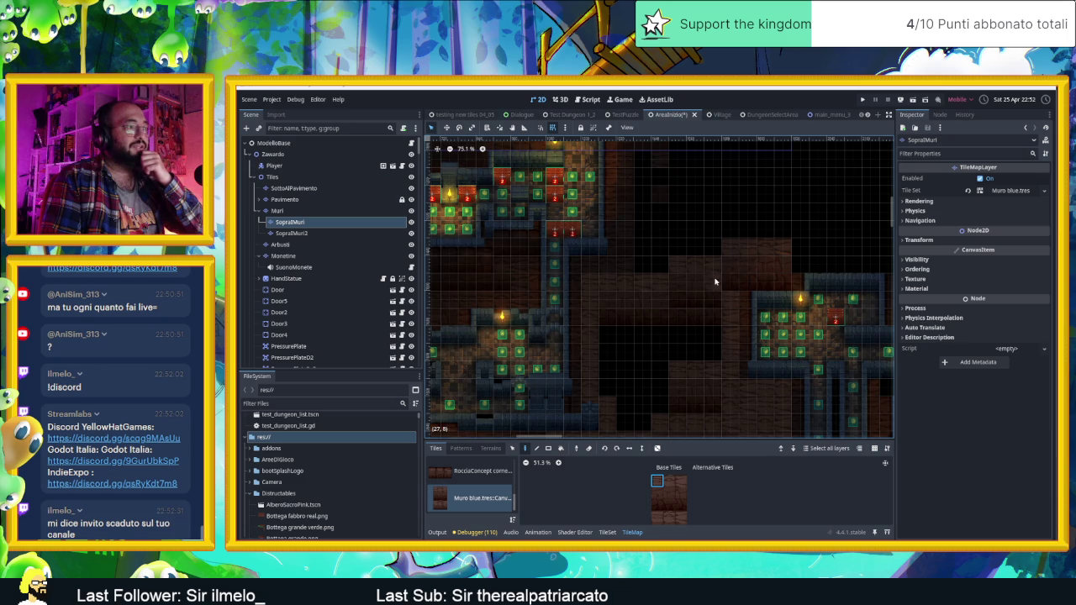
drag(686, 482, 657, 481)
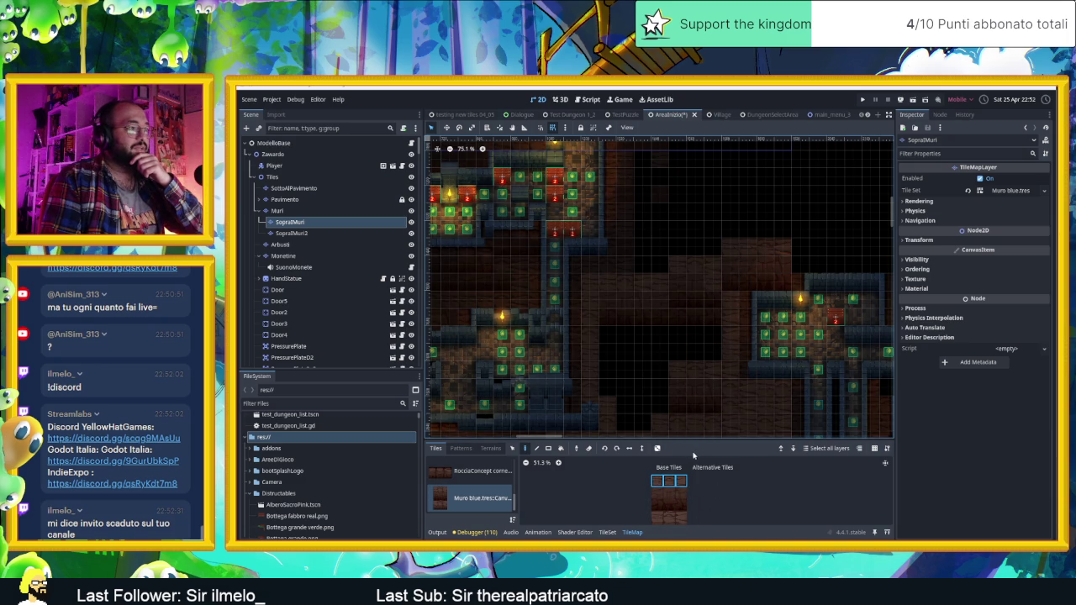
click(658, 448)
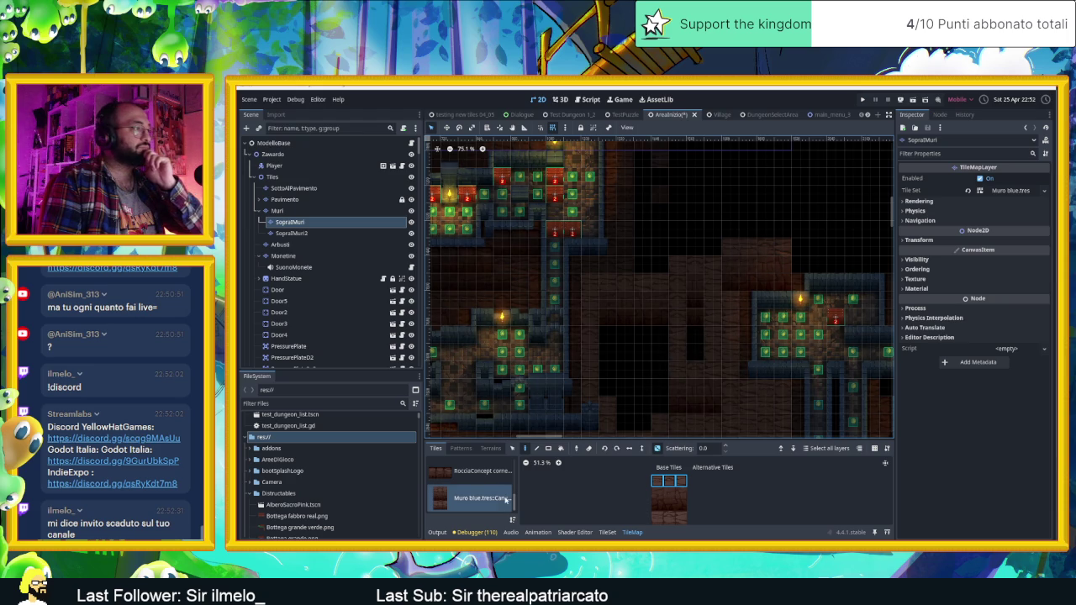
scroll(458, 497, up, 1)
scroll(457, 496, up, 2)
click(455, 467)
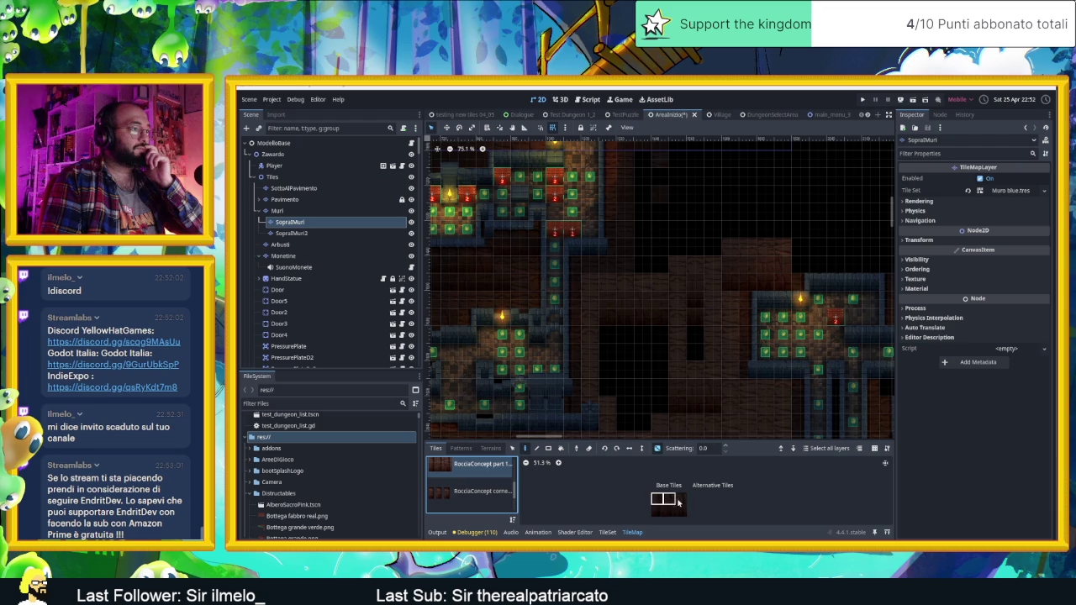
Make SottoAlPavimento the paint layer and load its SottoAlPavimento.tres atlas tiles
click(679, 502)
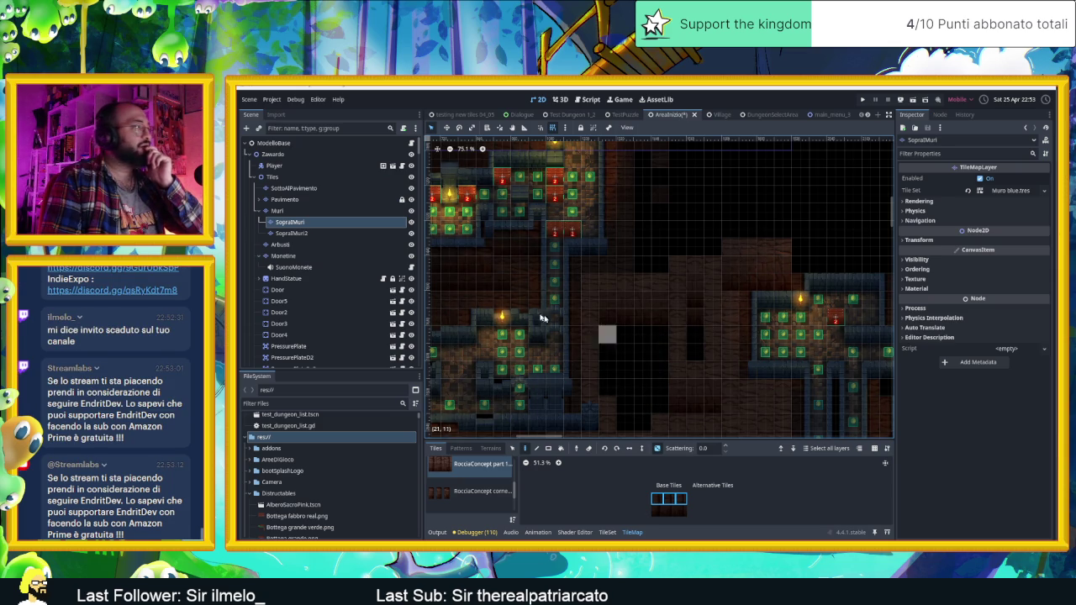
click(271, 190)
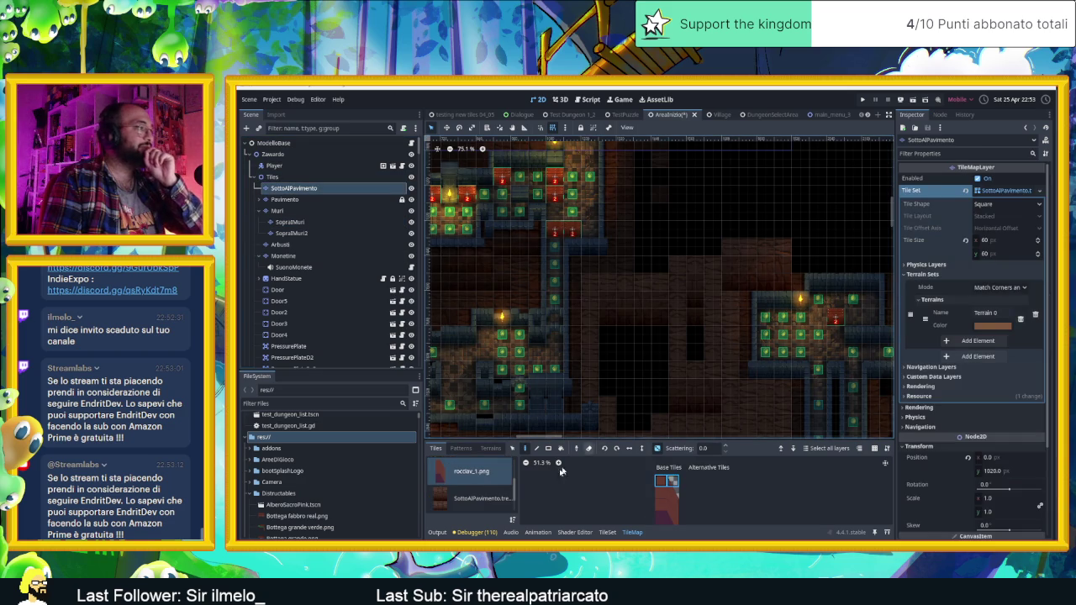
click(462, 474)
click(462, 476)
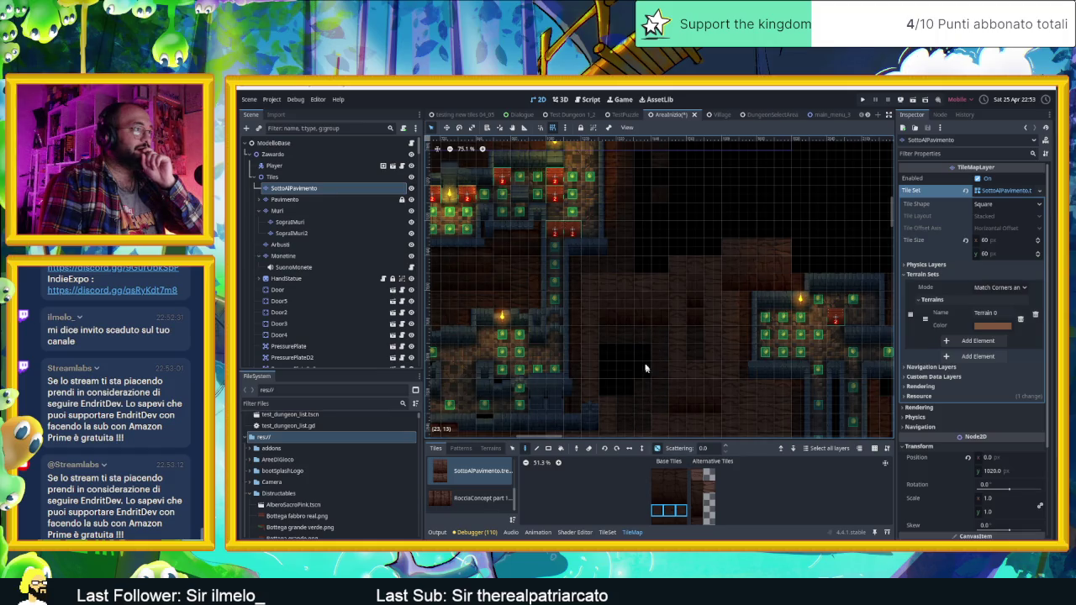
Zoom out the canvas and switch to the SopraMuri layer under Muri
scroll(634, 336, down, 2)
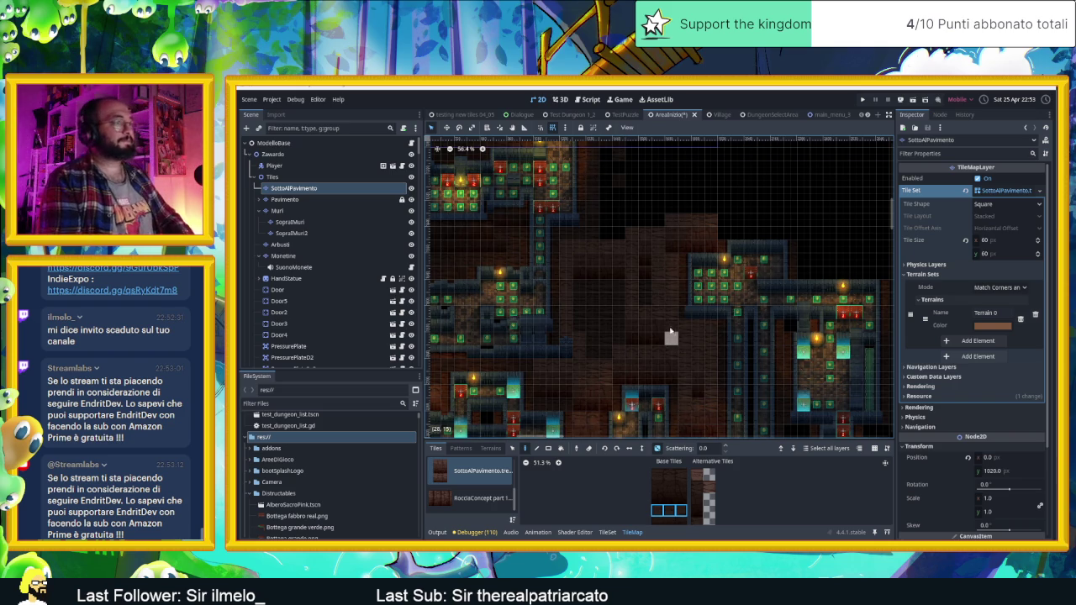
scroll(445, 485, down, 2)
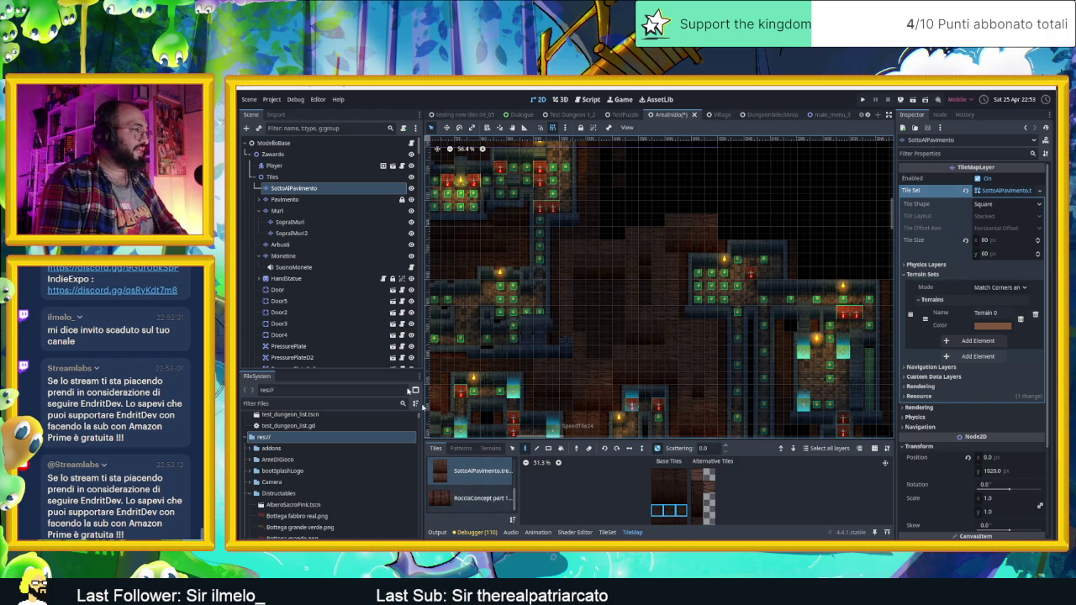
click(282, 211)
click(301, 221)
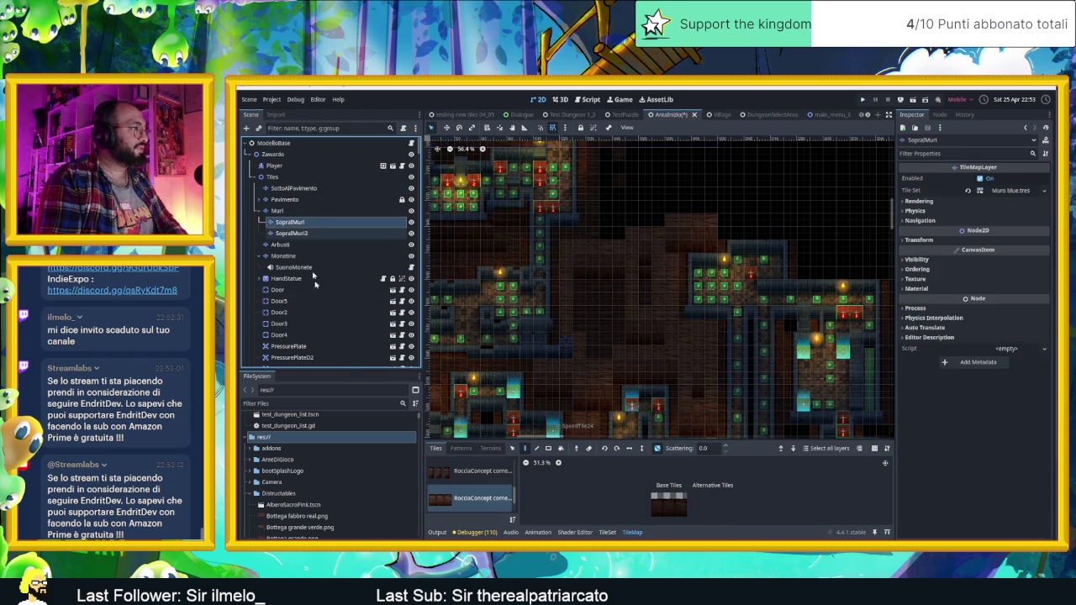
Choose the RocciaConcept tile sheet source and pick a rock tile for SopraMuri
click(479, 497)
scroll(475, 488, down, 3)
scroll(473, 485, up, 1)
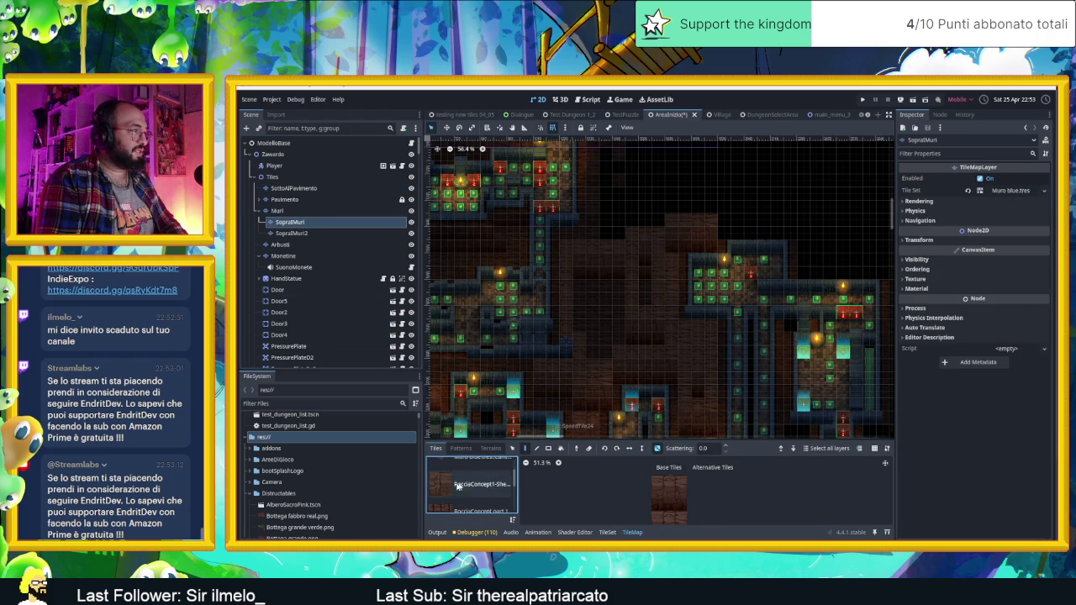
click(473, 485)
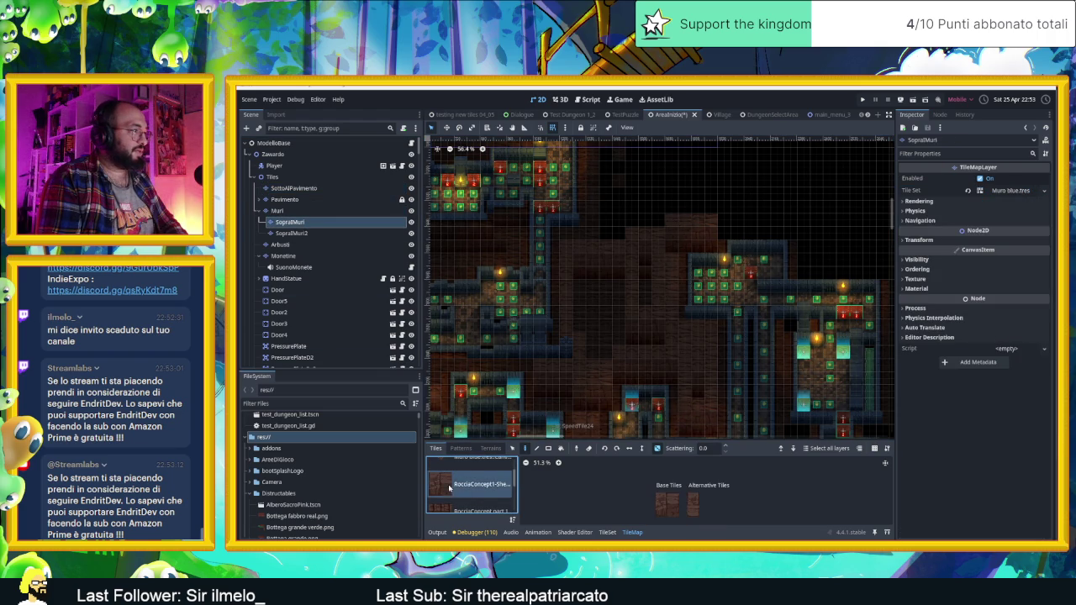
click(660, 511)
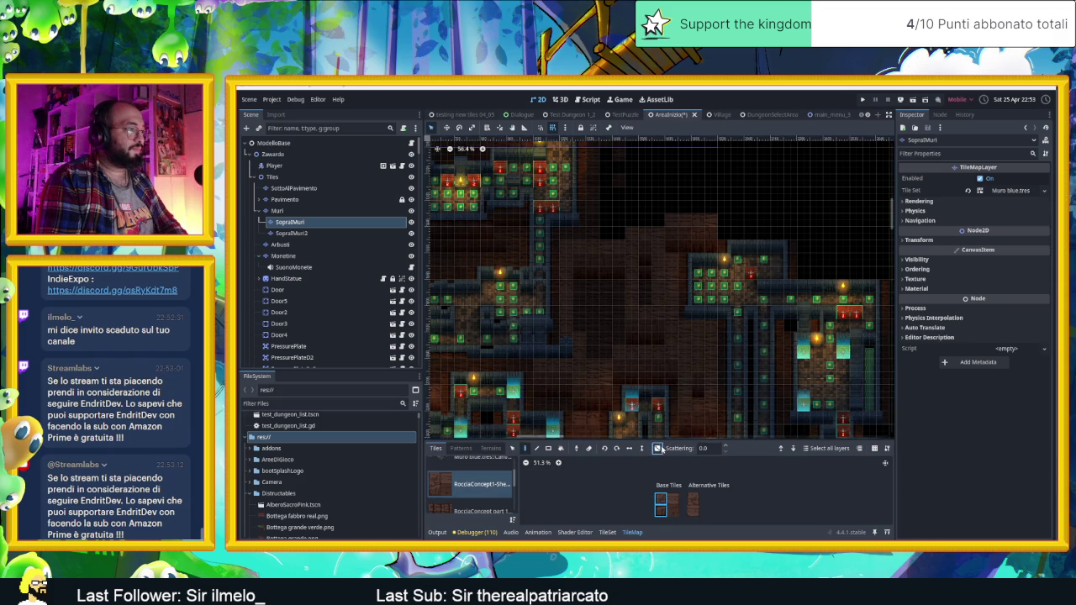
scroll(676, 341, up, 3)
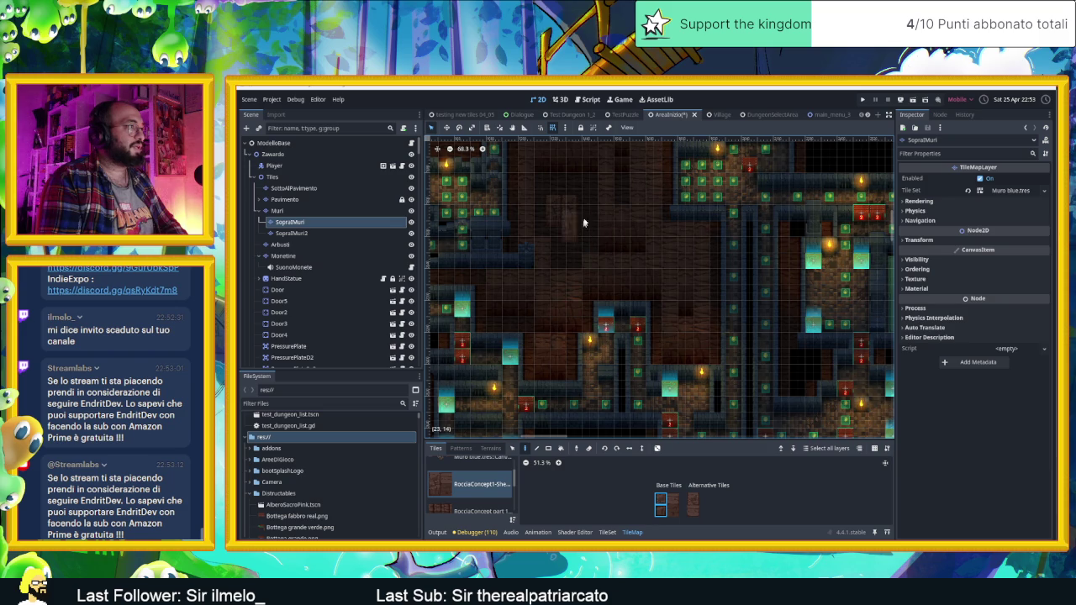
click(672, 499)
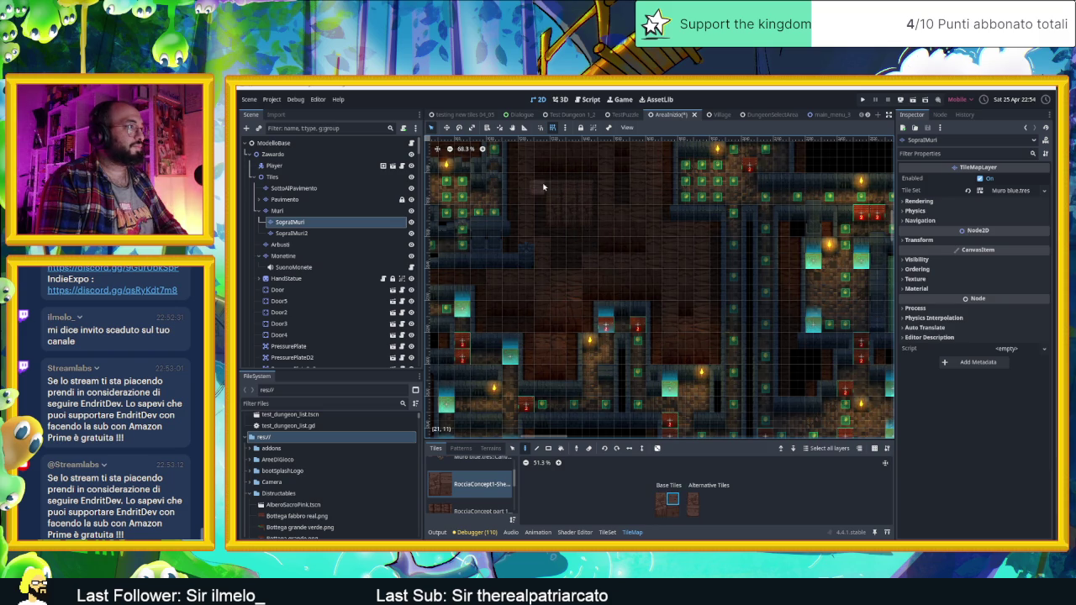
Open the Yellow Hat Games Discord server from the chat link
scroll(581, 223, up, 5)
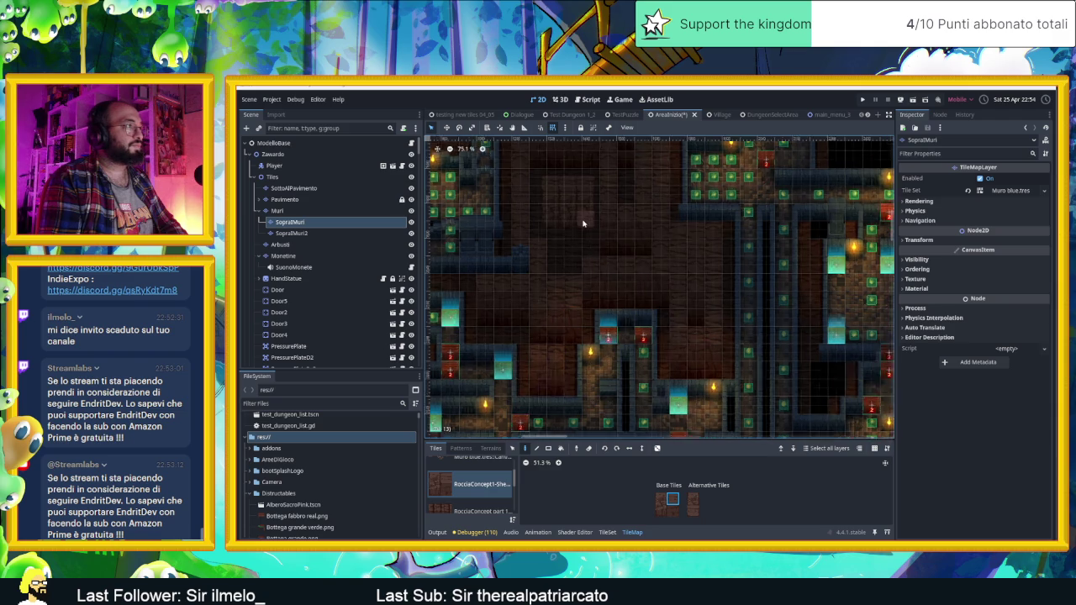
scroll(602, 269, down, 4)
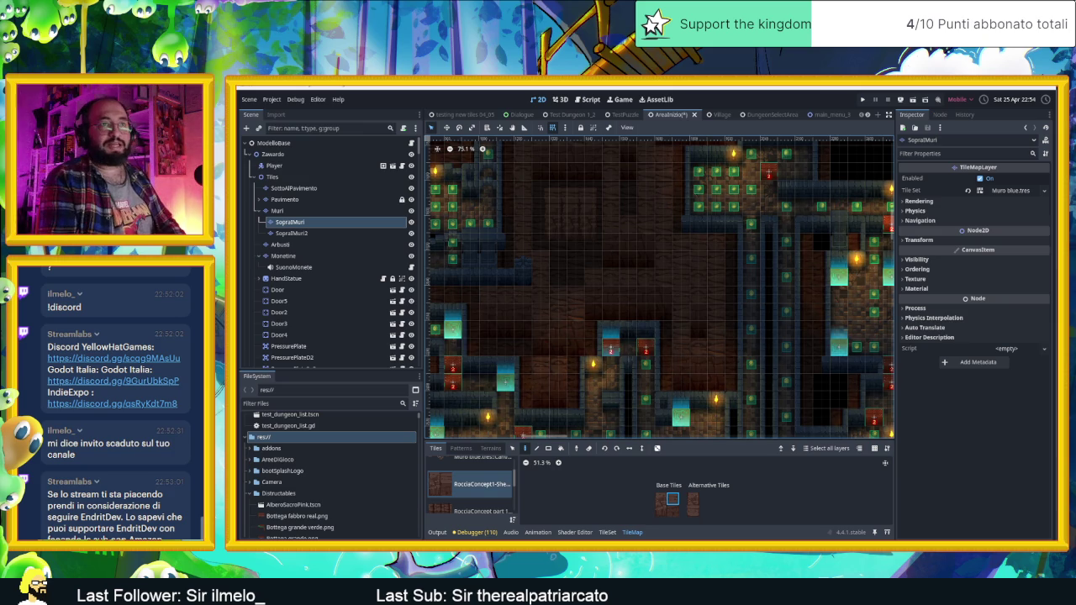
click(99, 380)
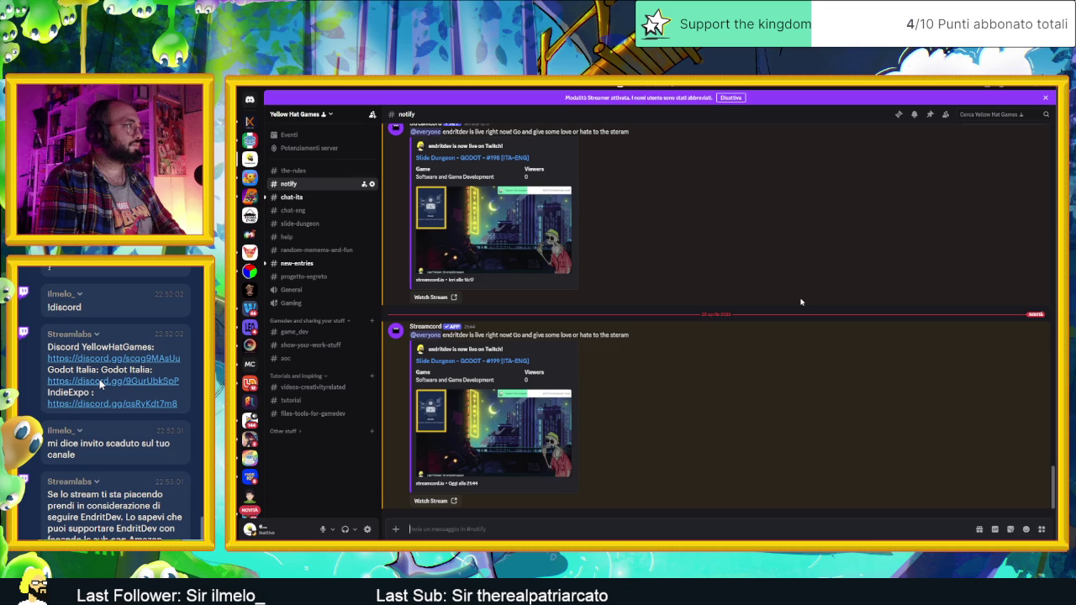
Dismiss the Streamer Mode notice and copy the Yellow Hat Games server invite link
click(1046, 99)
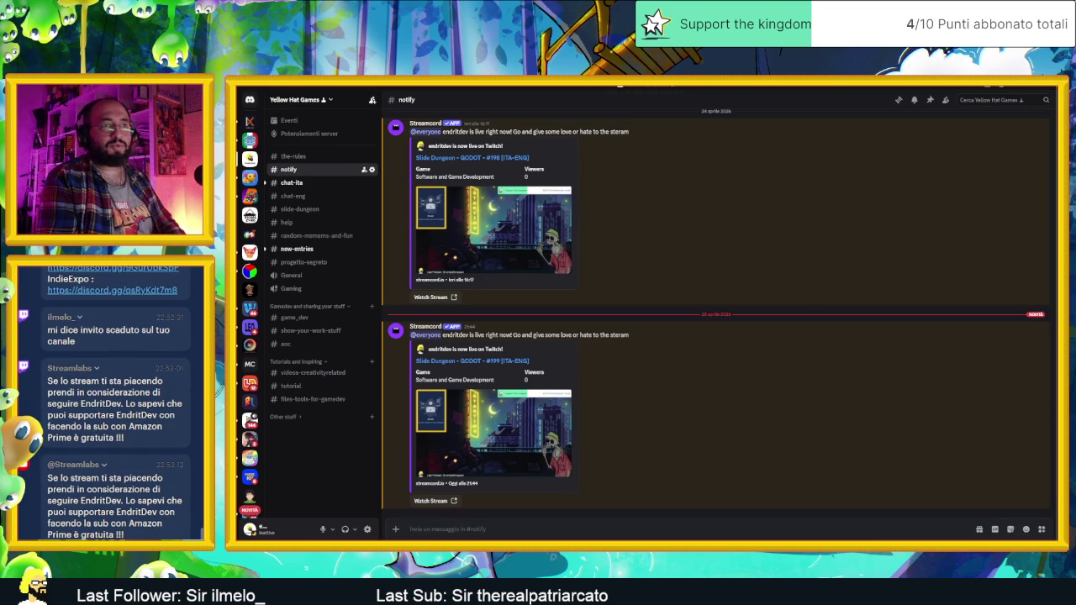
click(331, 100)
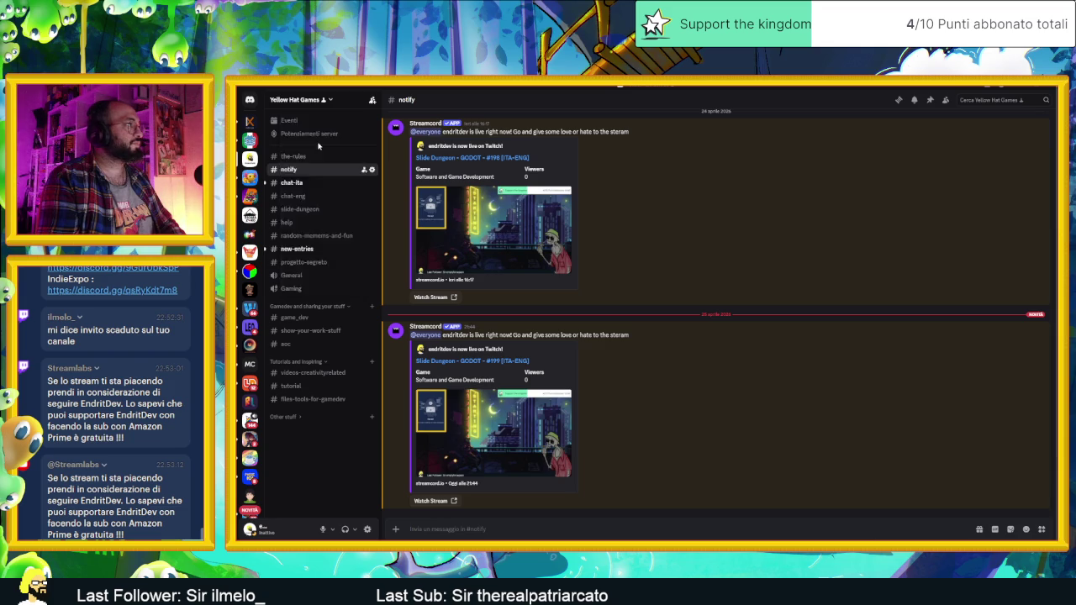
click(313, 142)
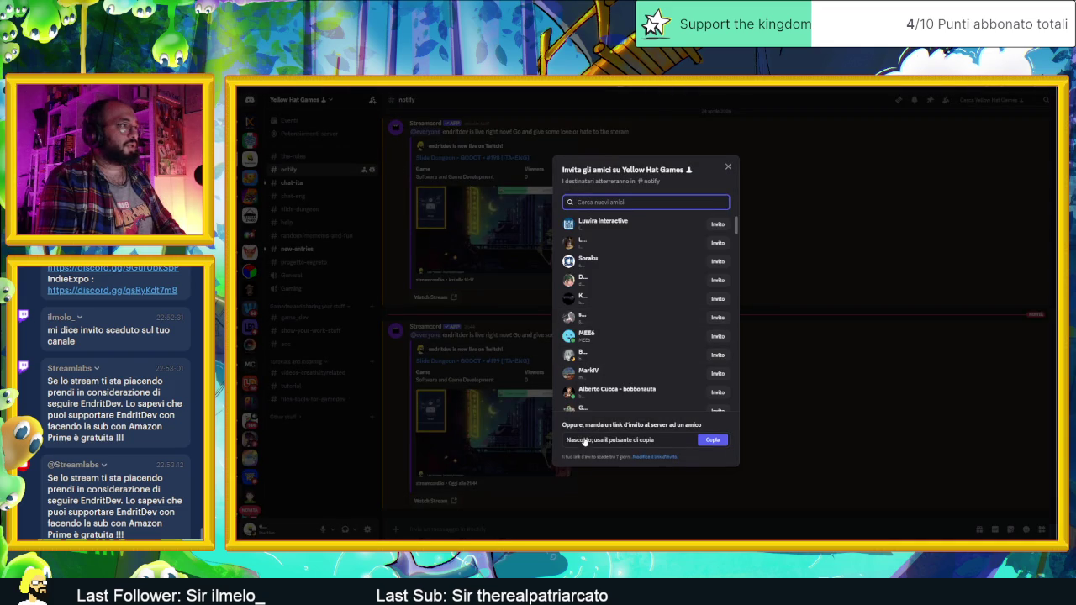
click(712, 440)
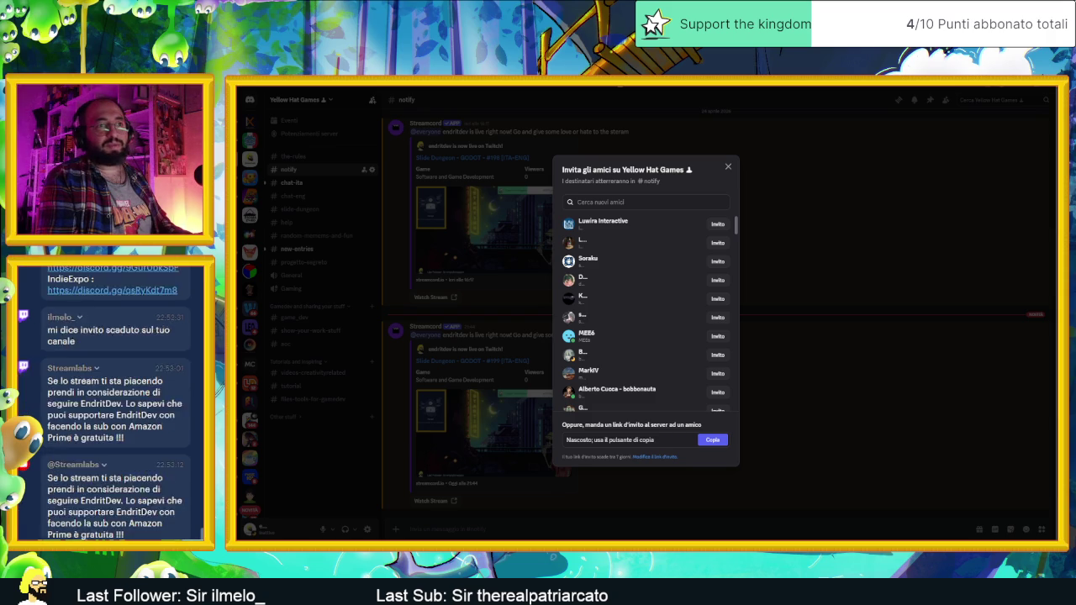
click(727, 167)
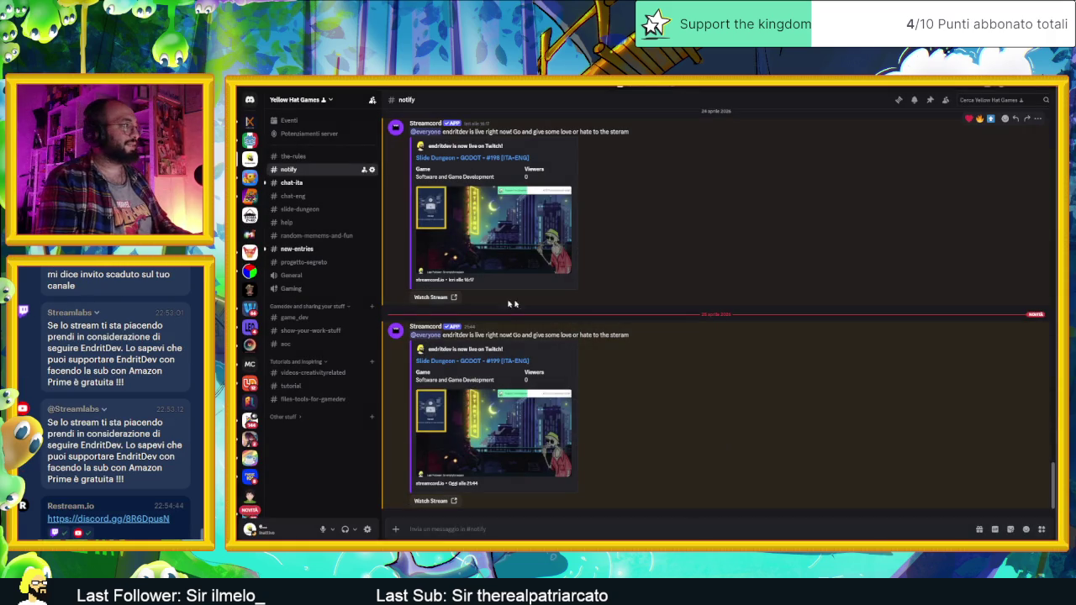
Look through the new-entries and chat-ita channels, then close Discord
click(315, 251)
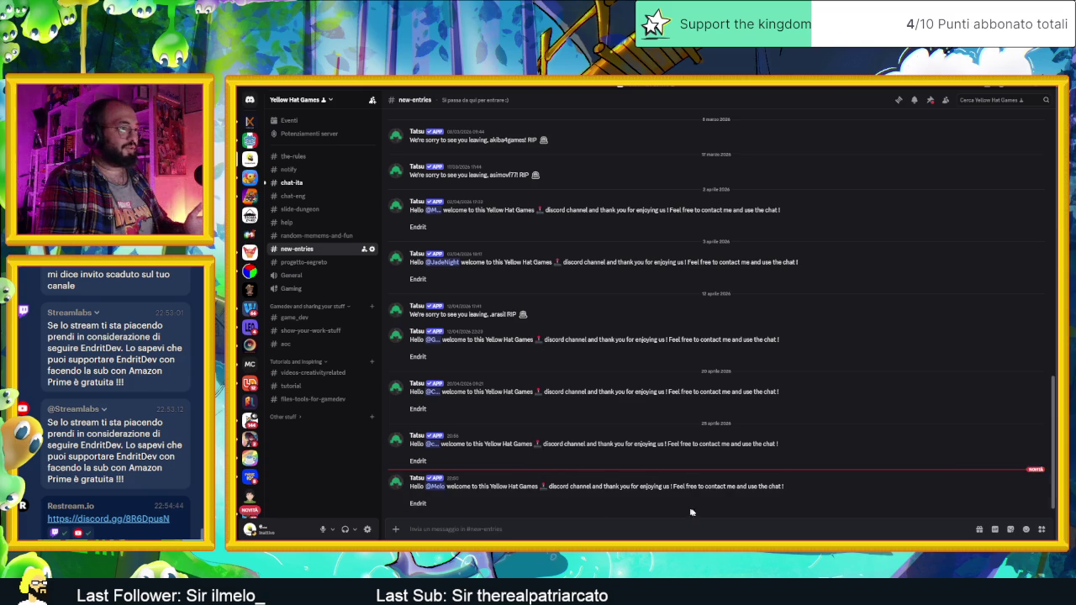
click(291, 182)
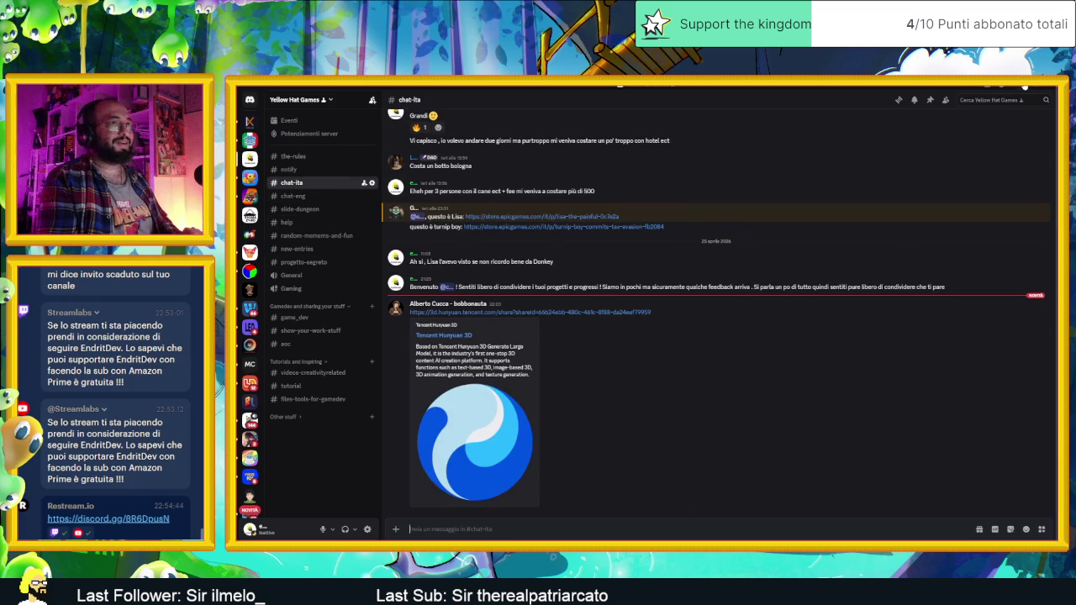
click(1025, 87)
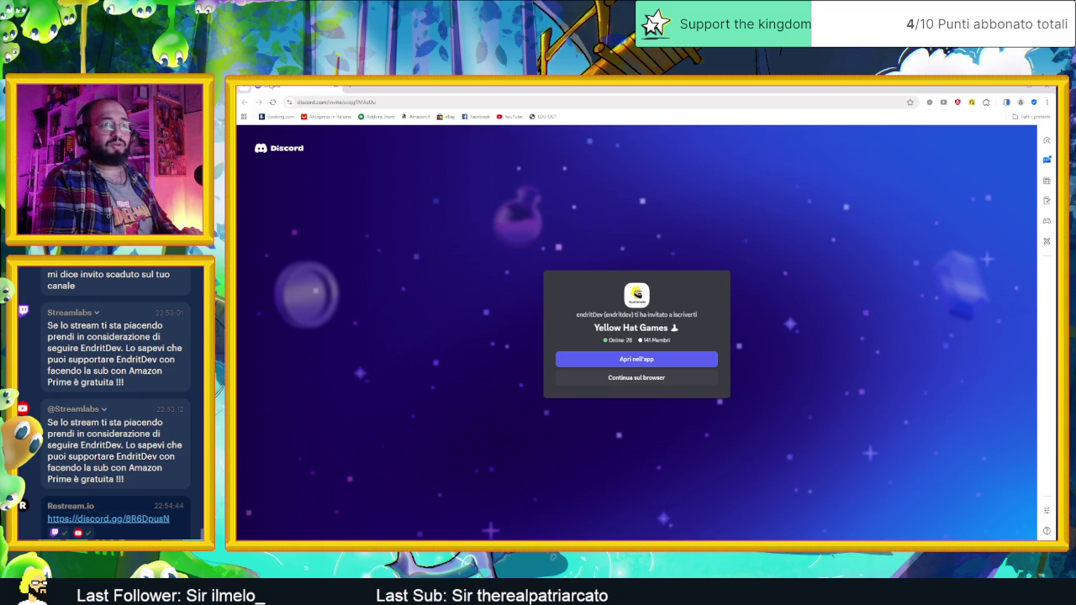
Switch from the Chrome invite page back to the Godot dungeon map
key(alt+Tab)
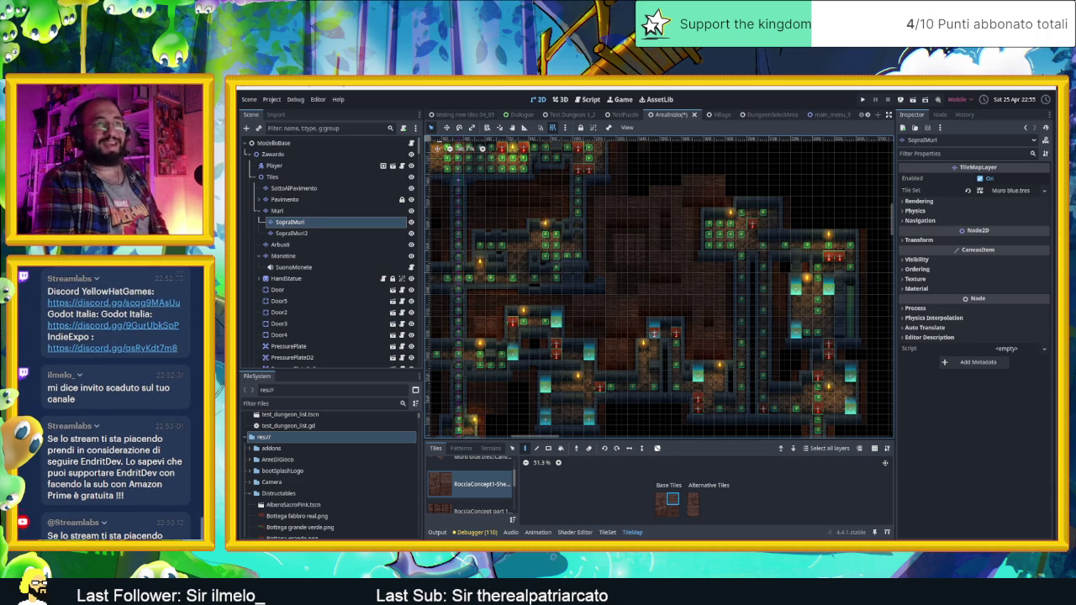
Pan the dungeon view, show the Muro blue.tres atlas and select a 2x2 wall-tile block
scroll(796, 338, down, 2)
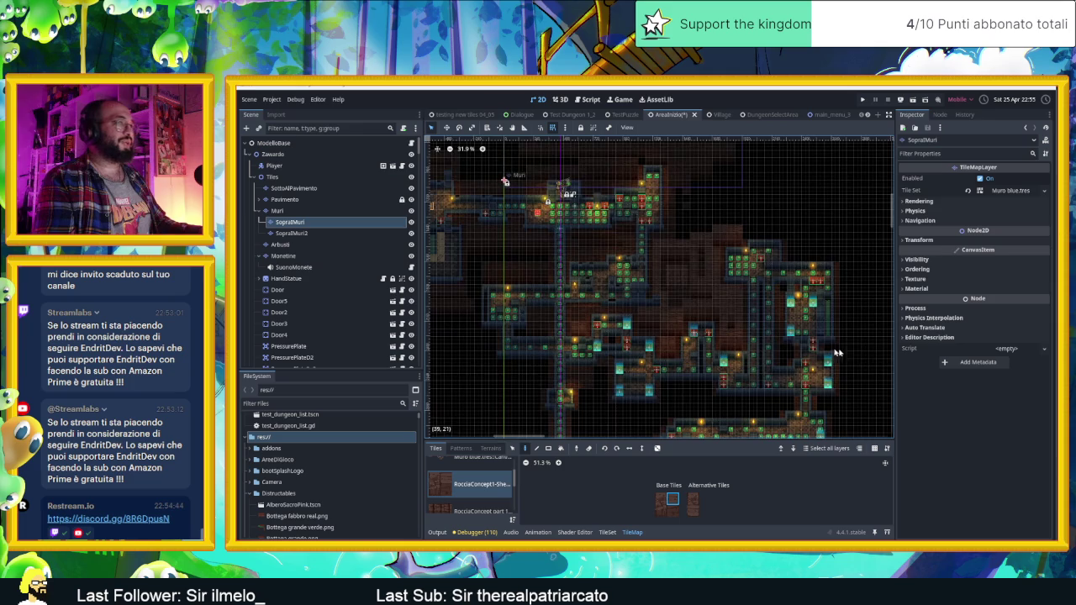
scroll(696, 357, down, 3)
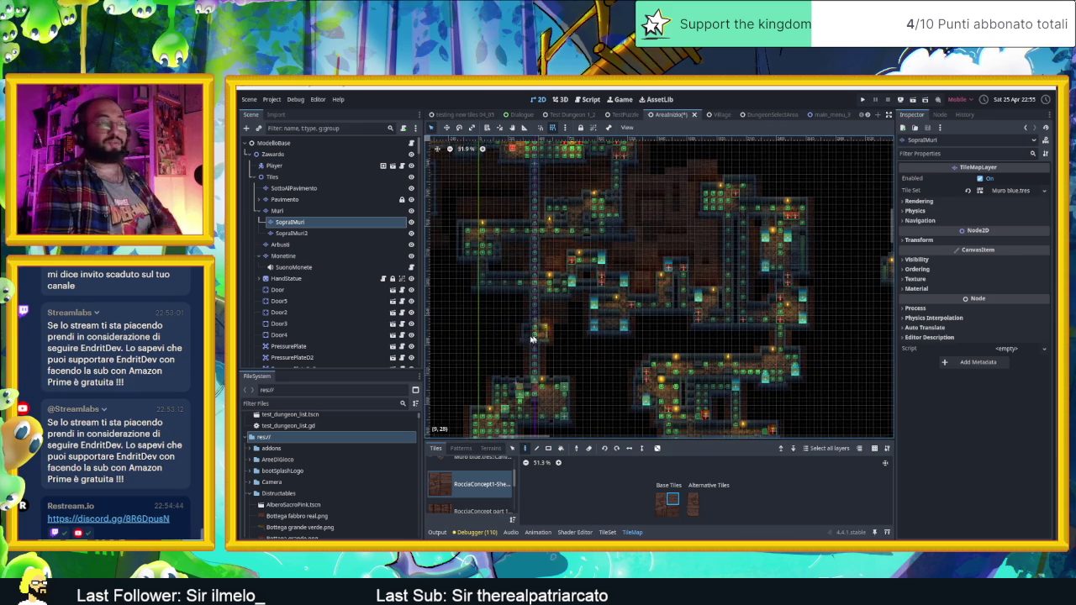
scroll(598, 312, up, 4)
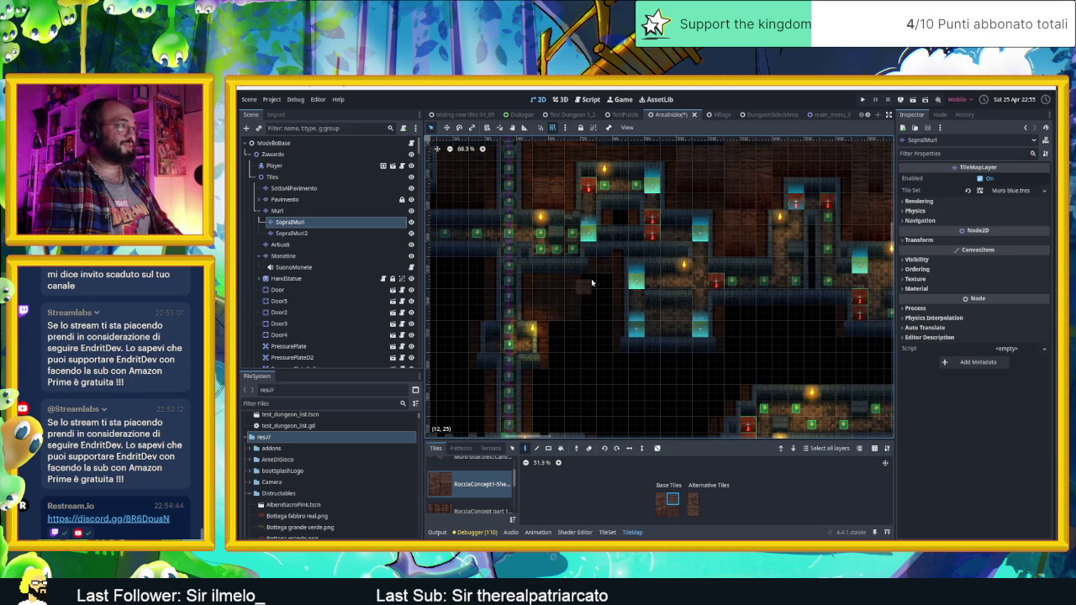
scroll(591, 281, up, 1)
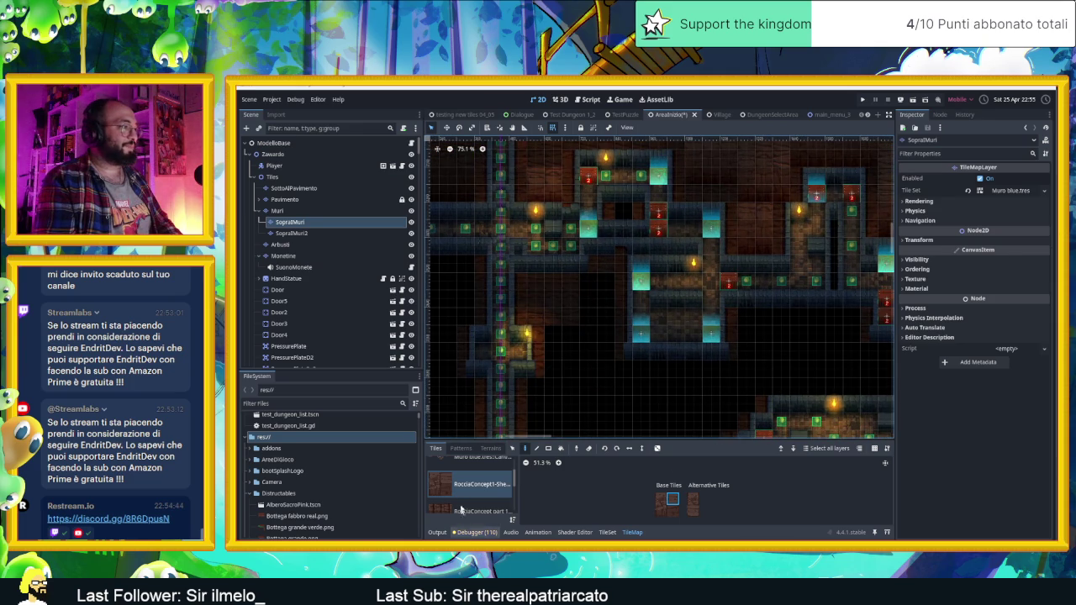
scroll(459, 500, down, 5)
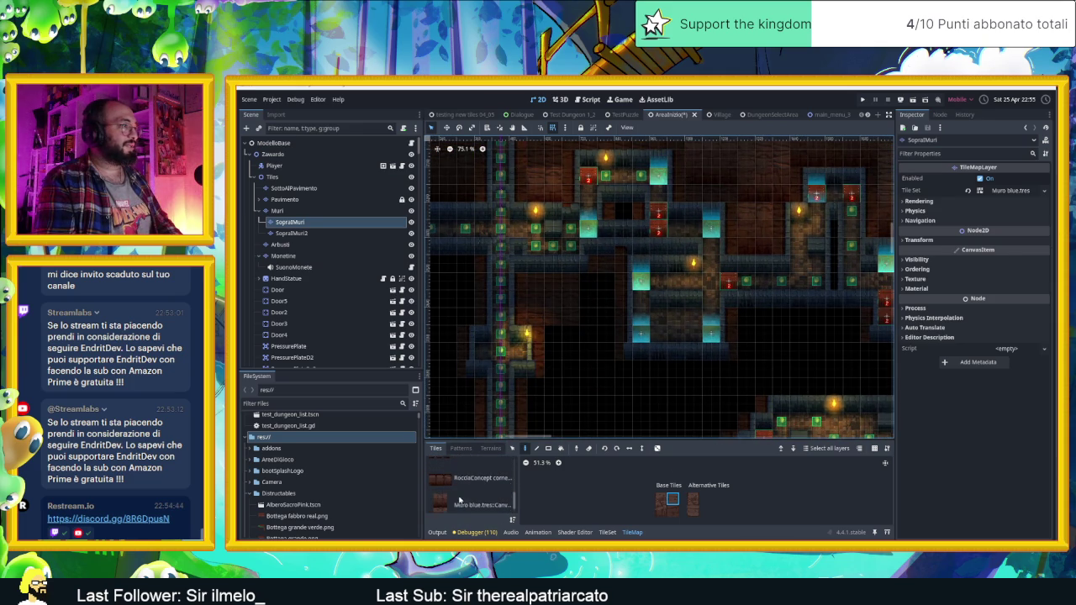
scroll(746, 340, down, 10)
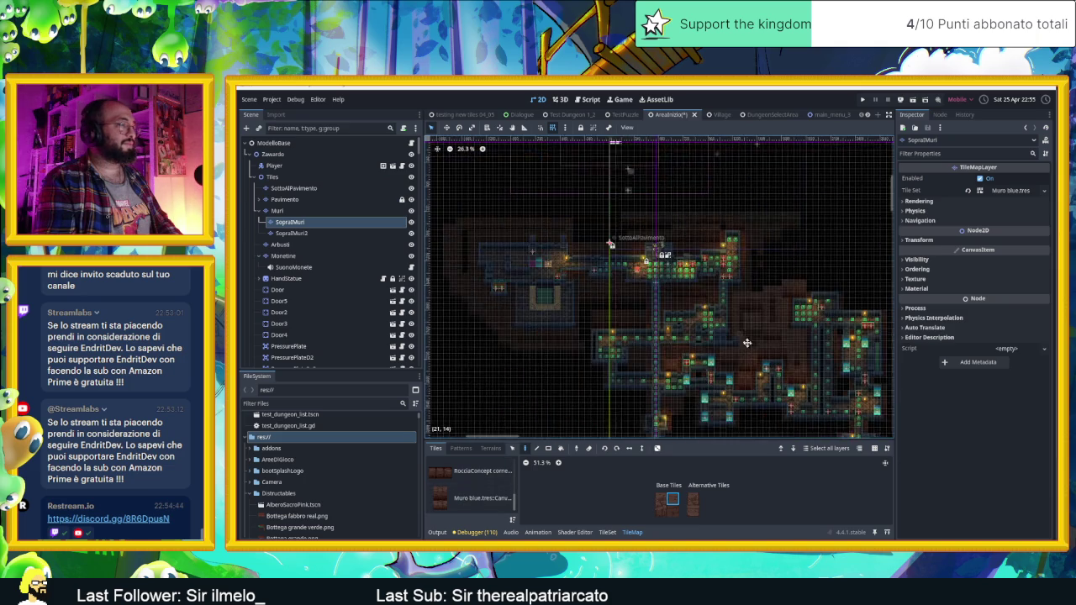
scroll(745, 340, up, 13)
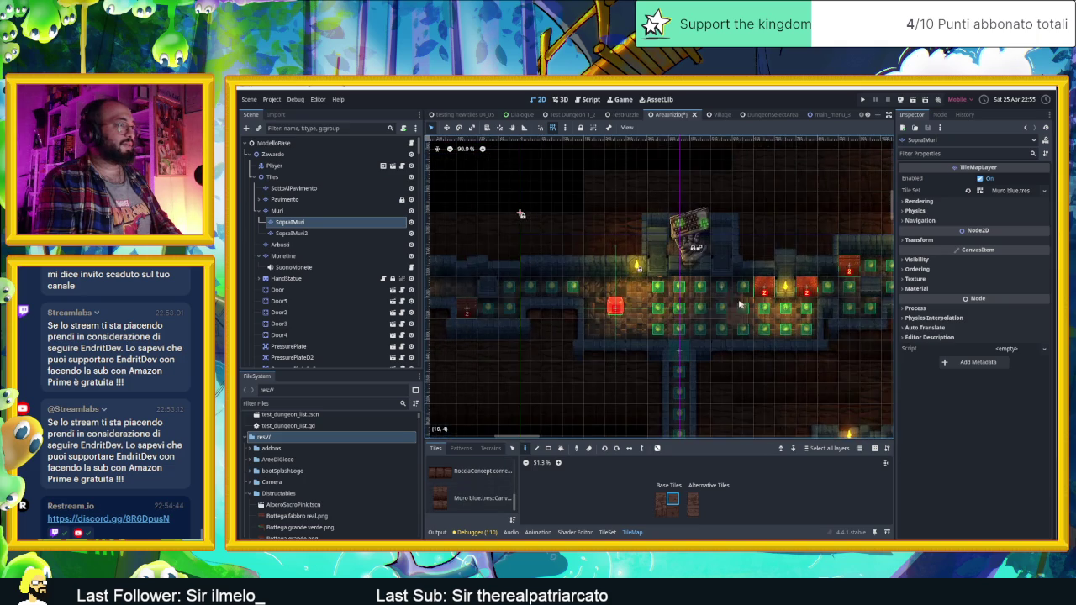
mouse_move(675, 301)
mouse_down()
mouse_move(764, 291)
mouse_move(723, 367)
mouse_up()
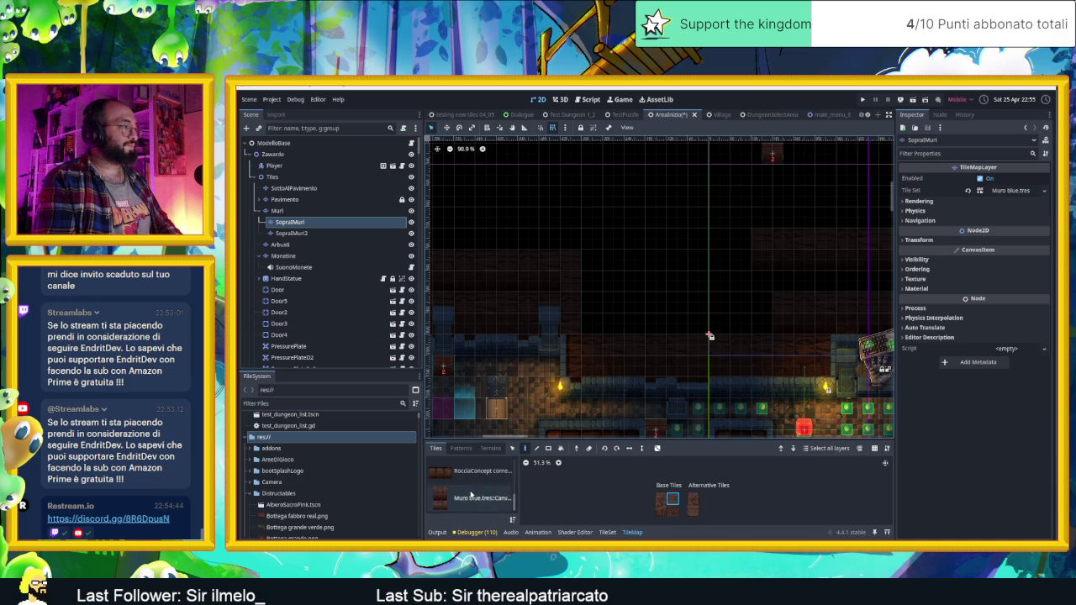
click(507, 491)
drag(680, 494, 656, 479)
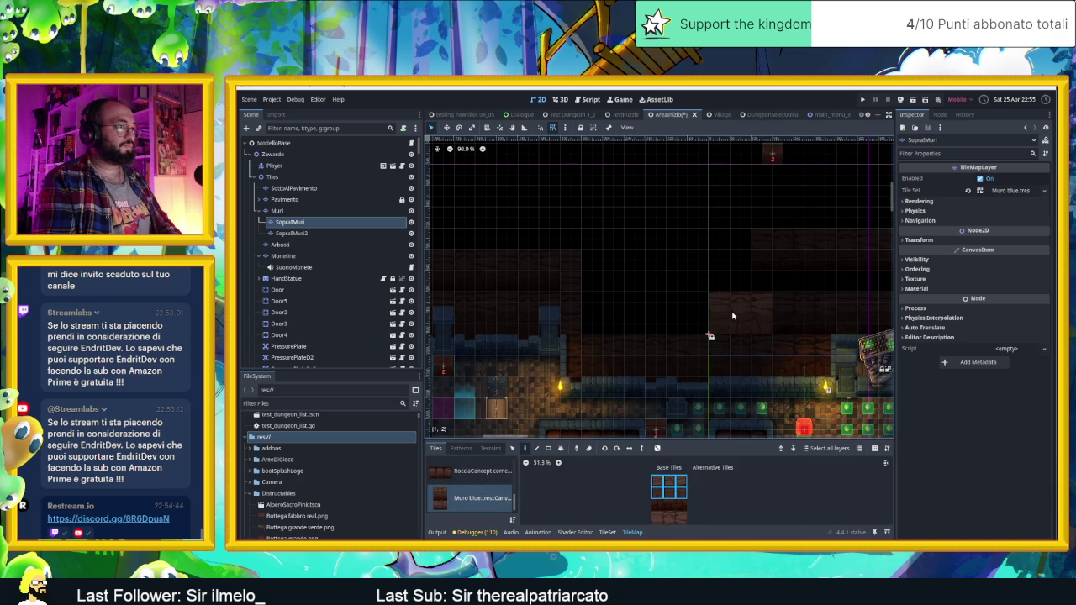
Pick a single brown wall tile and bring the area left of the room into view
click(670, 516)
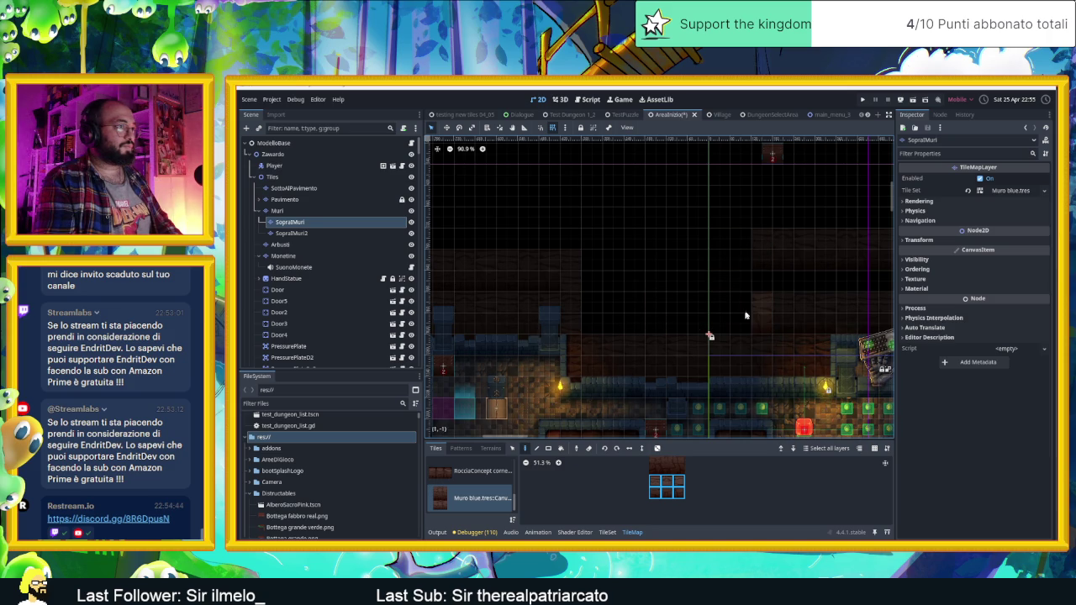
scroll(666, 267, right, 5)
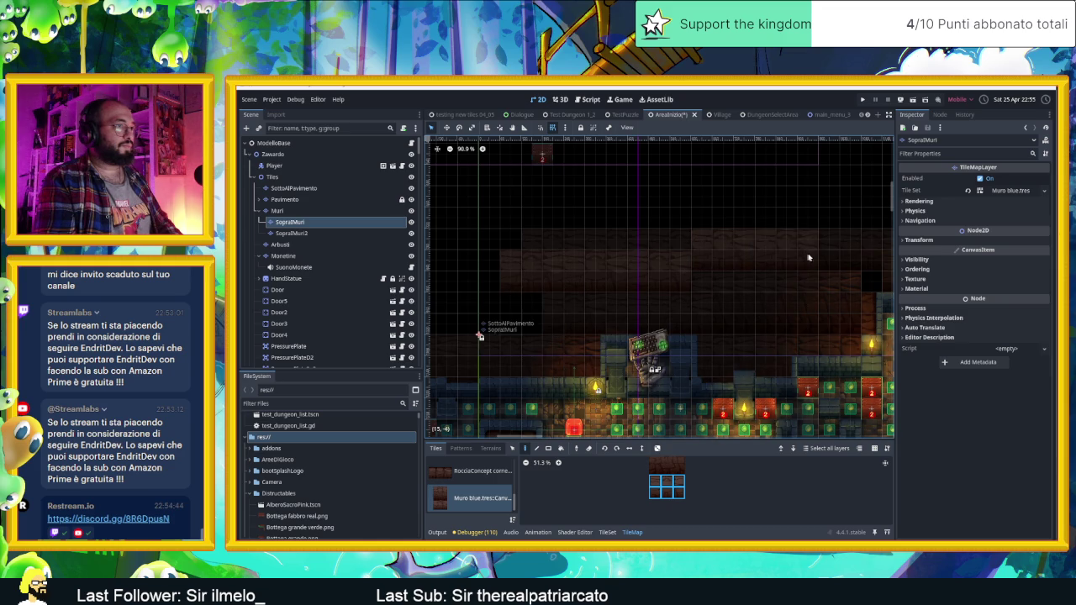
scroll(714, 255, right, 6)
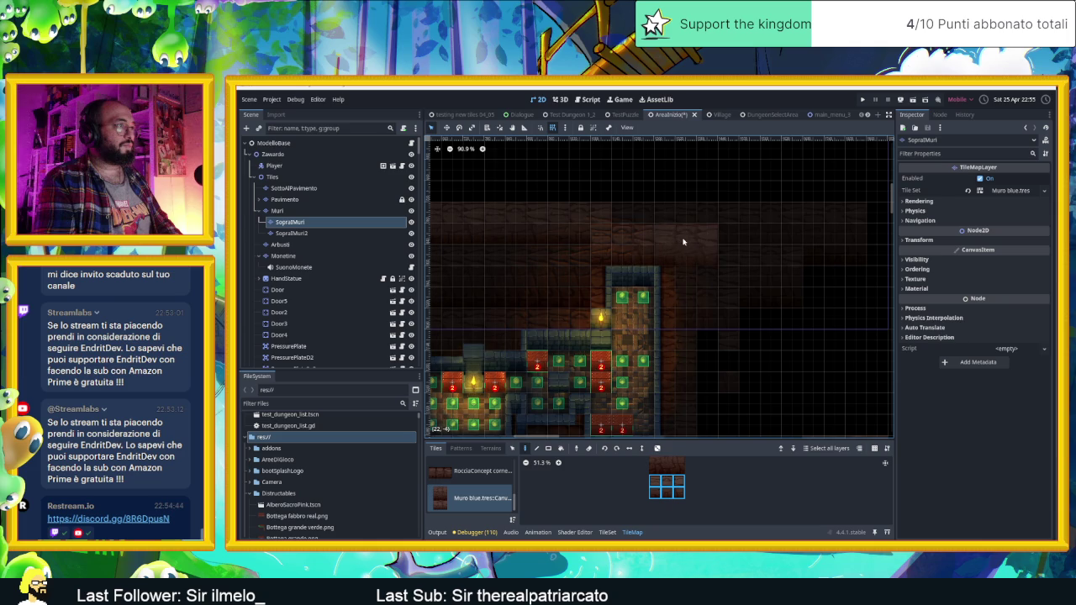
scroll(634, 241, down, 3)
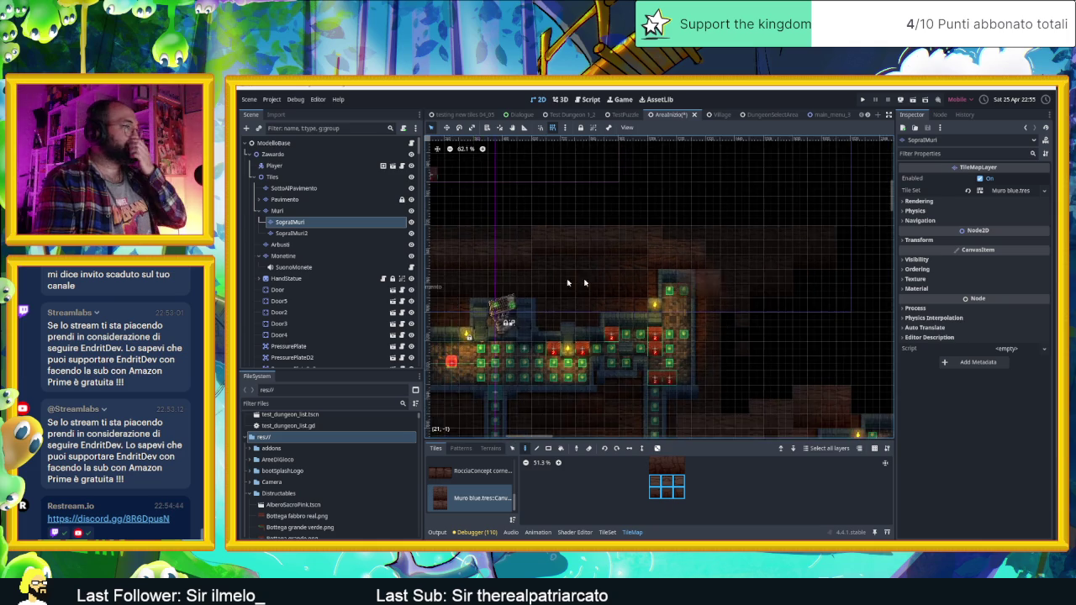
scroll(693, 301, up, 2)
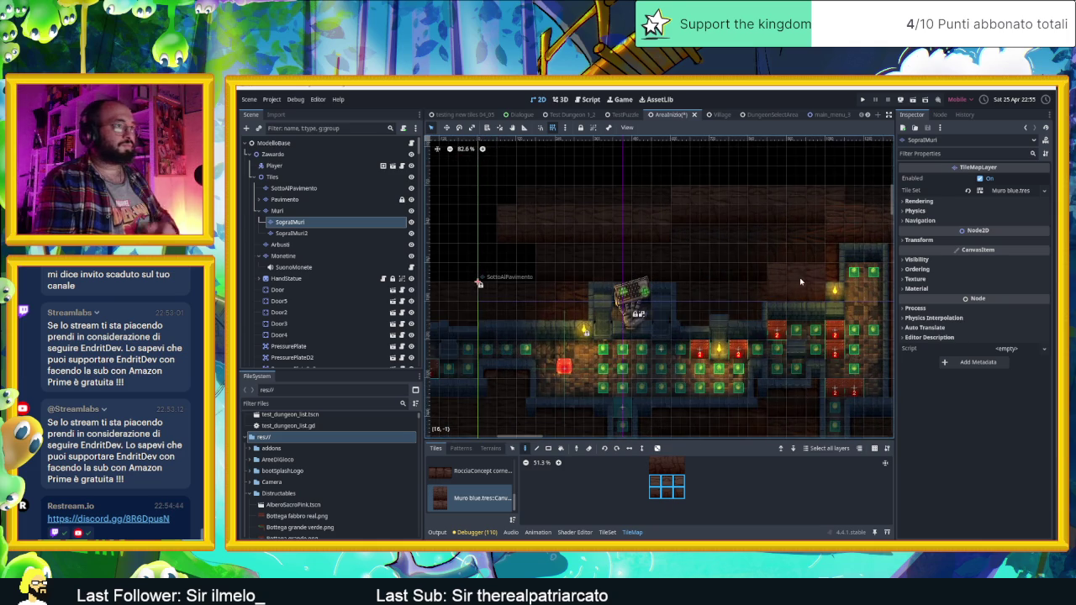
scroll(801, 282, up, 3)
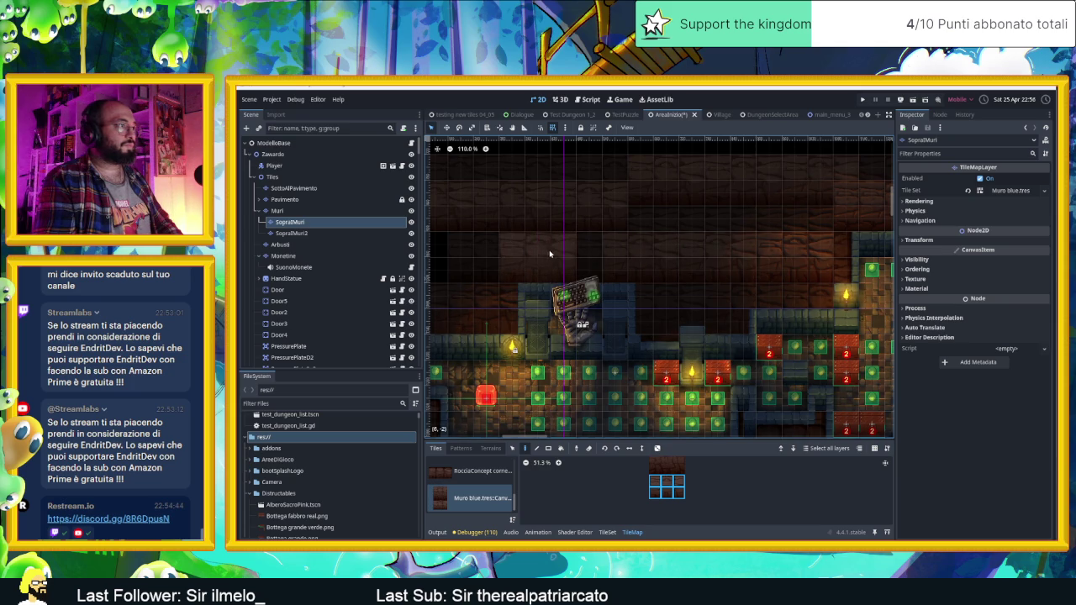
drag(488, 250, 727, 250)
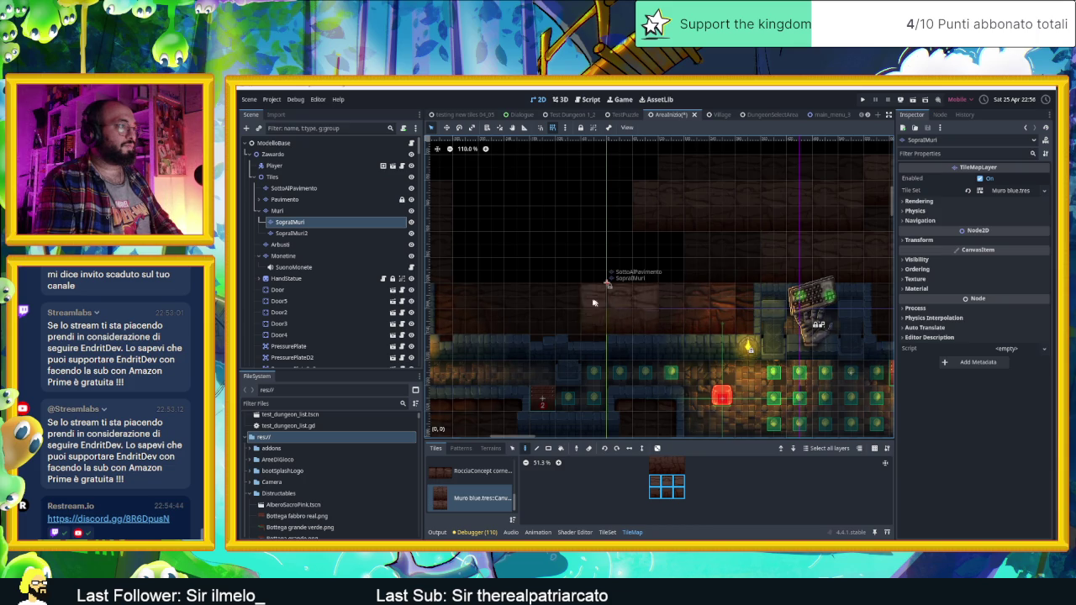
Use a 2×3 block of wall tiles as brush, then narrow it to one tile
mouse_move(657, 460)
mouse_down()
mouse_move(675, 493)
mouse_move(687, 492)
mouse_up()
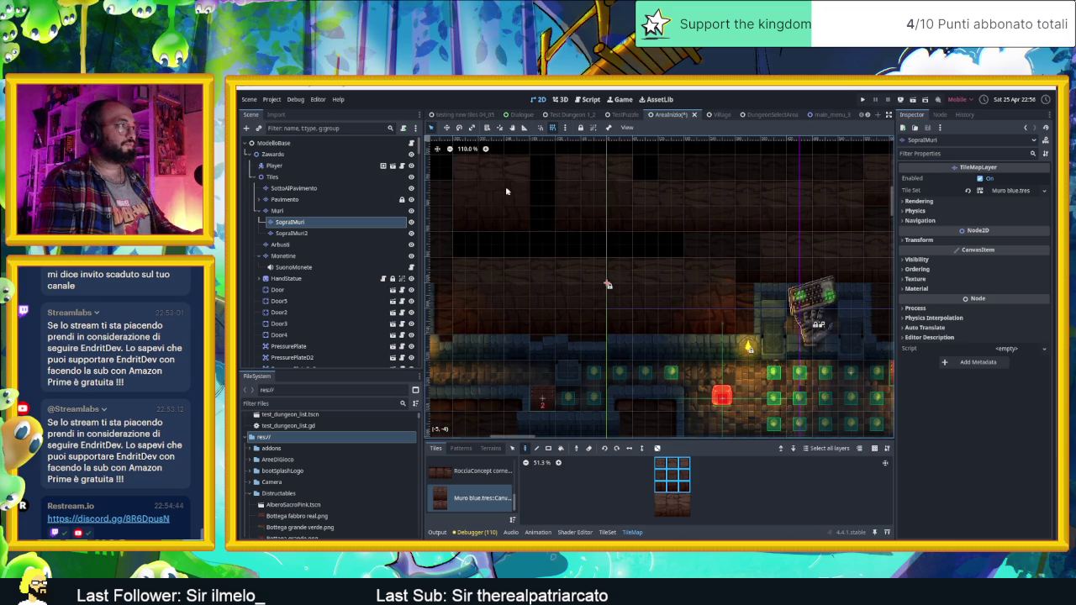
scroll(744, 225, down, 4)
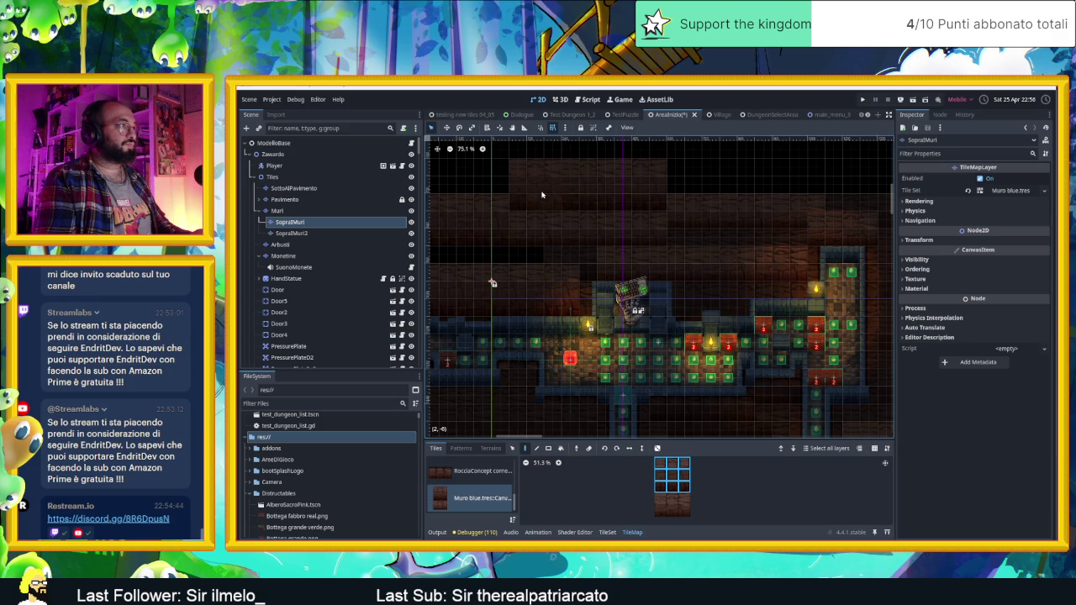
scroll(803, 290, down, 2)
scroll(799, 324, up, 7)
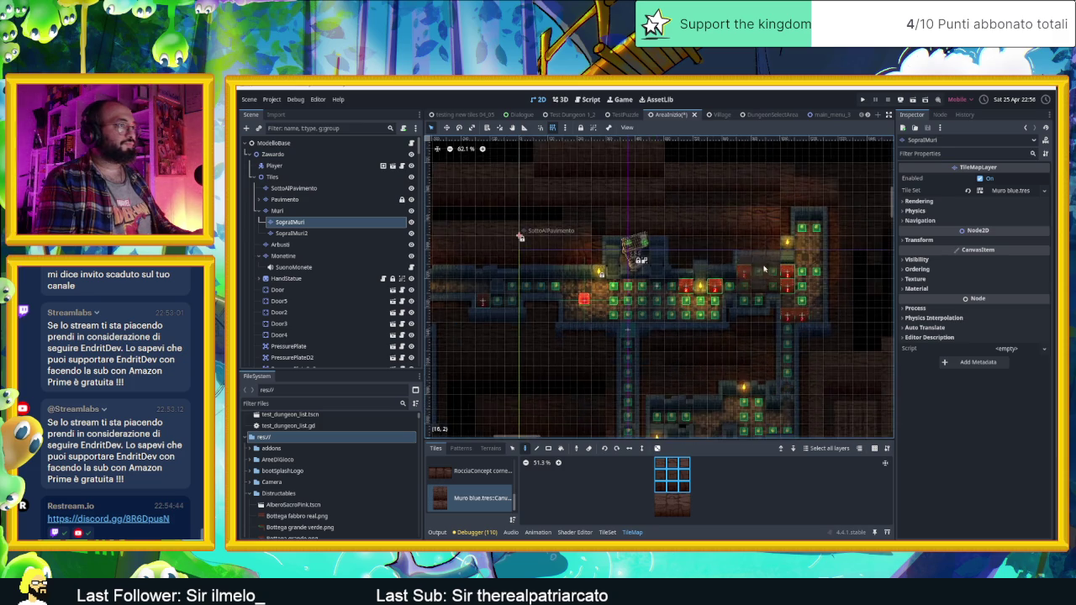
scroll(756, 323, up, 1)
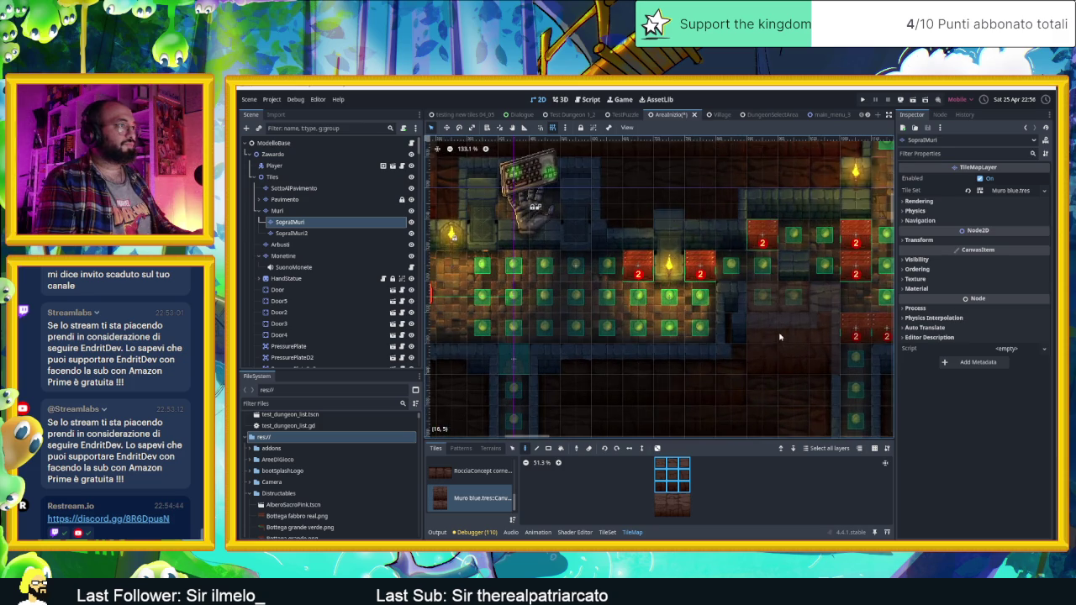
scroll(736, 308, down, 7)
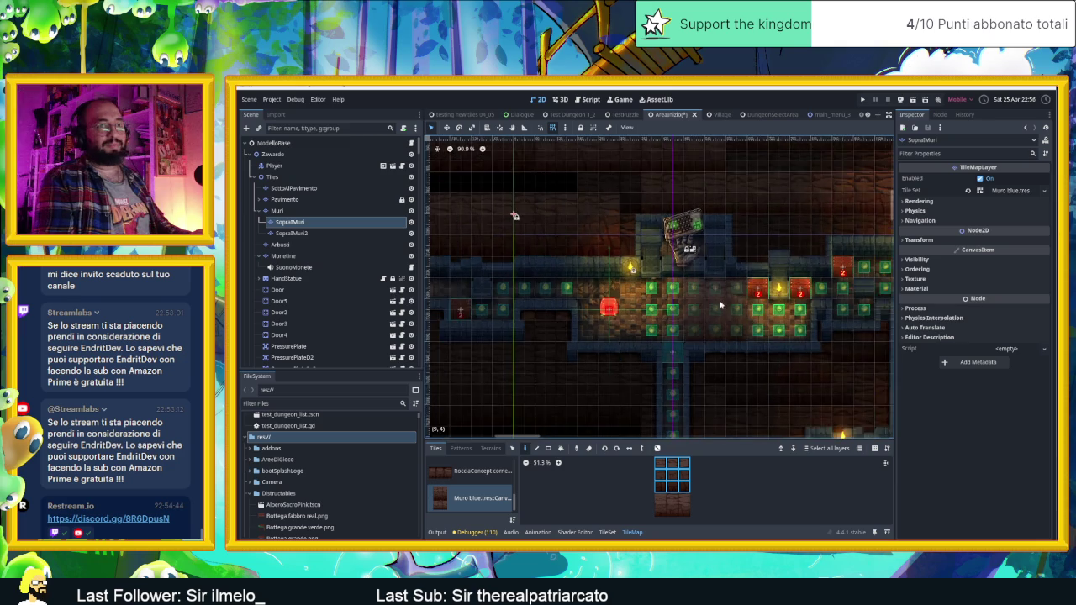
scroll(724, 264, down, 5)
scroll(724, 264, right, 5)
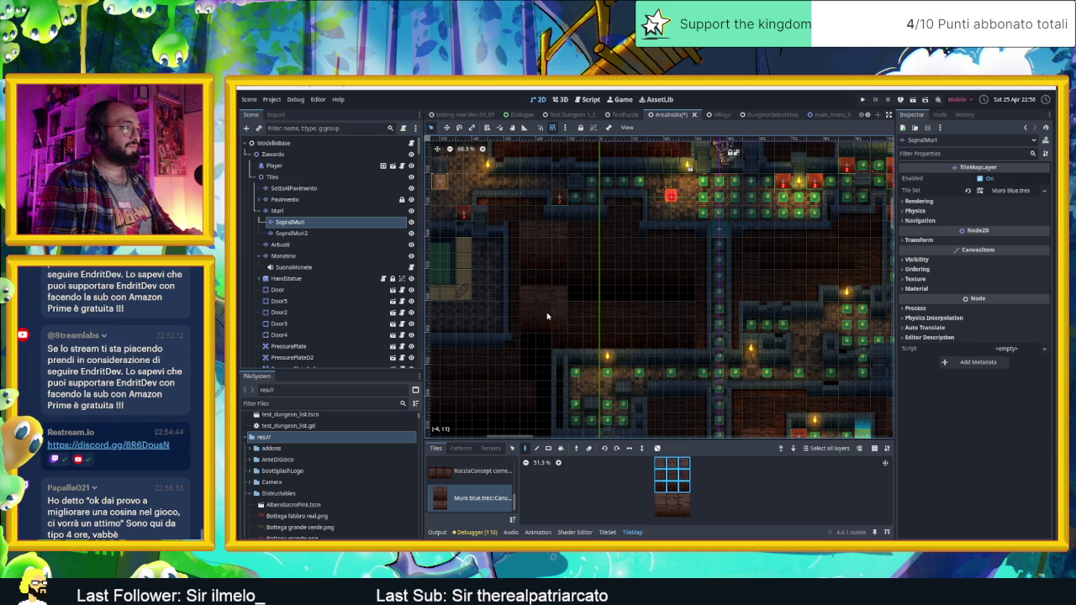
click(665, 474)
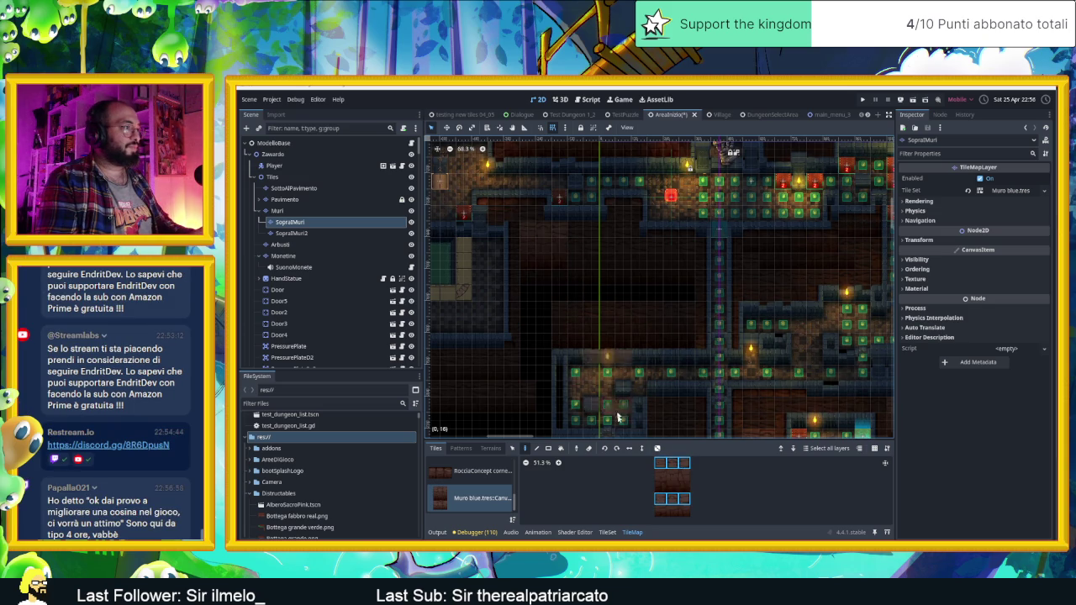
Make the full 3×3 Muro blue wall block the brush, with random tile painting switched back off
click(659, 449)
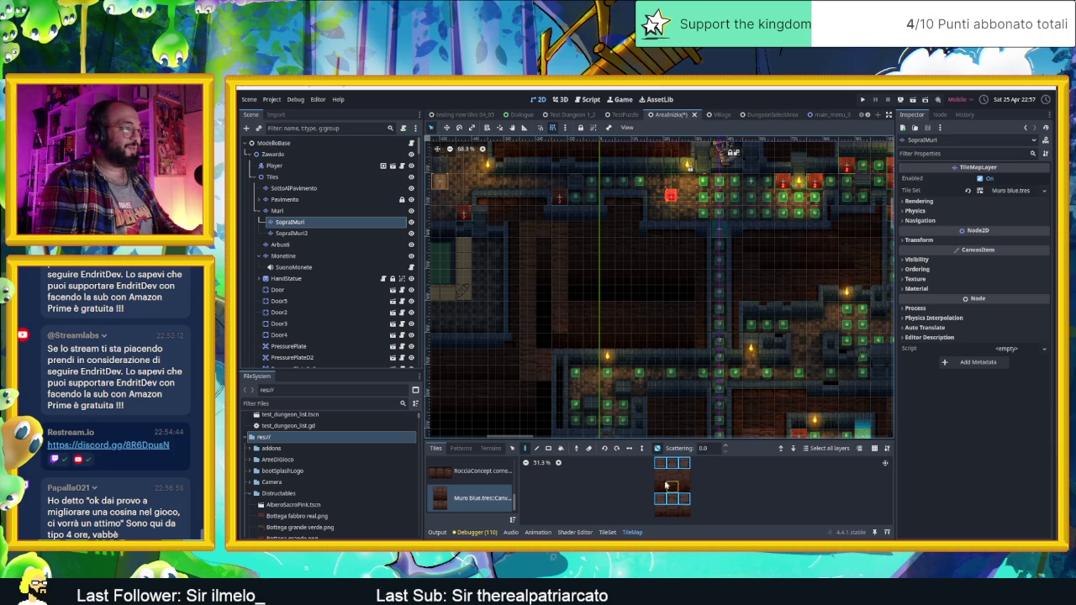
drag(660, 463, 660, 488)
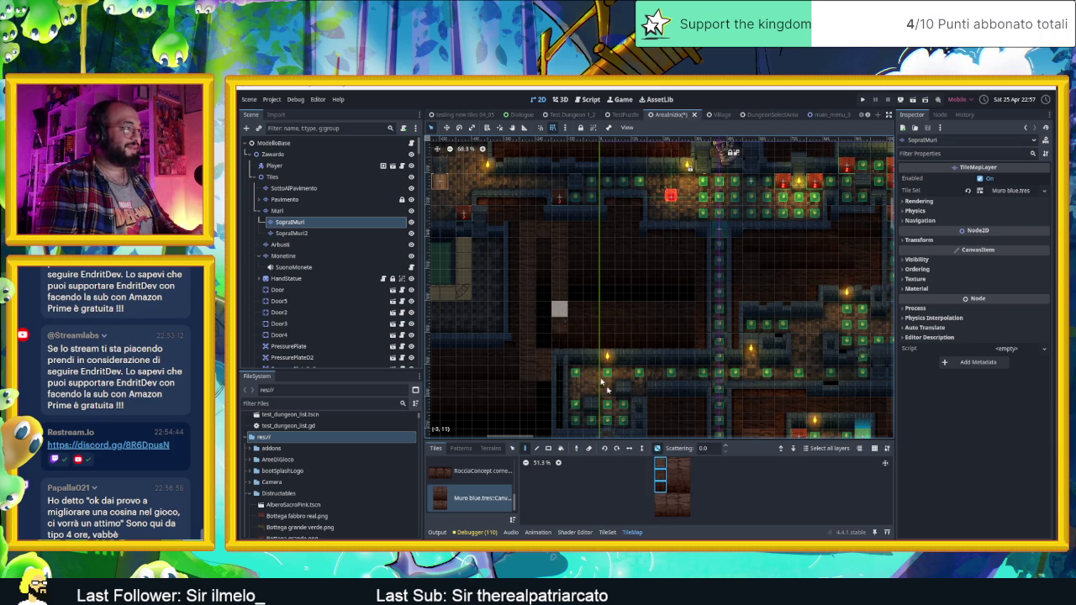
click(658, 450)
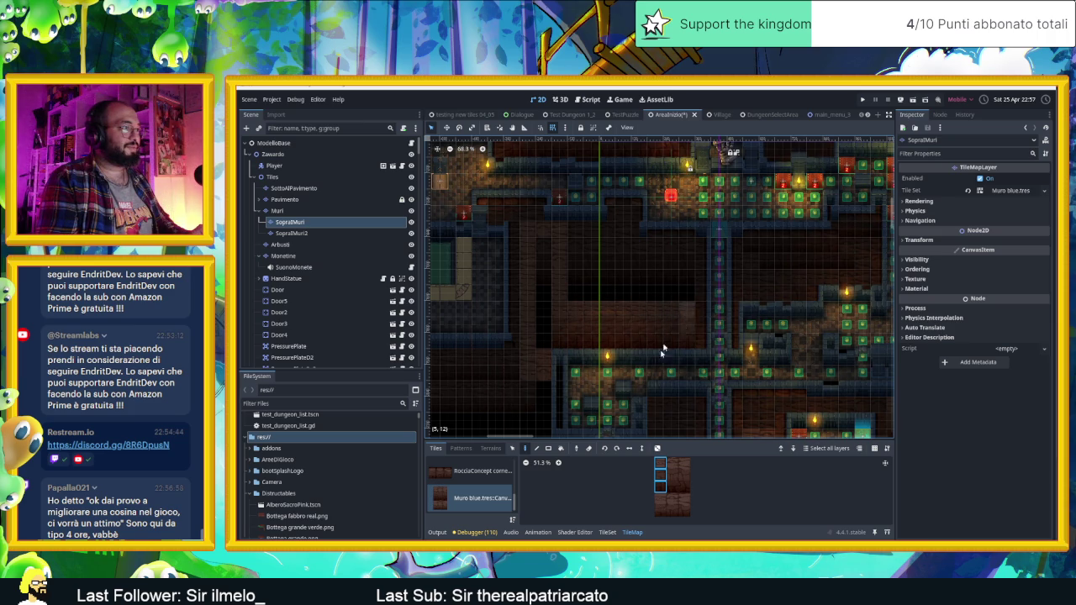
drag(682, 477, 658, 461)
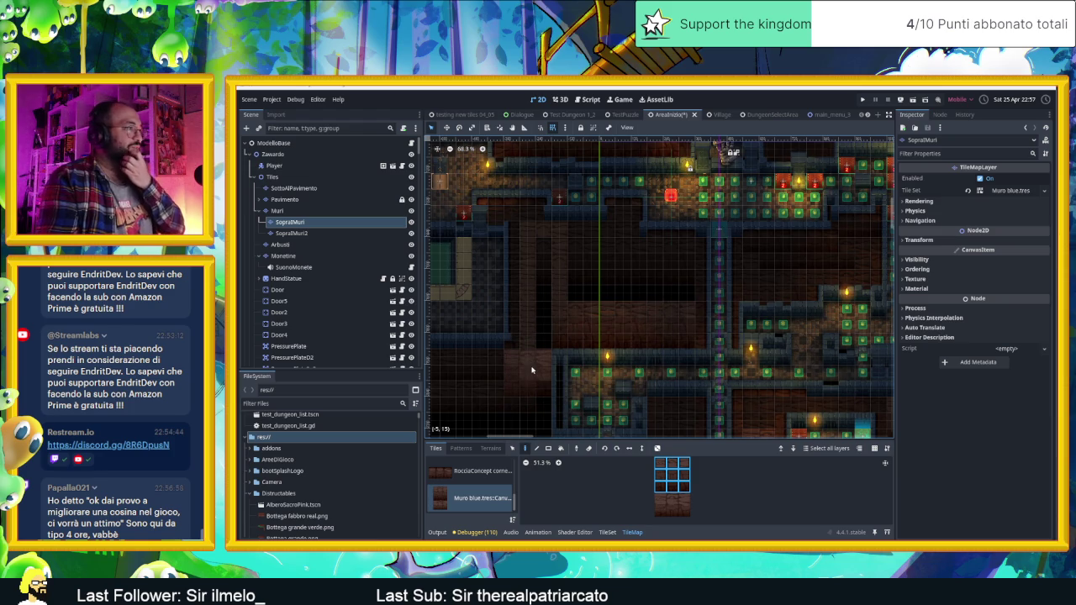
scroll(538, 375, down, 3)
scroll(538, 375, left, 2)
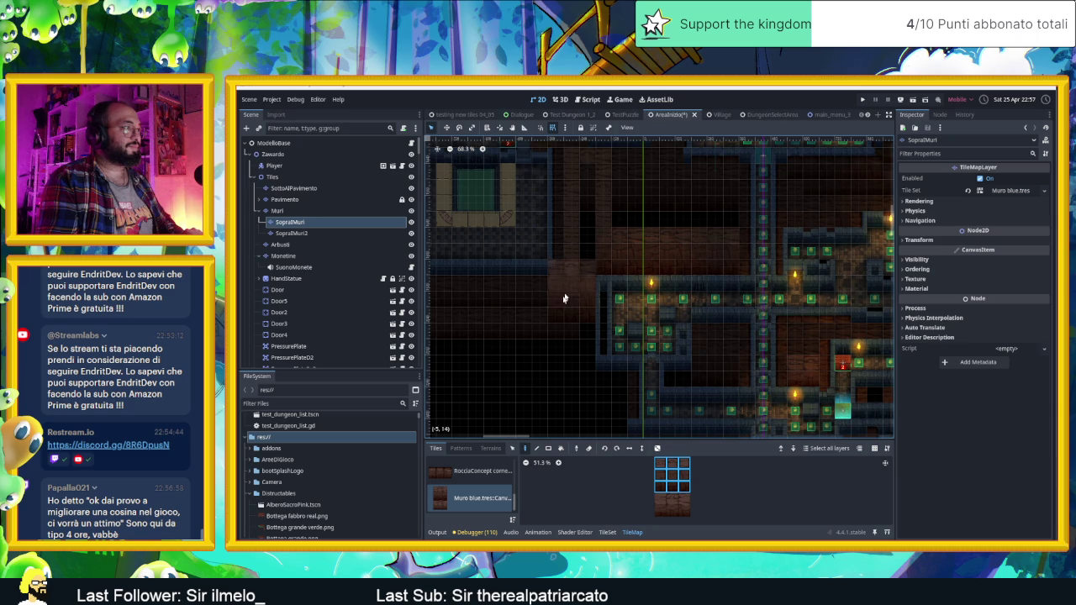
Re-enable random painting and try wall brushes from a single tile up to the 3×3 block
click(660, 479)
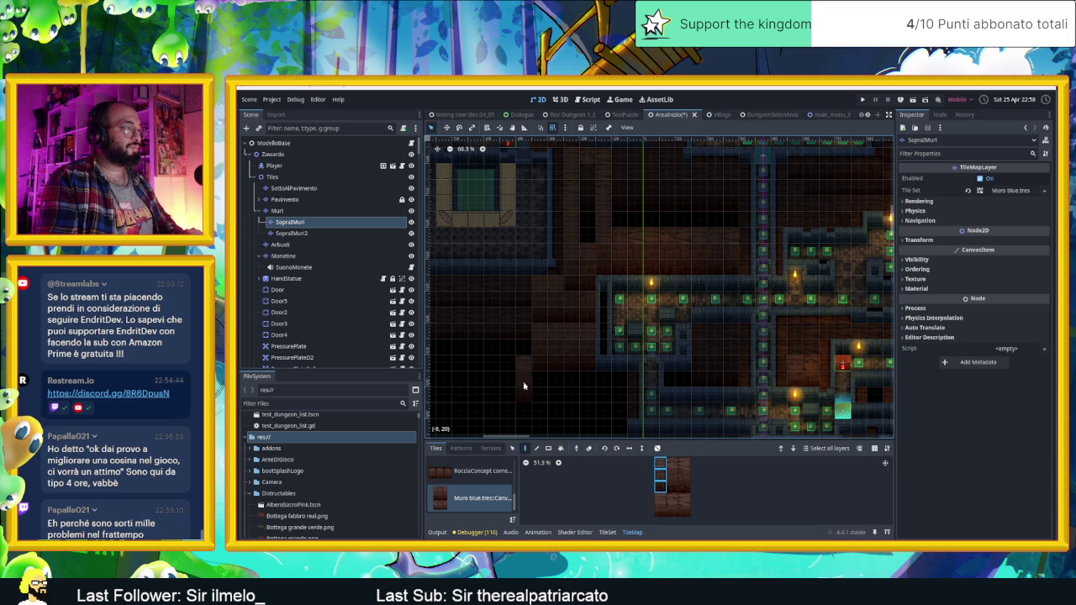
click(657, 448)
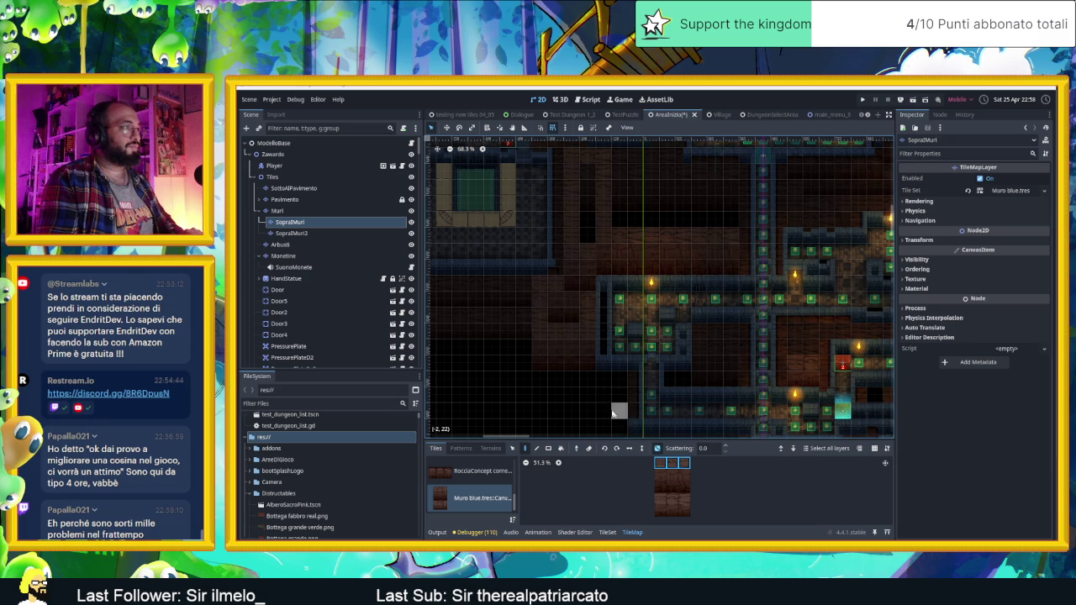
scroll(533, 408, right, 3)
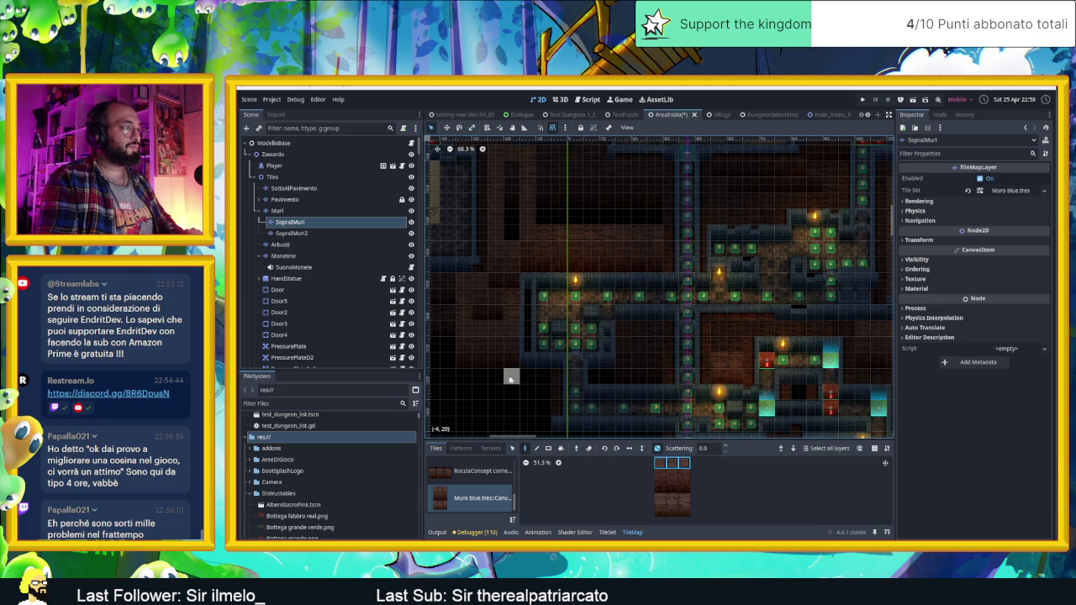
scroll(509, 387, left, 2)
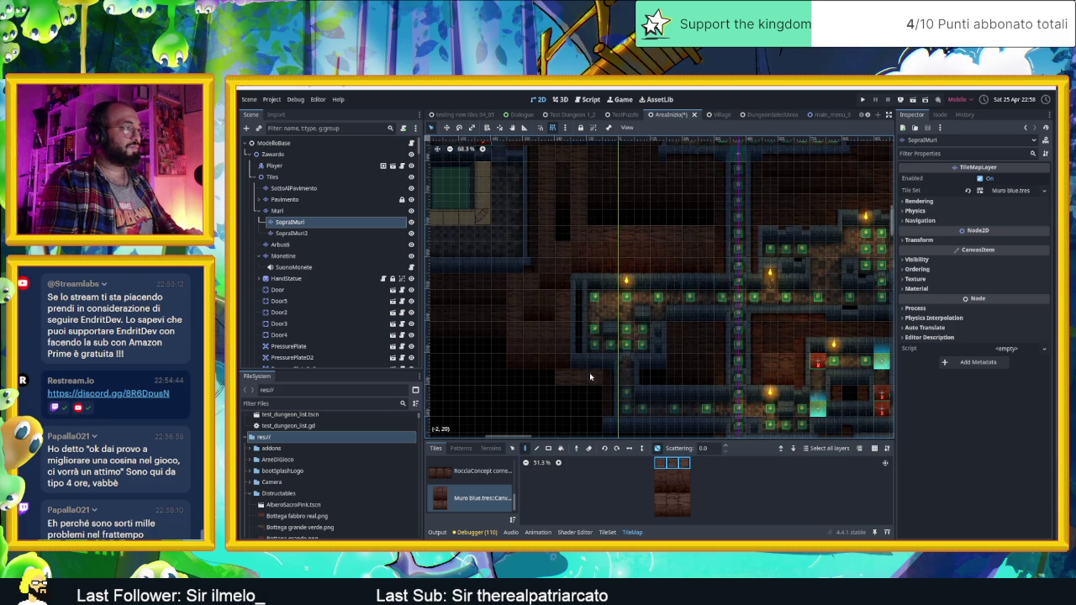
scroll(648, 408, down, 2)
scroll(647, 407, left, 1)
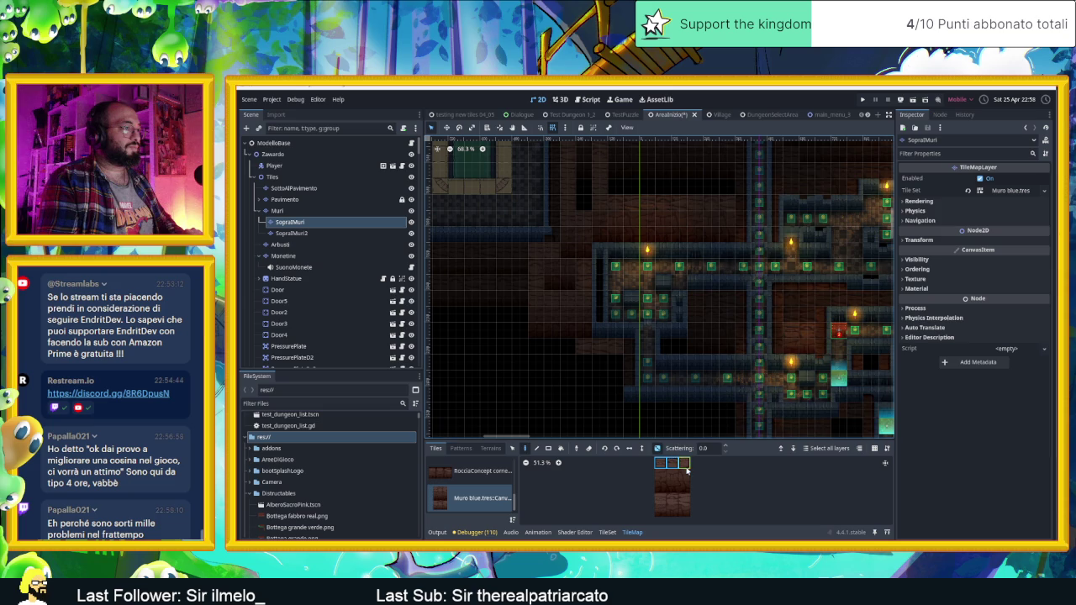
drag(688, 475, 660, 492)
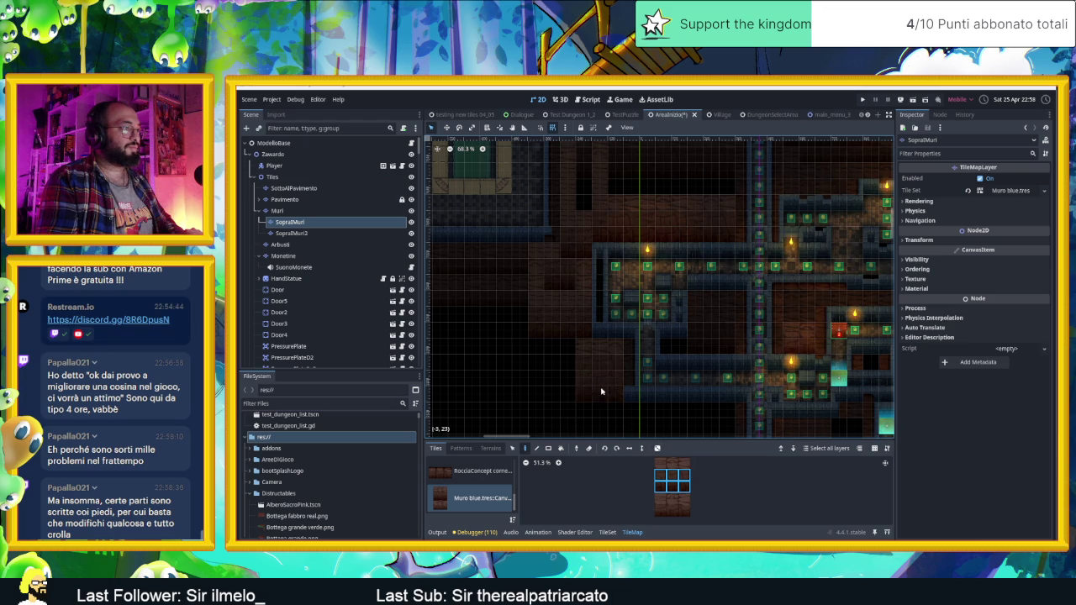
drag(689, 463, 657, 489)
click(659, 463)
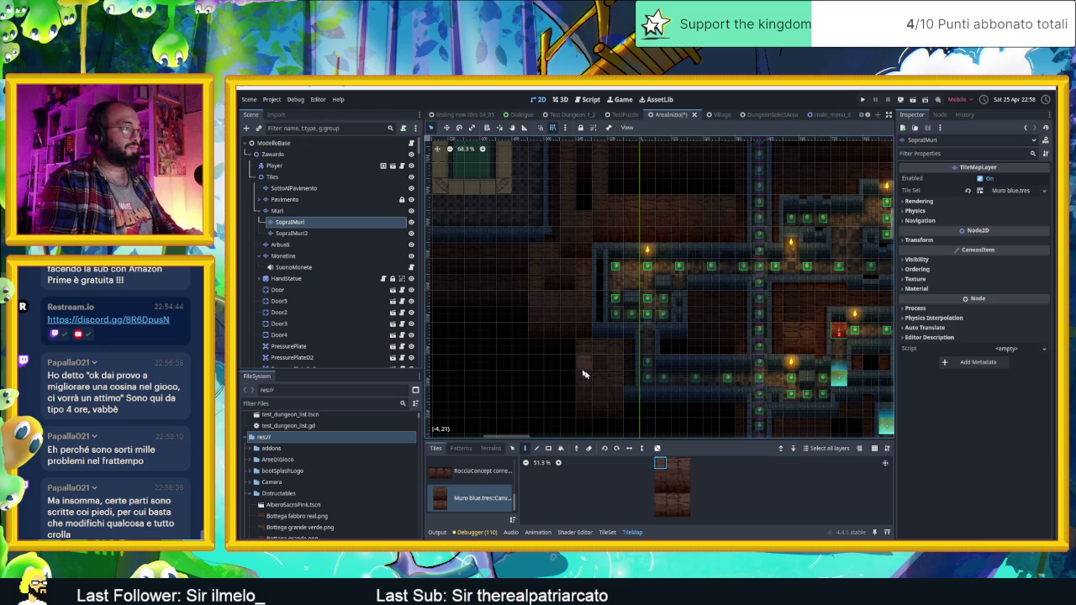
Pick the middle Muro blue wall tile, survey the dungeon rooms, and view Player2.gd
drag(682, 409, 589, 406)
click(672, 486)
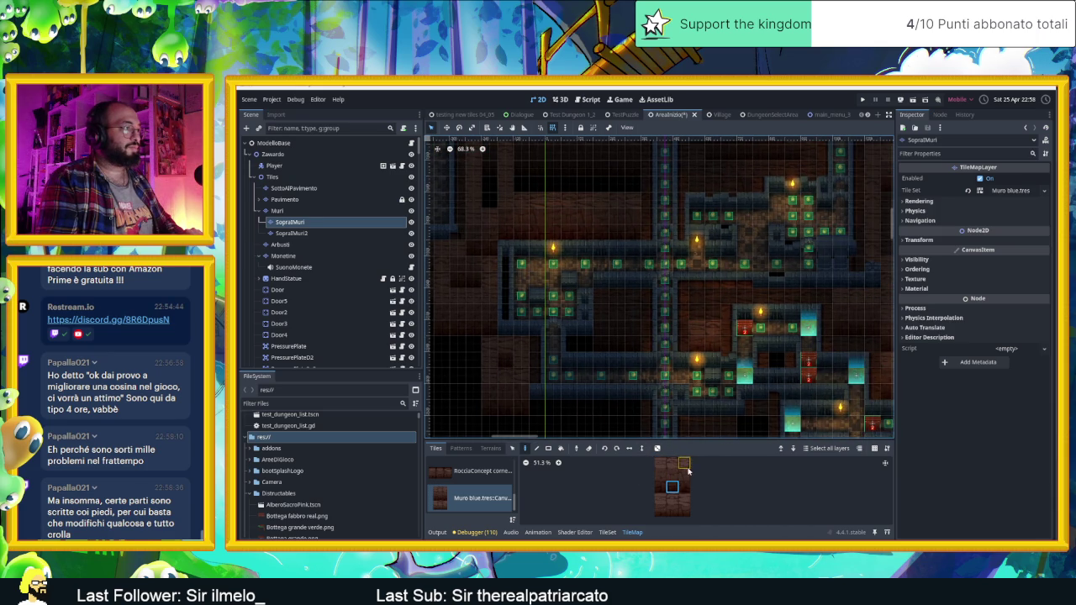
drag(531, 337, 646, 386)
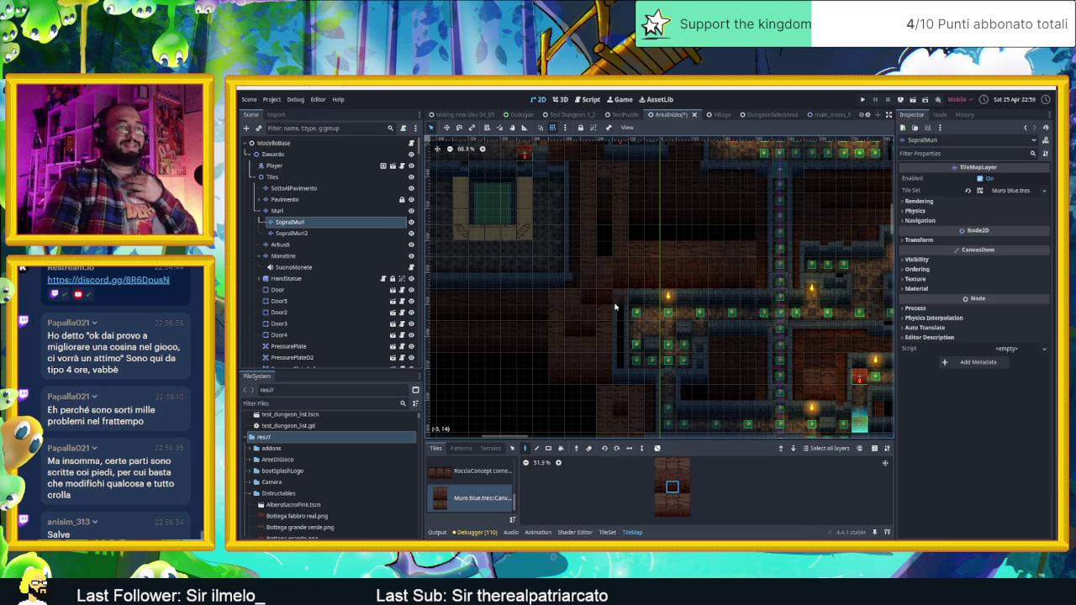
drag(573, 342, 606, 302)
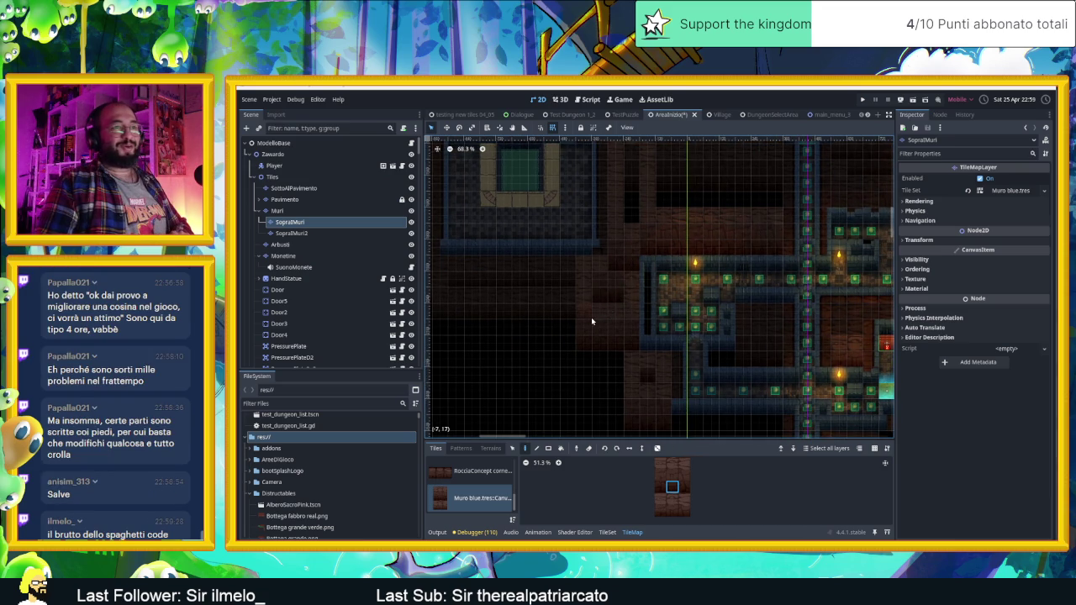
click(401, 166)
scroll(792, 342, down, 15)
scroll(792, 342, up, 20)
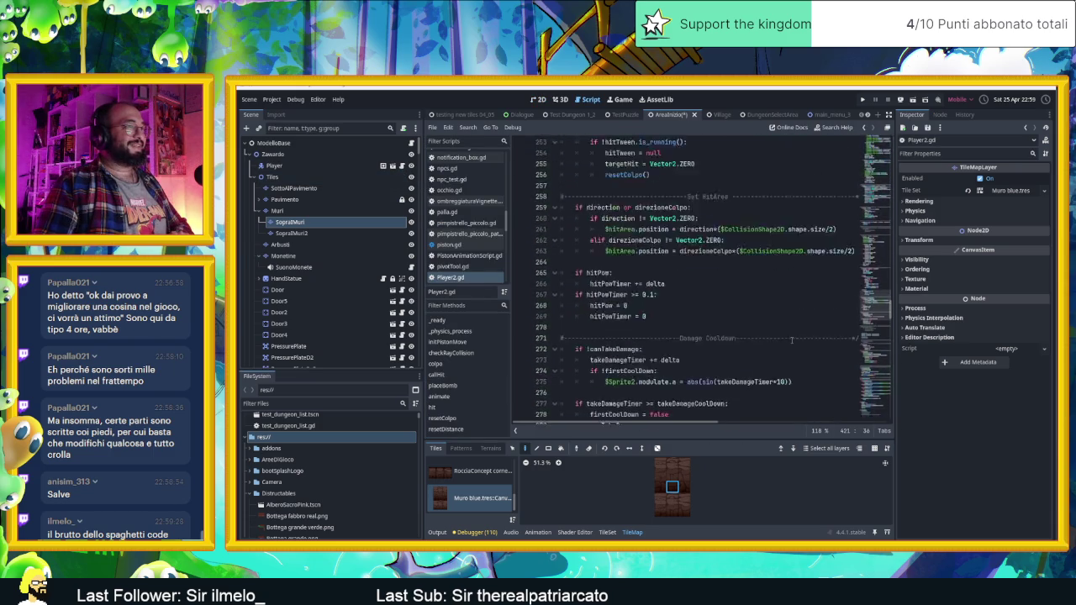
scroll(792, 340, up, 20)
mouse_move(872, 174)
mouse_down()
mouse_move(873, 156)
mouse_move(864, 428)
mouse_up()
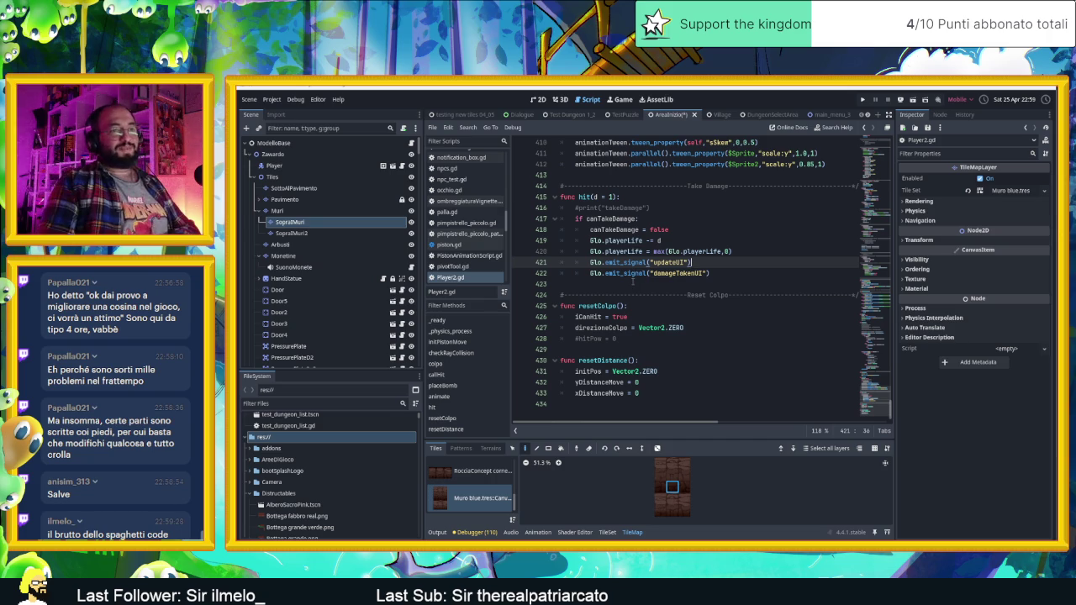
click(540, 99)
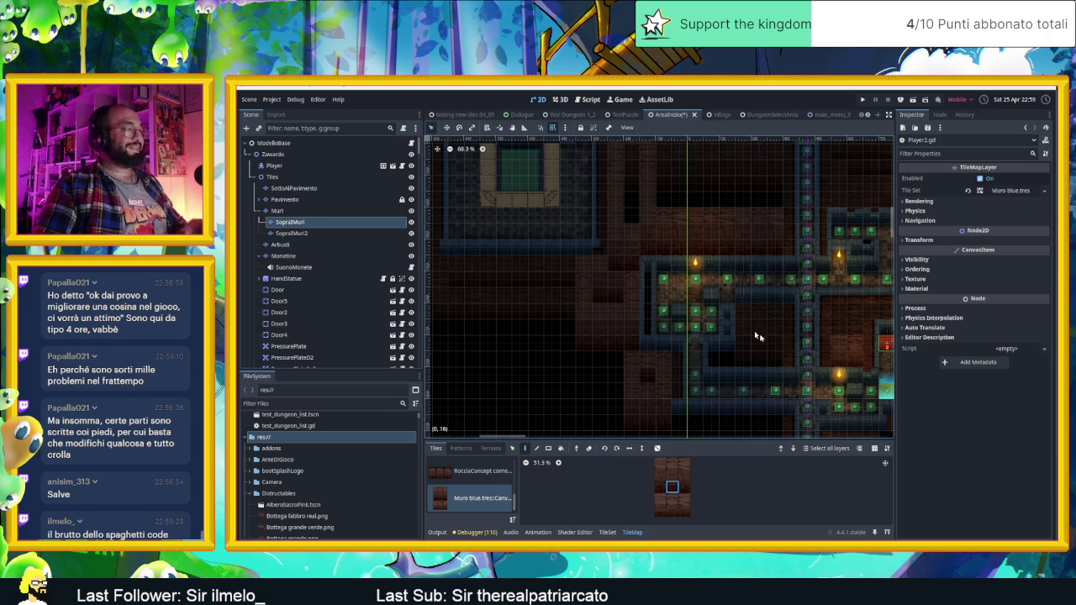
Select a two-tile vertical strip of wall tiles from the atlas
mouse_move(839, 351)
mouse_down()
mouse_move(744, 315)
mouse_move(727, 320)
mouse_up()
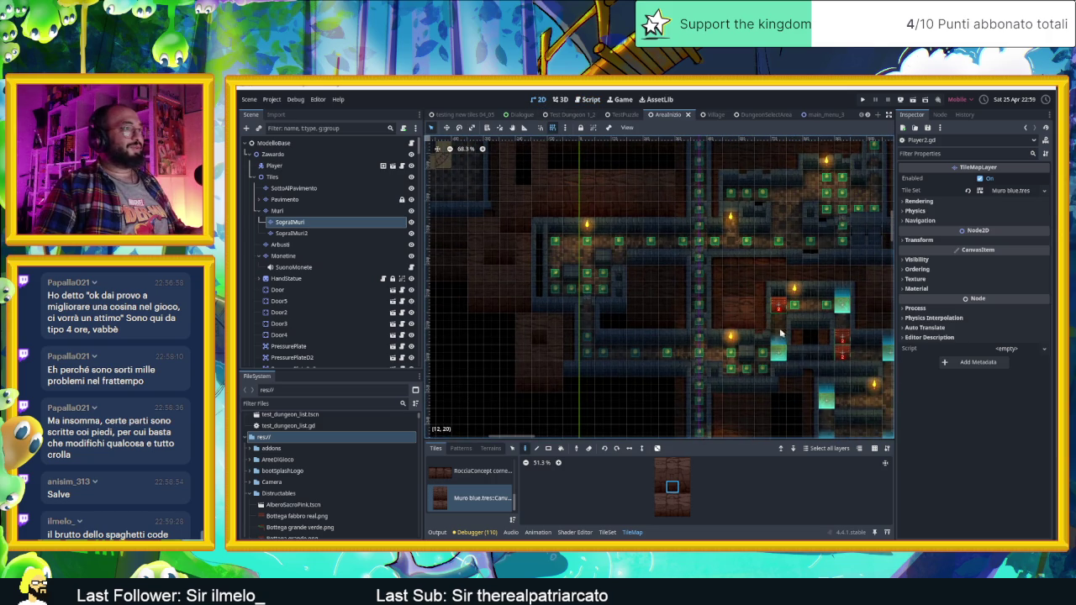
scroll(598, 244, up, 1)
scroll(598, 244, up, 1)
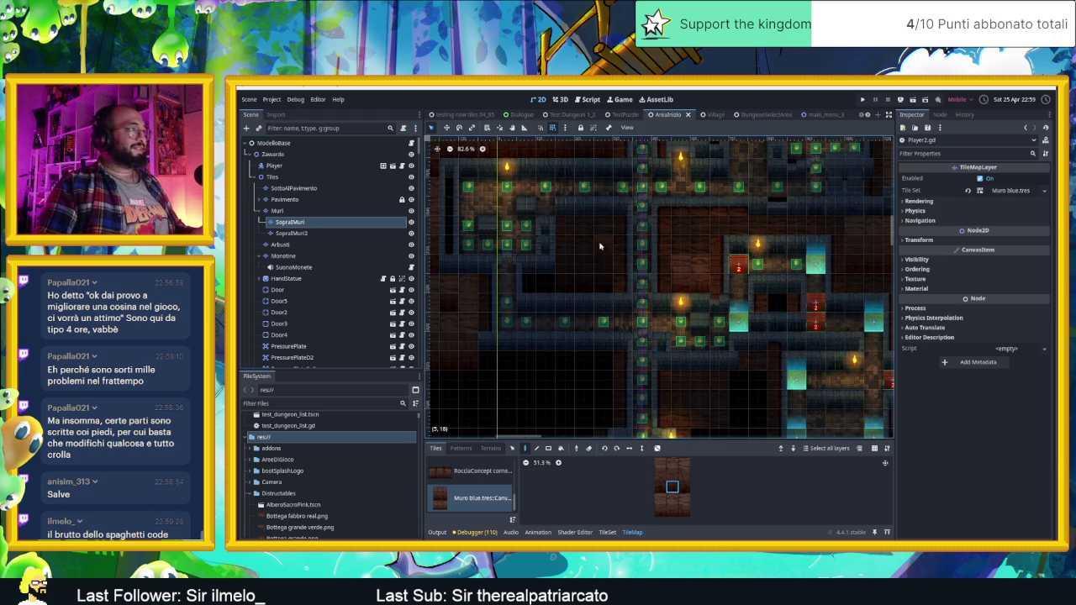
drag(682, 513, 664, 497)
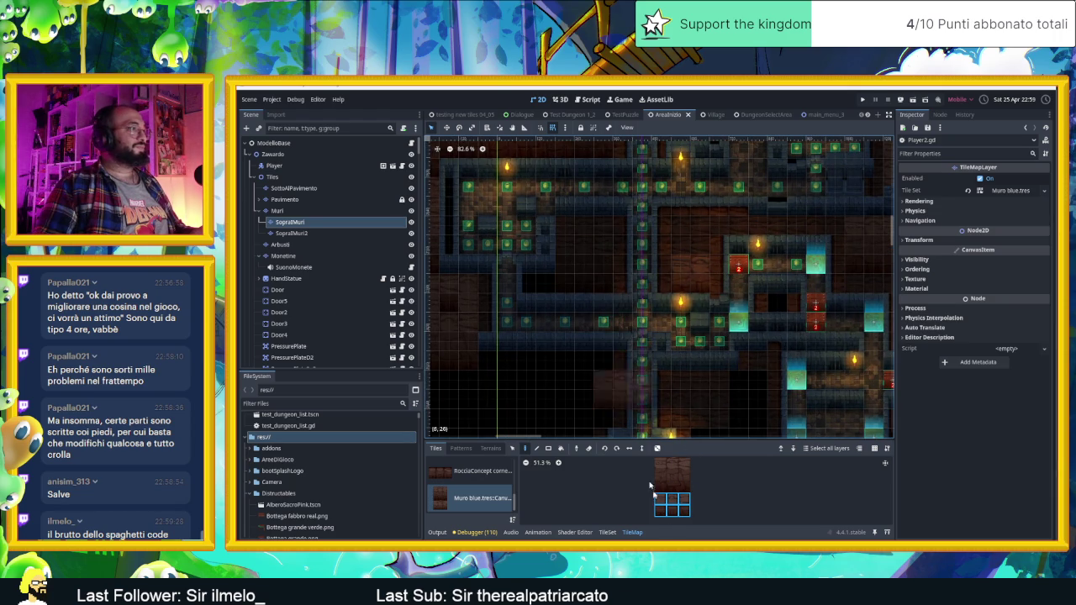
click(660, 500)
drag(663, 517, 656, 497)
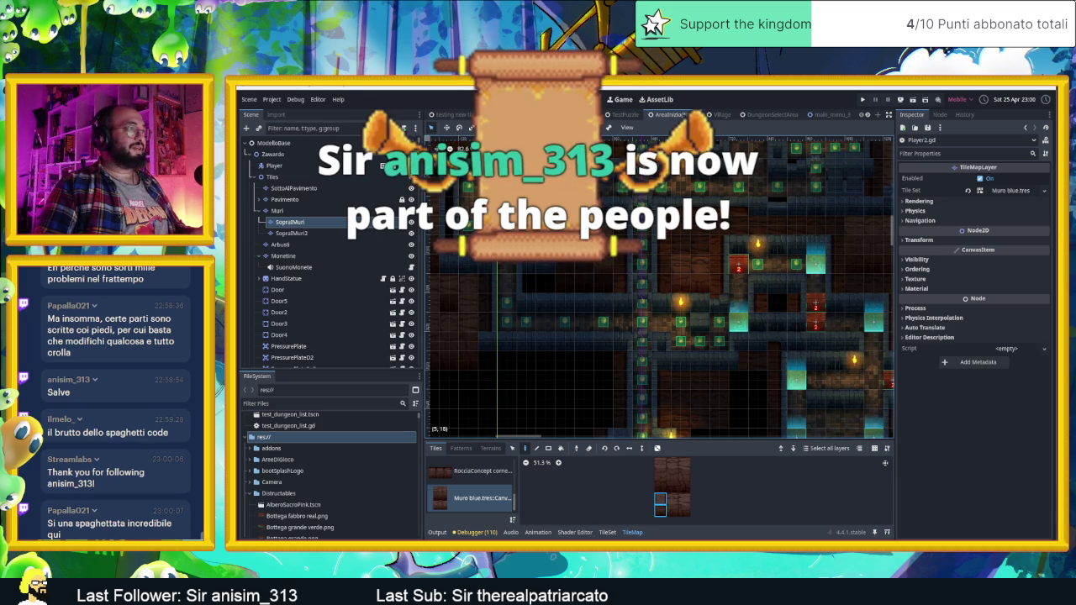
Paint the strip into the dungeon, then move editing to the SottoAlPavimento layer
click(601, 264)
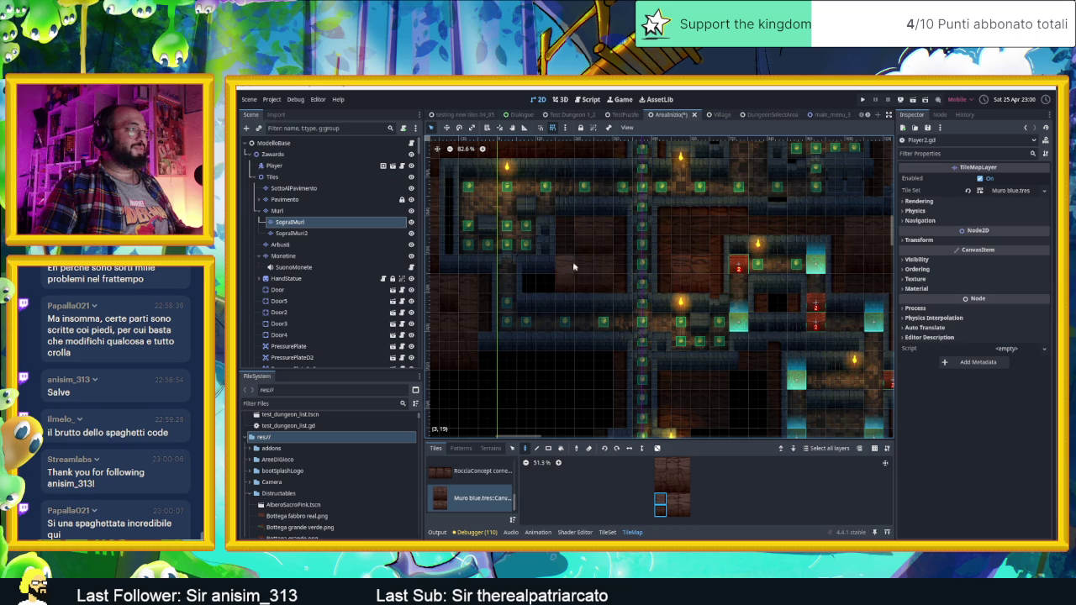
click(661, 464)
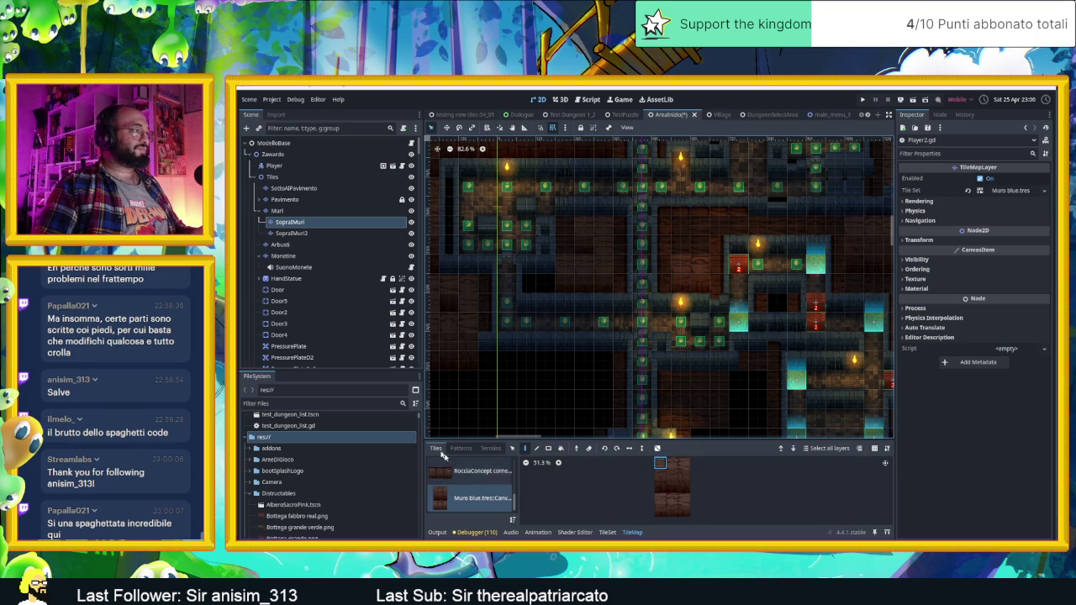
key(Up)
key(Up)
key(Up)
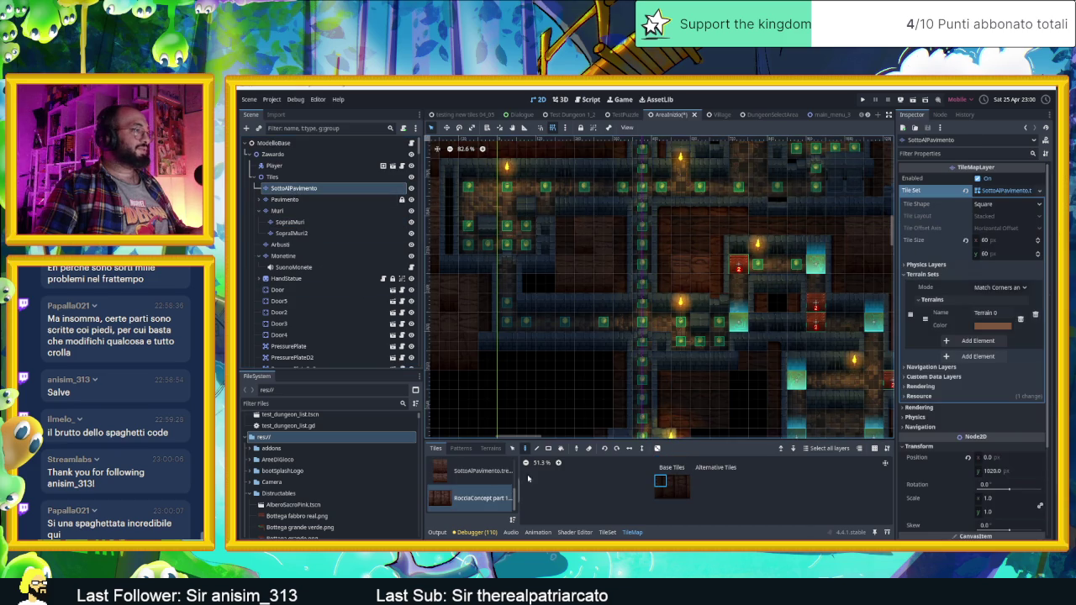
Choose SottoAlPavimento.tres, select a row of three floor tiles, and enable random tile placement
click(661, 482)
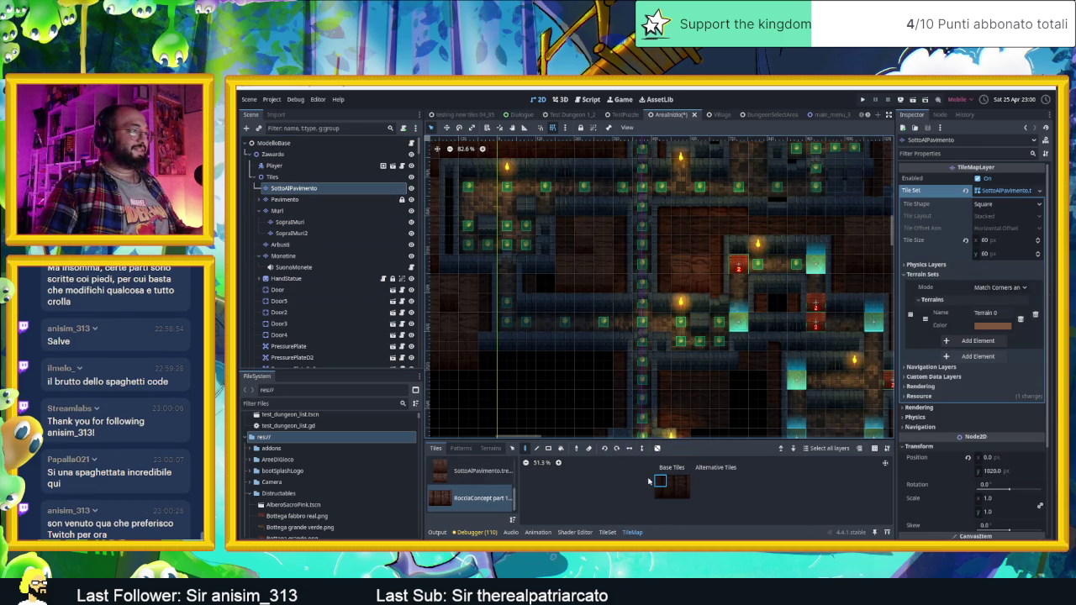
click(480, 471)
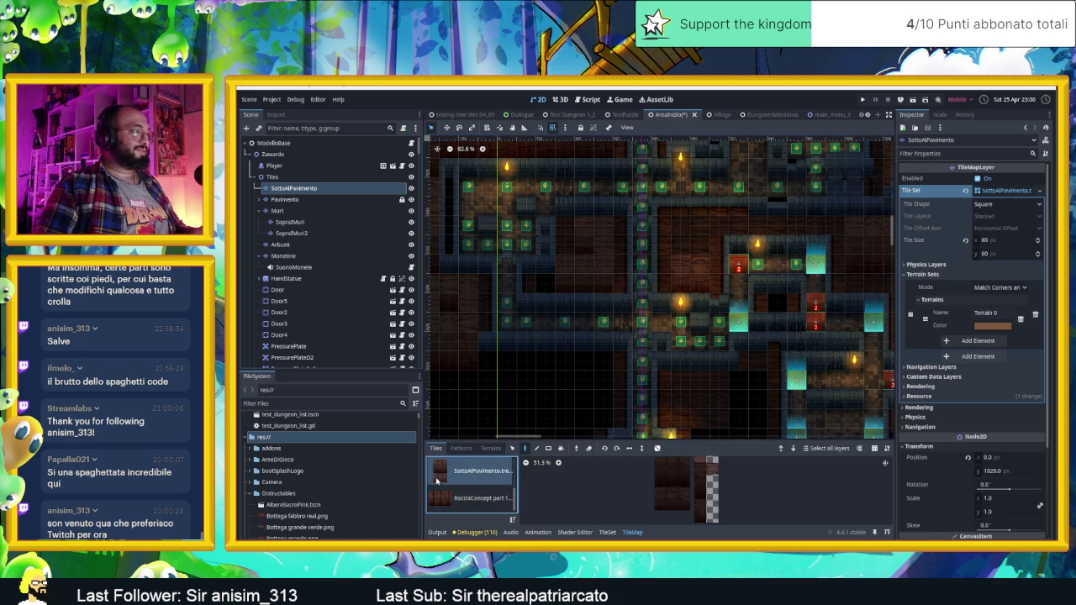
click(672, 494)
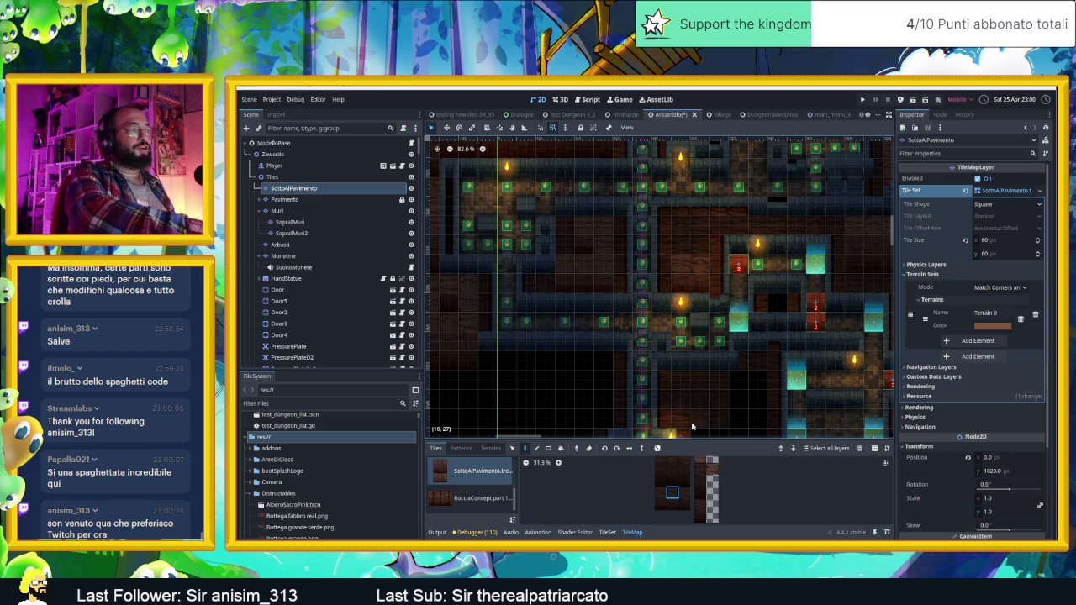
scroll(740, 375, down, 3)
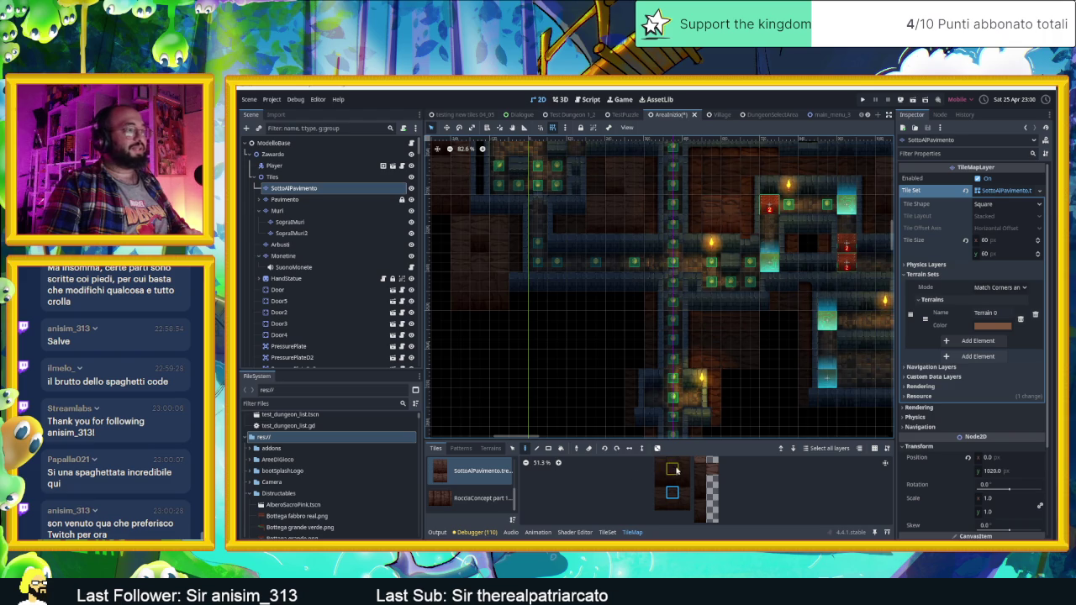
drag(685, 492, 660, 493)
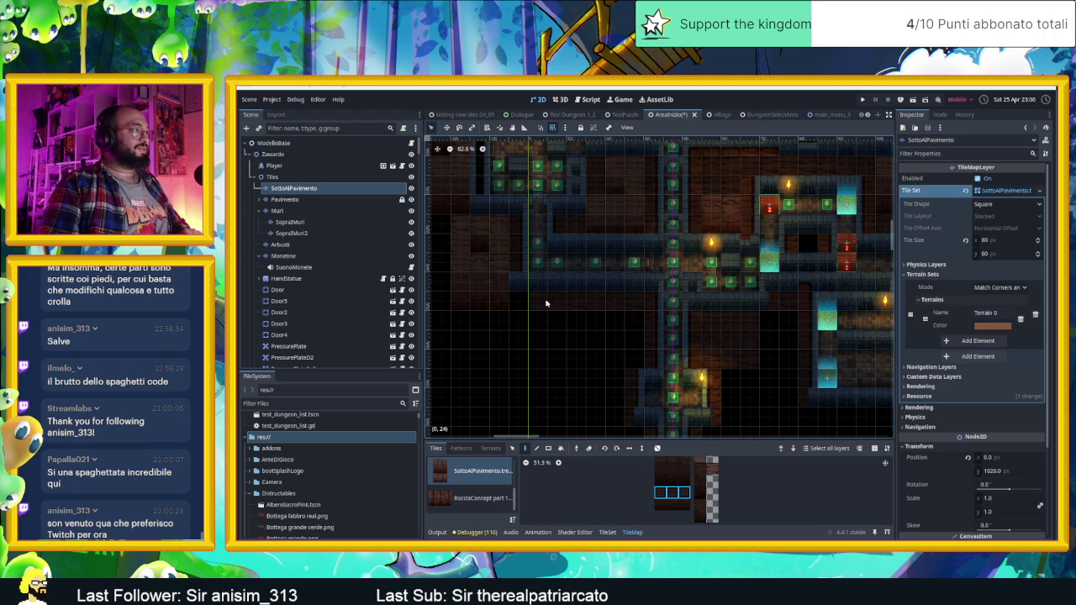
click(657, 448)
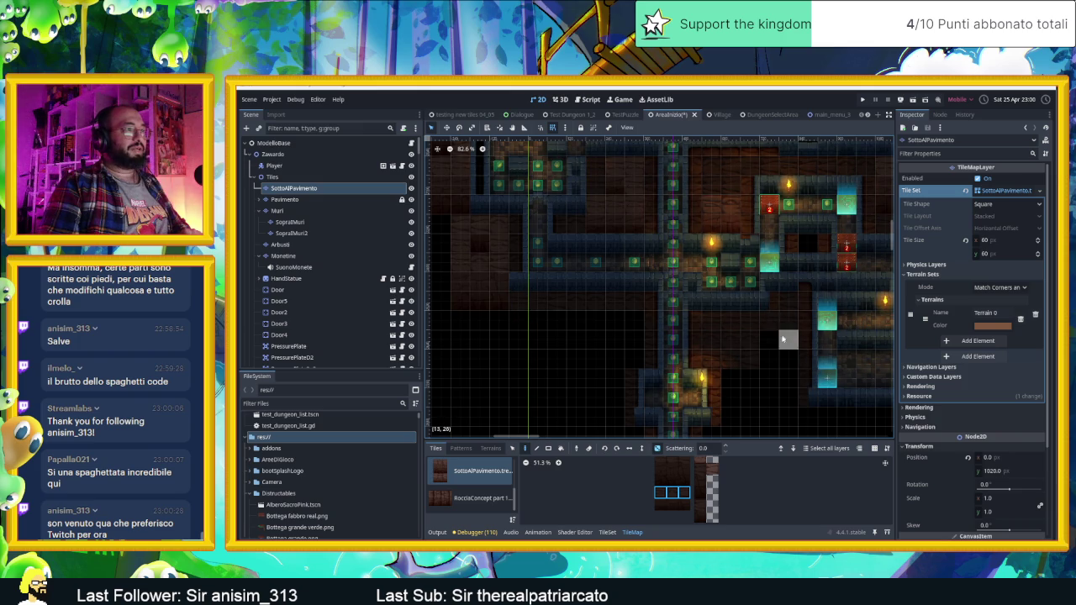
Pan and zoom around the AreaInizio map to survey rooms, corridors and the empty unfloored area
drag(793, 400, 732, 293)
drag(734, 337, 643, 336)
scroll(643, 336, up, 1)
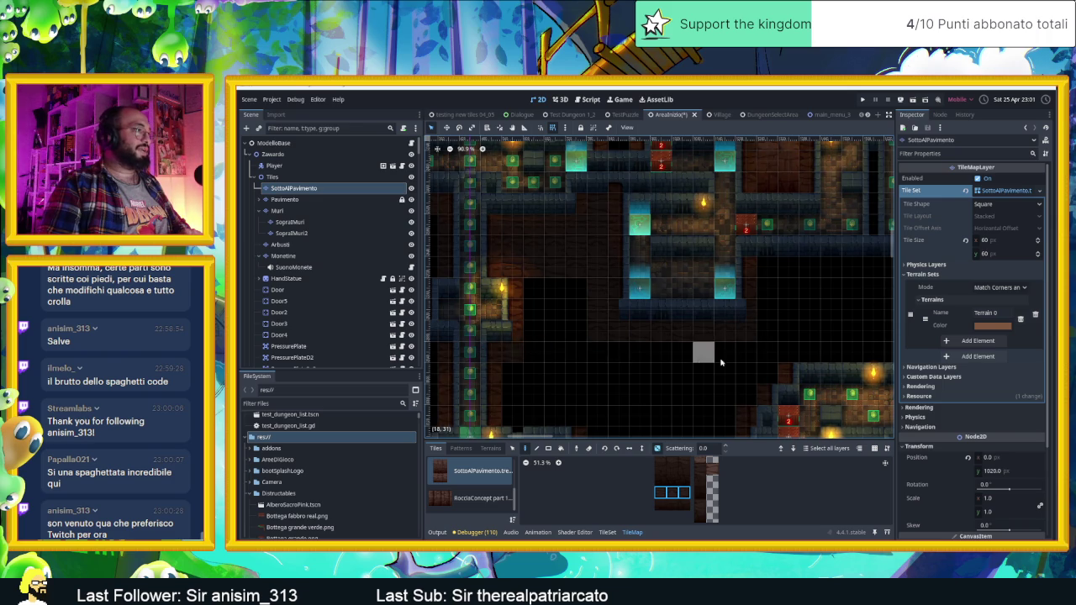
scroll(713, 363, down, 3)
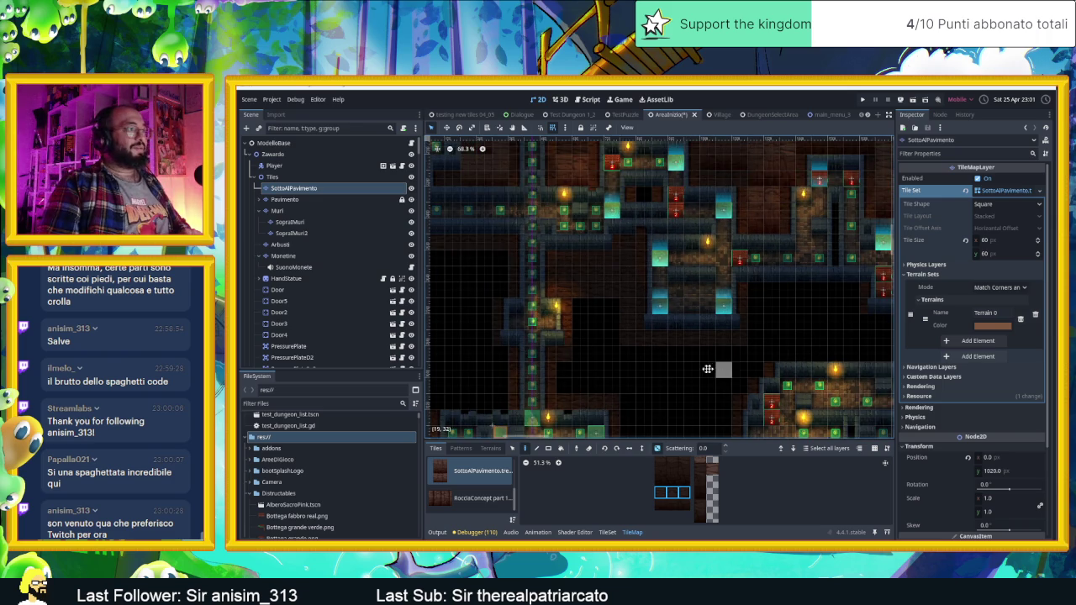
scroll(715, 370, right, 3)
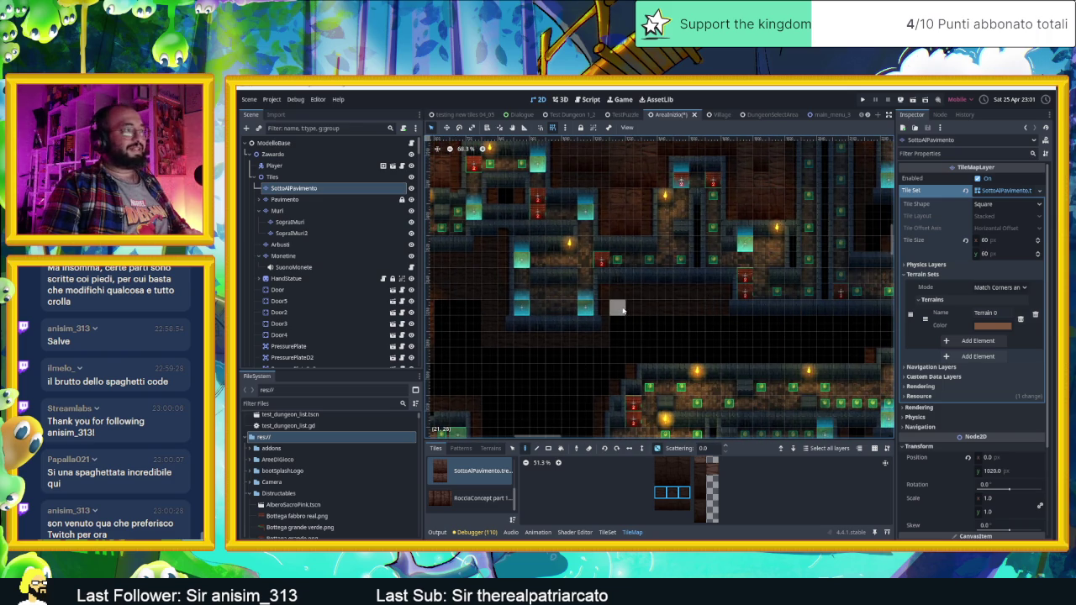
scroll(767, 336, right, 3)
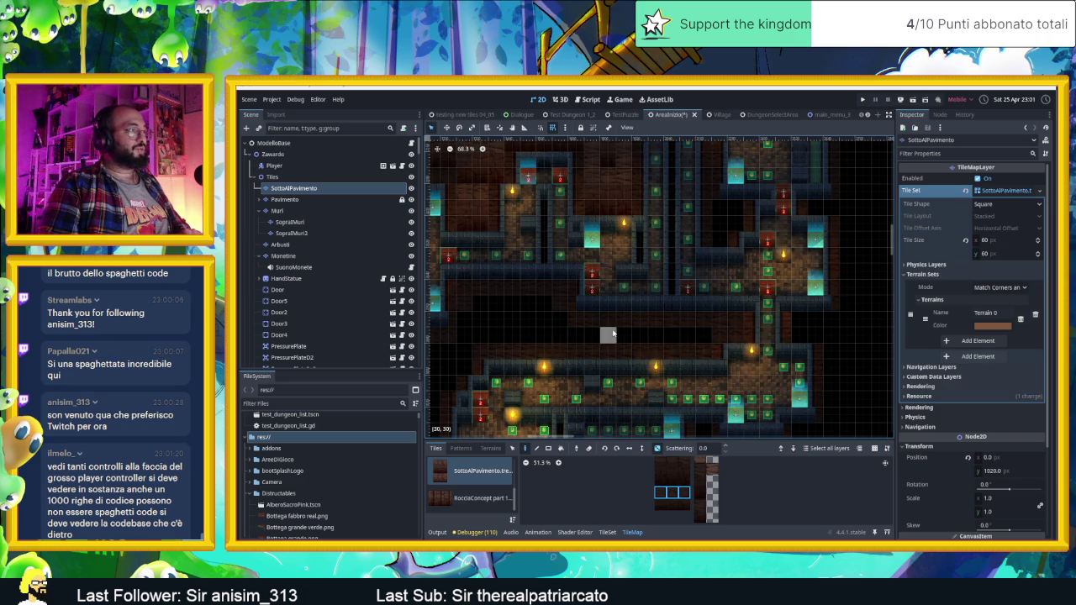
scroll(621, 337, down, 2)
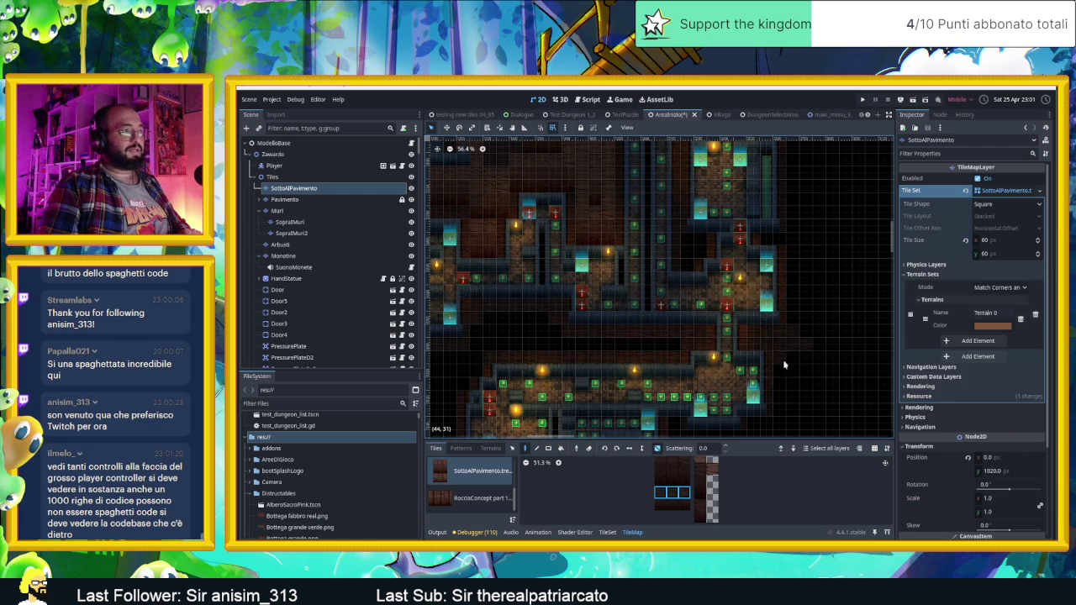
drag(790, 412, 770, 306)
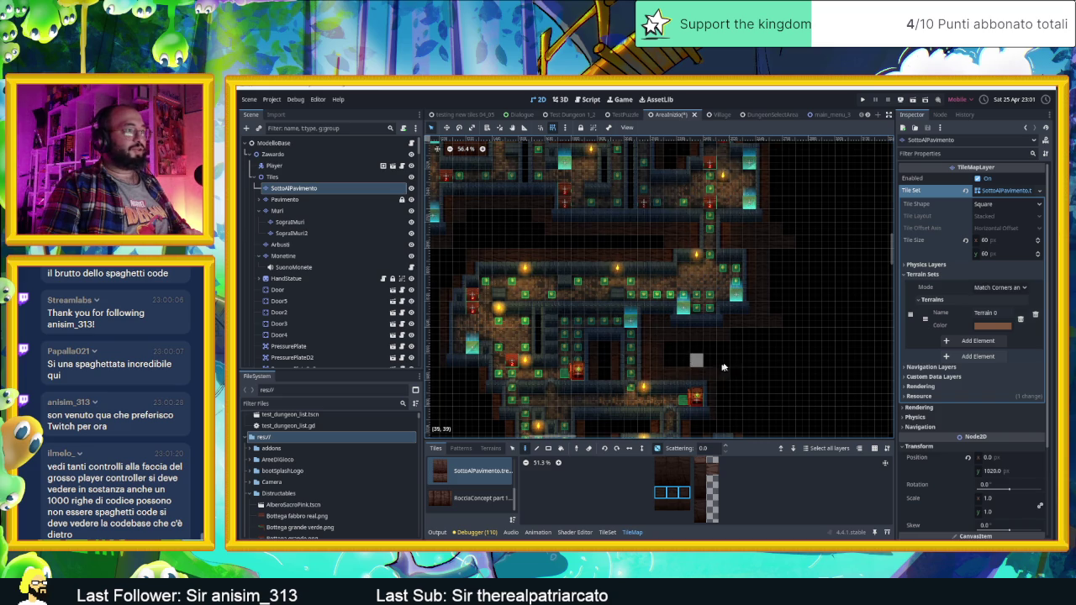
scroll(739, 378, up, 2)
scroll(745, 353, up, 1)
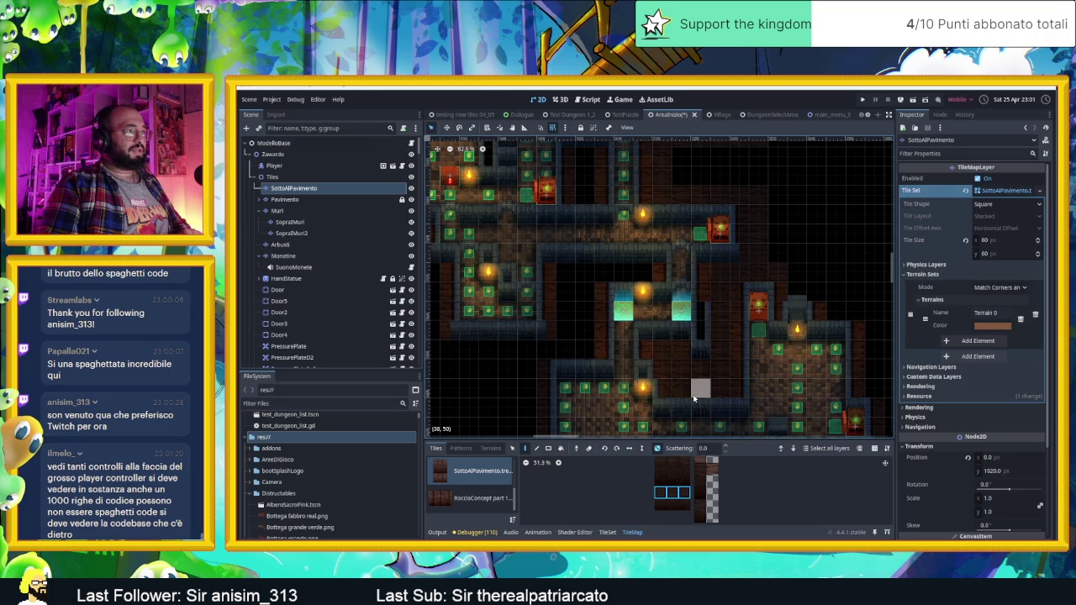
scroll(744, 324, up, 5)
scroll(797, 340, up, 2)
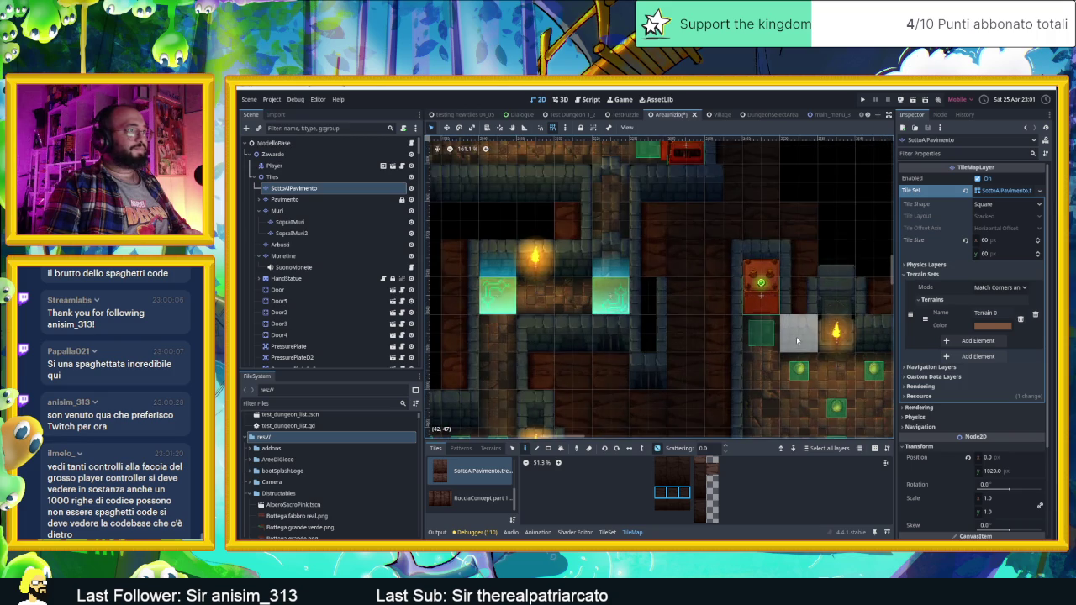
scroll(794, 342, down, 7)
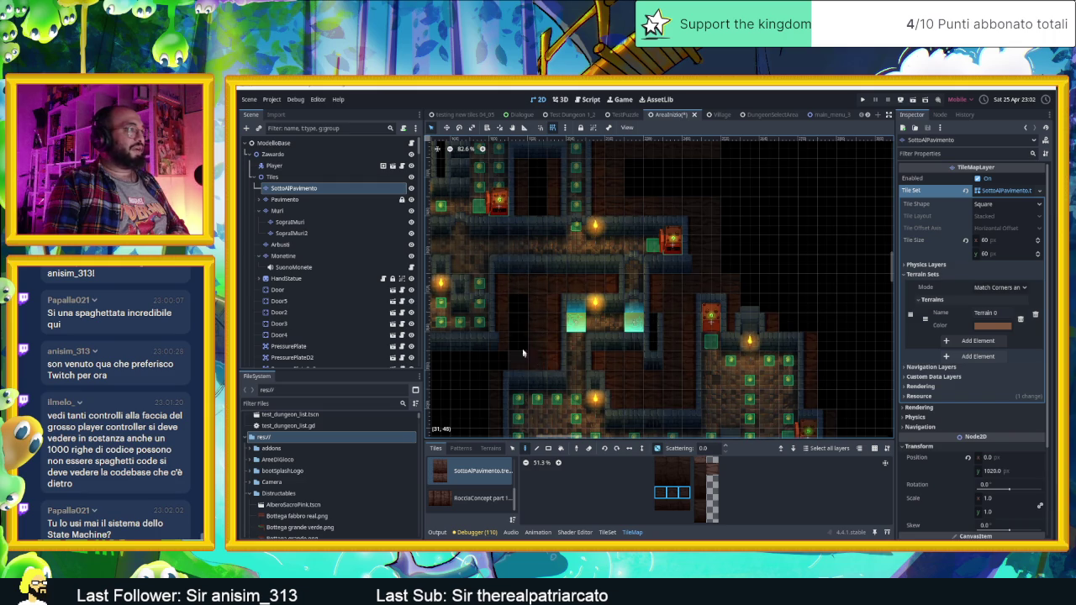
mouse_move(521, 310)
mouse_down()
mouse_move(758, 313)
mouse_move(829, 301)
mouse_up()
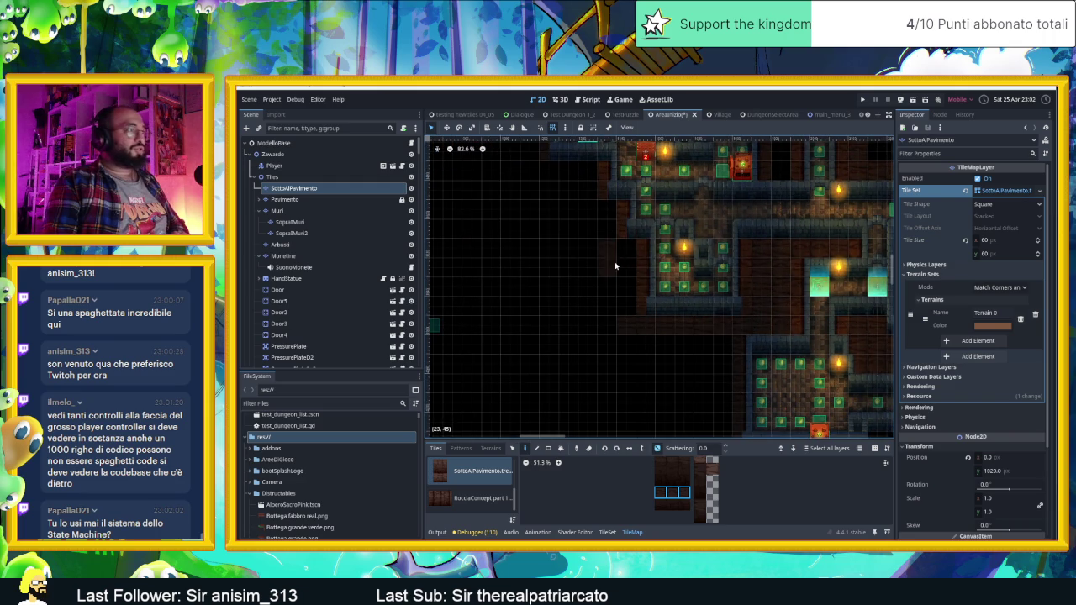
drag(639, 327, 683, 429)
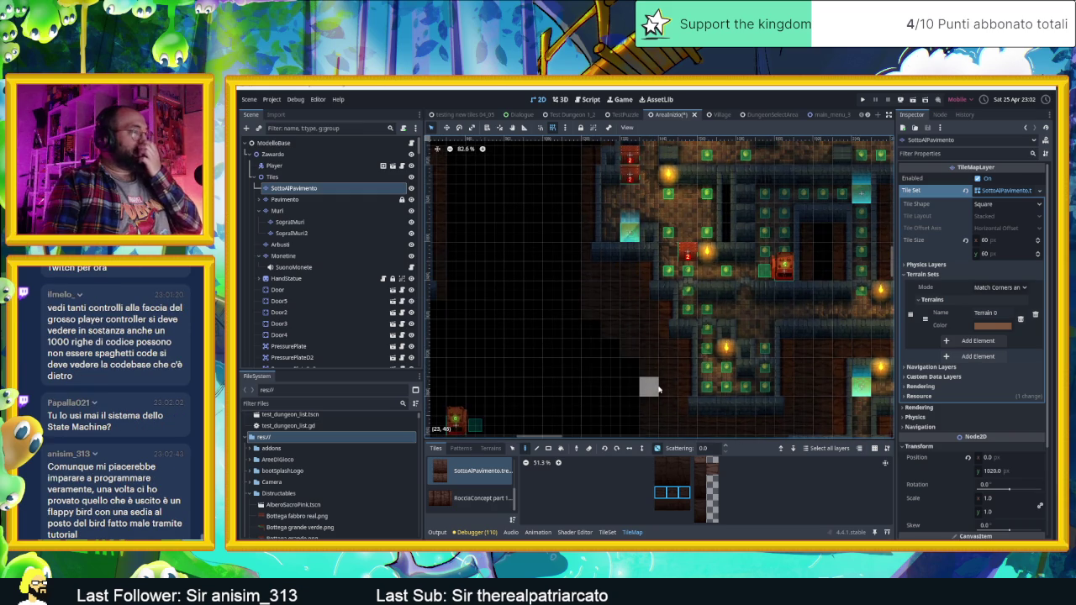
scroll(664, 384, down, 1)
scroll(689, 328, up, 5)
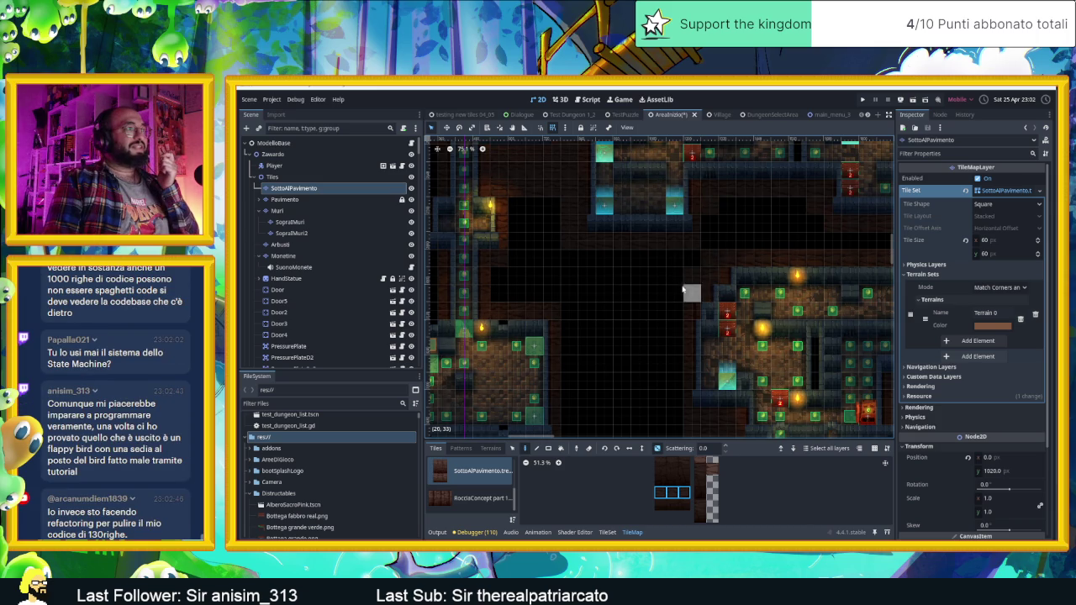
drag(653, 413, 695, 305)
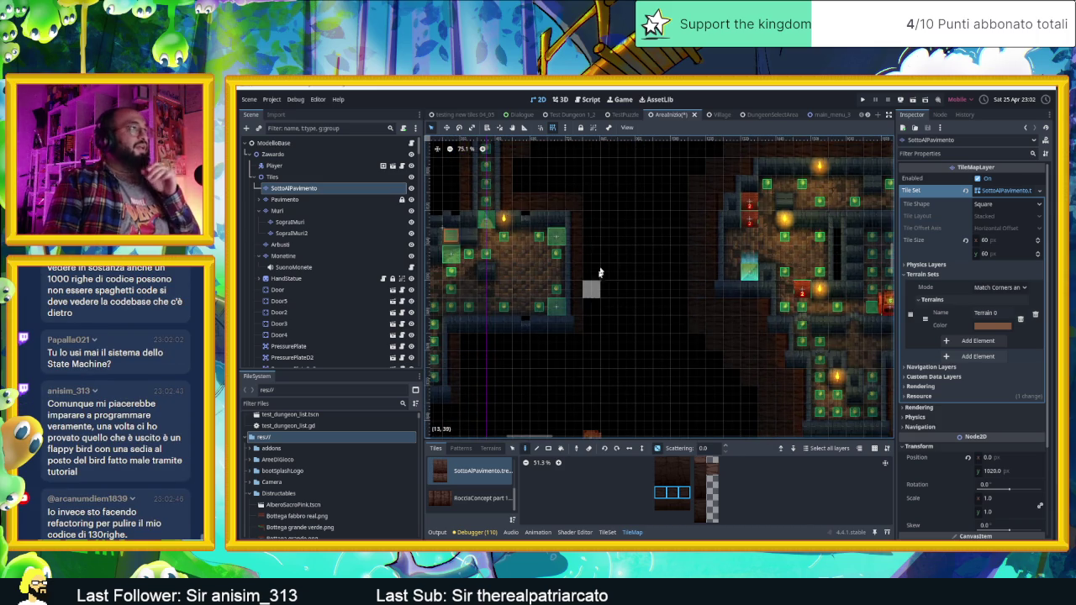
drag(650, 272, 661, 289)
scroll(662, 289, up, 3)
scroll(586, 240, up, 1)
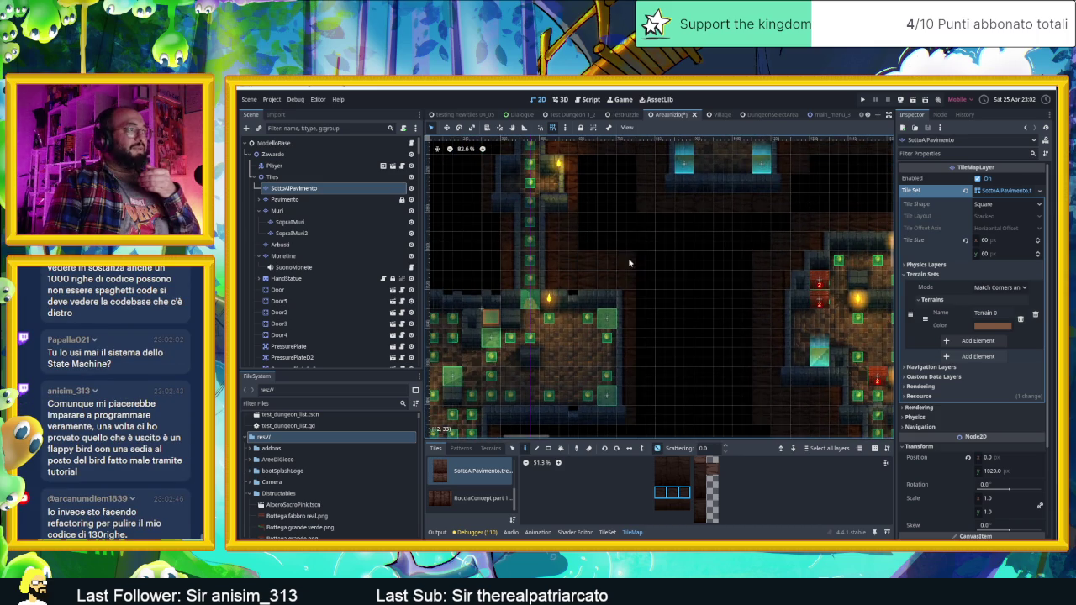
drag(657, 360, 685, 281)
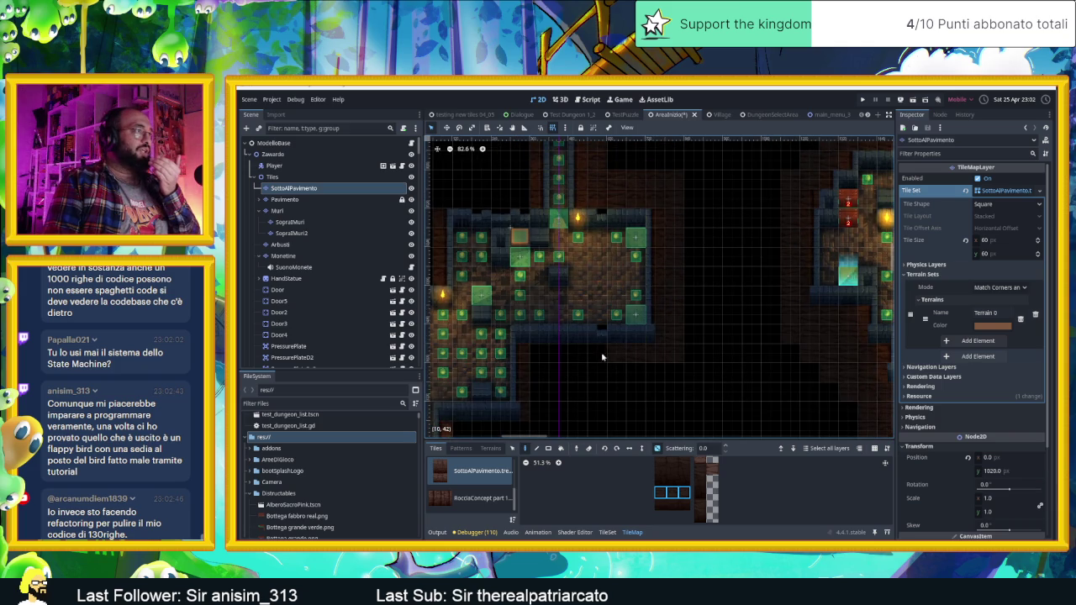
scroll(804, 494, down, 2)
scroll(805, 495, down, 2)
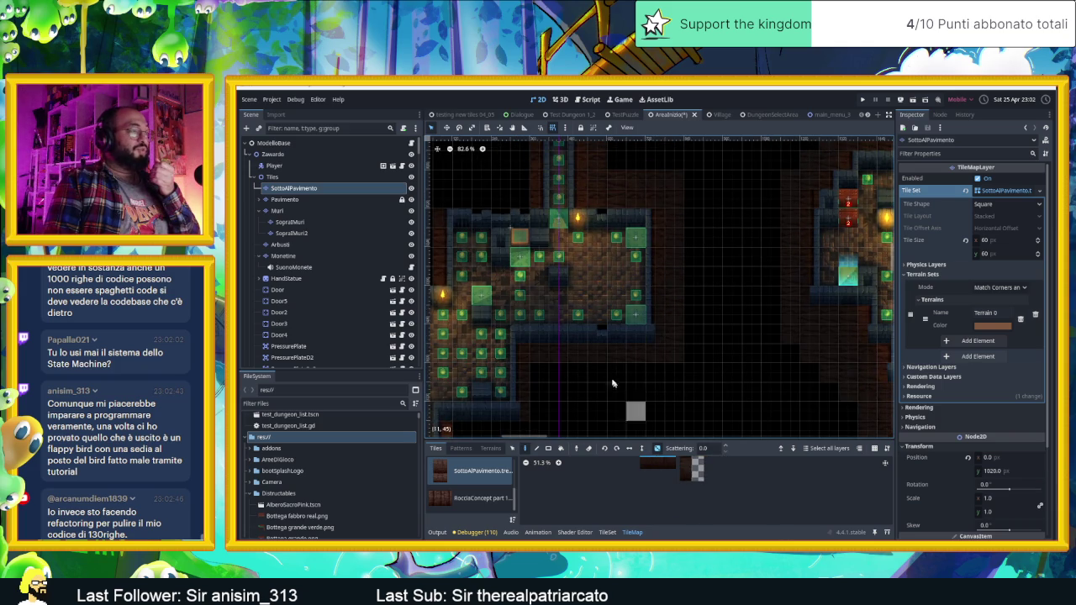
drag(557, 413, 687, 337)
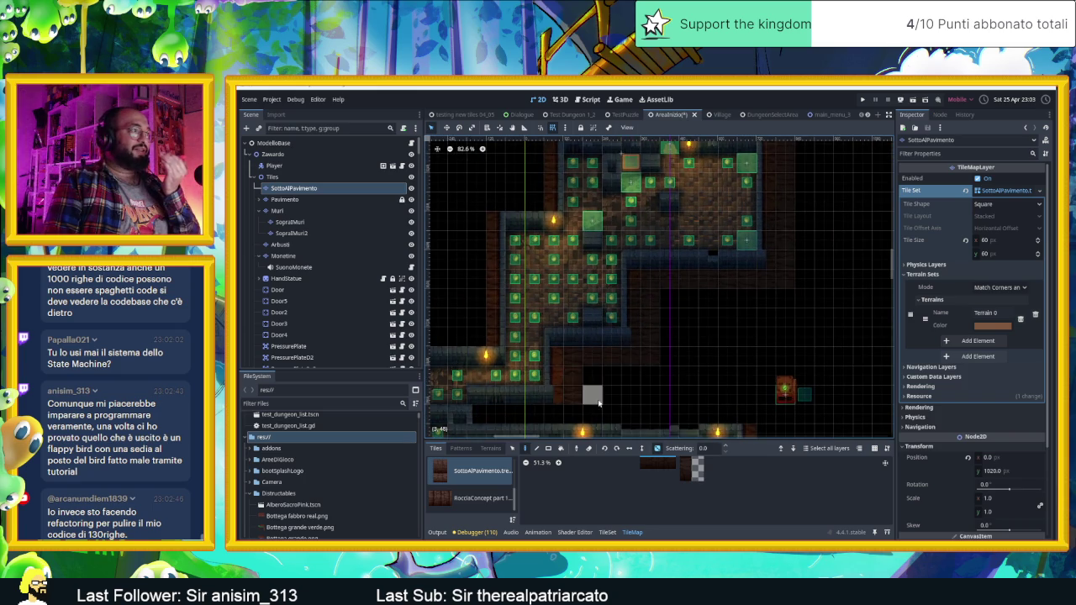
scroll(577, 395, up, 2)
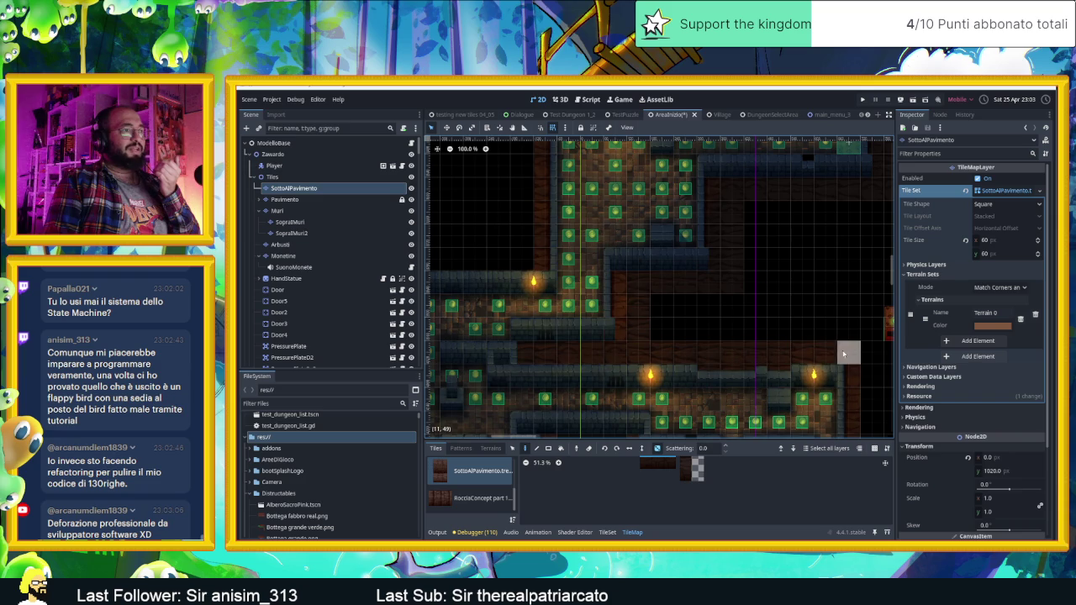
drag(802, 339, 590, 279)
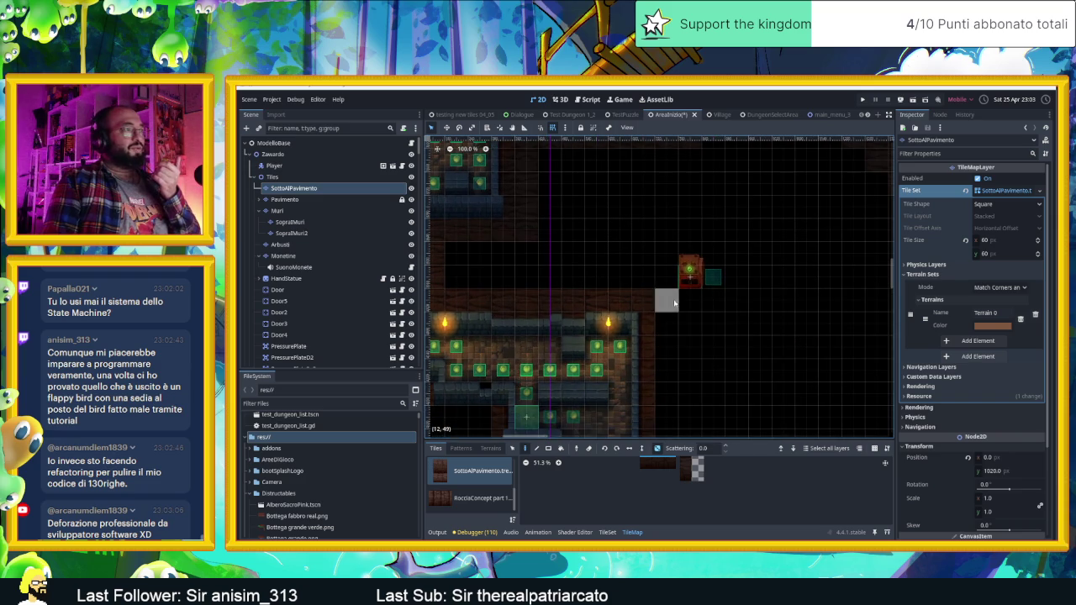
drag(697, 352, 697, 243)
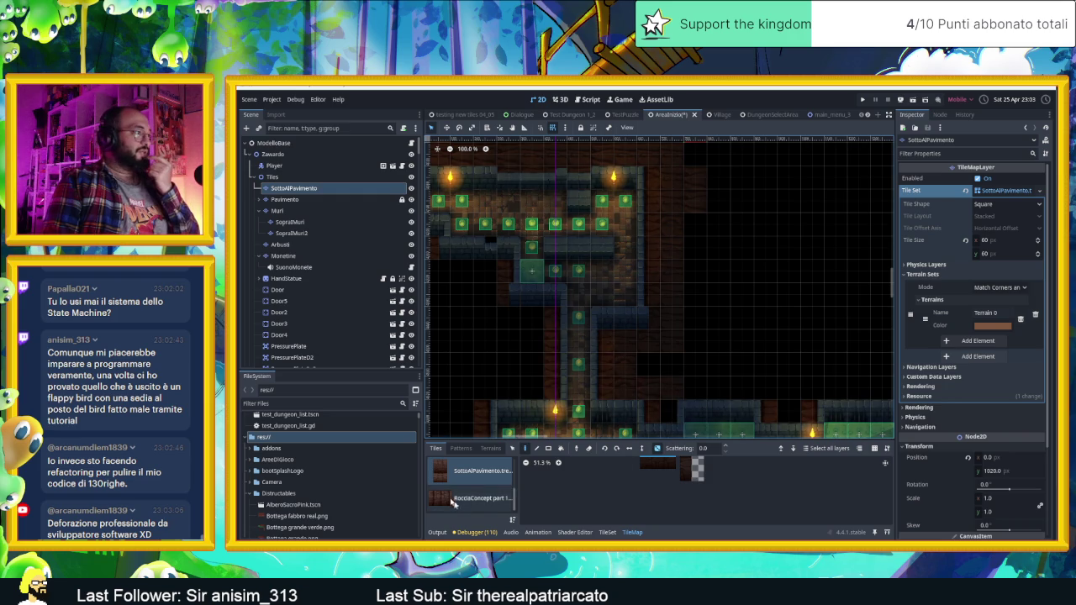
Select a row of three SottoAlPavimento floor tiles and paint a vertical strip on the left
click(483, 498)
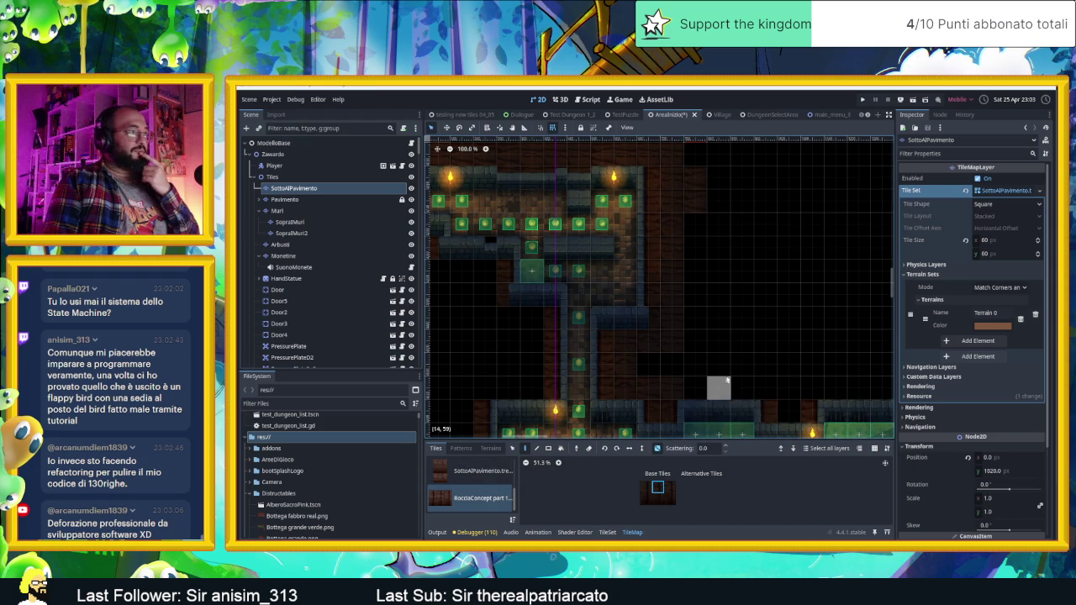
drag(528, 339, 748, 351)
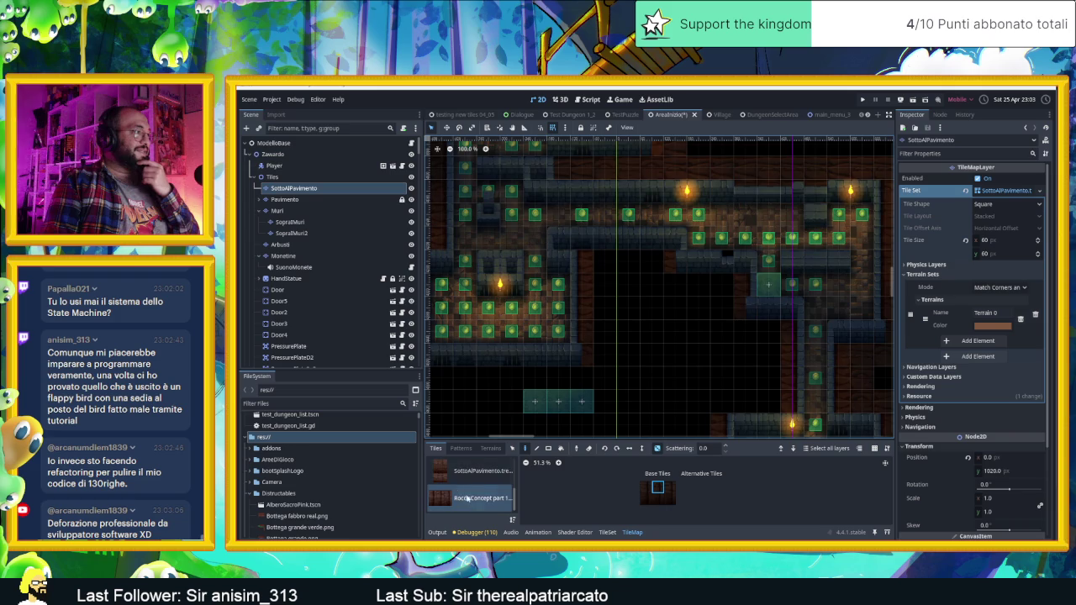
click(455, 472)
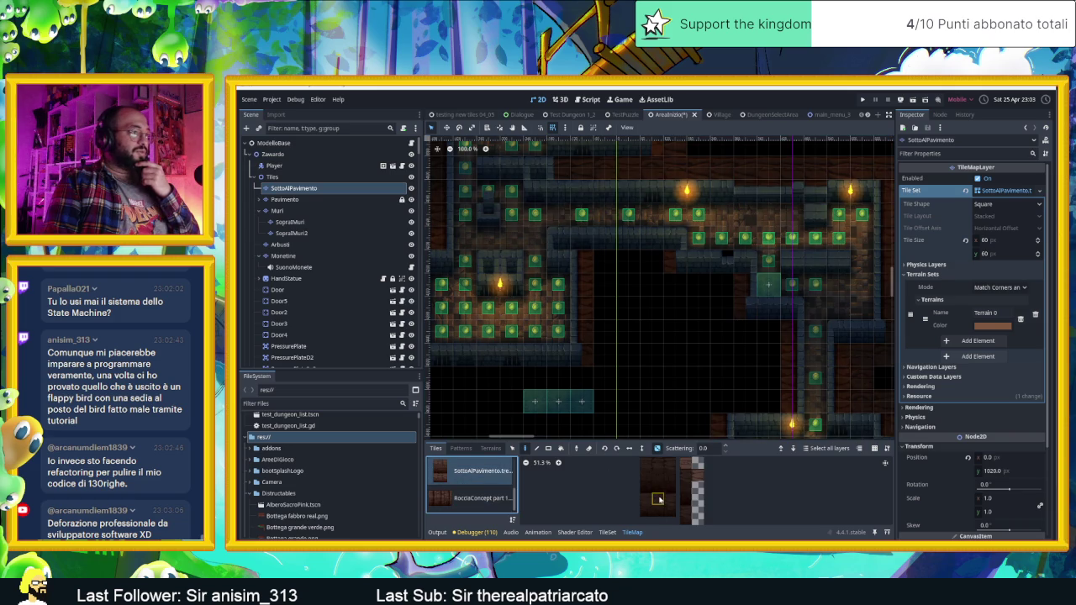
drag(645, 463, 669, 462)
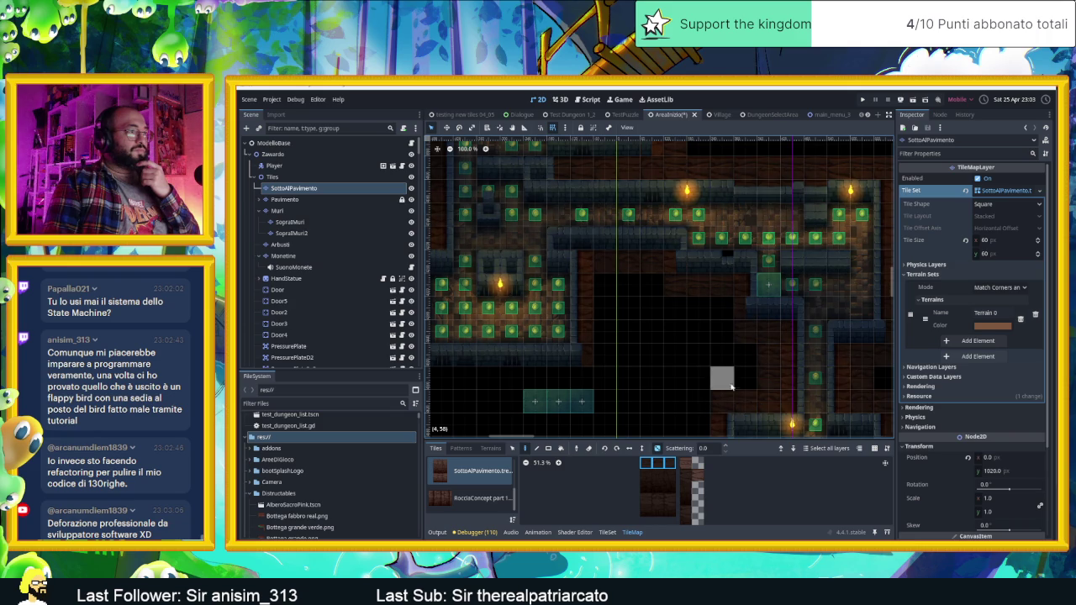
drag(622, 391, 814, 363)
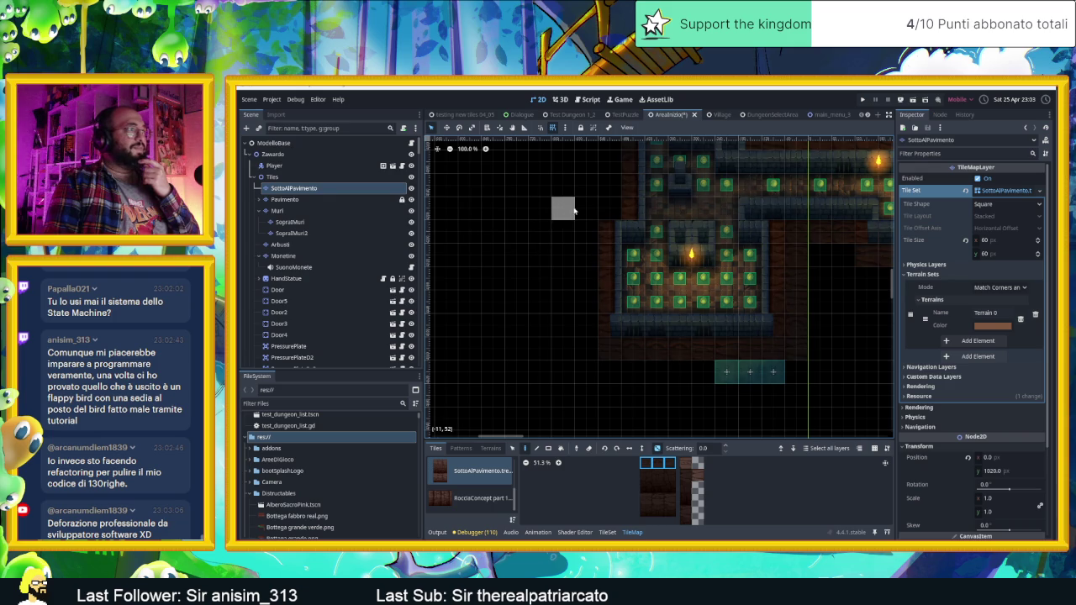
drag(587, 209, 585, 350)
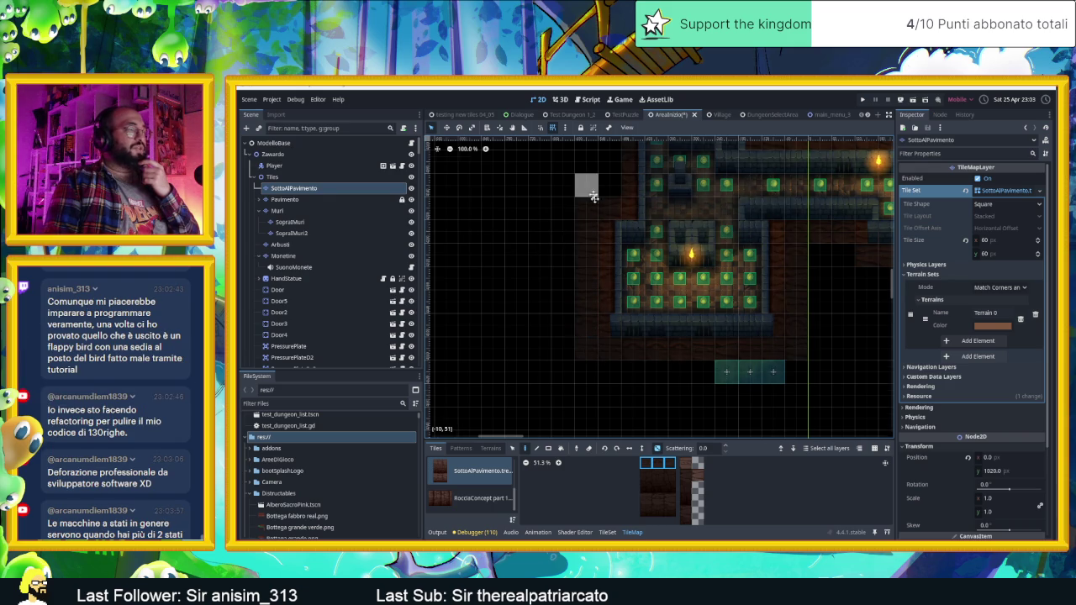
Pan up the level toward and along the northern corridor
drag(584, 185, 634, 372)
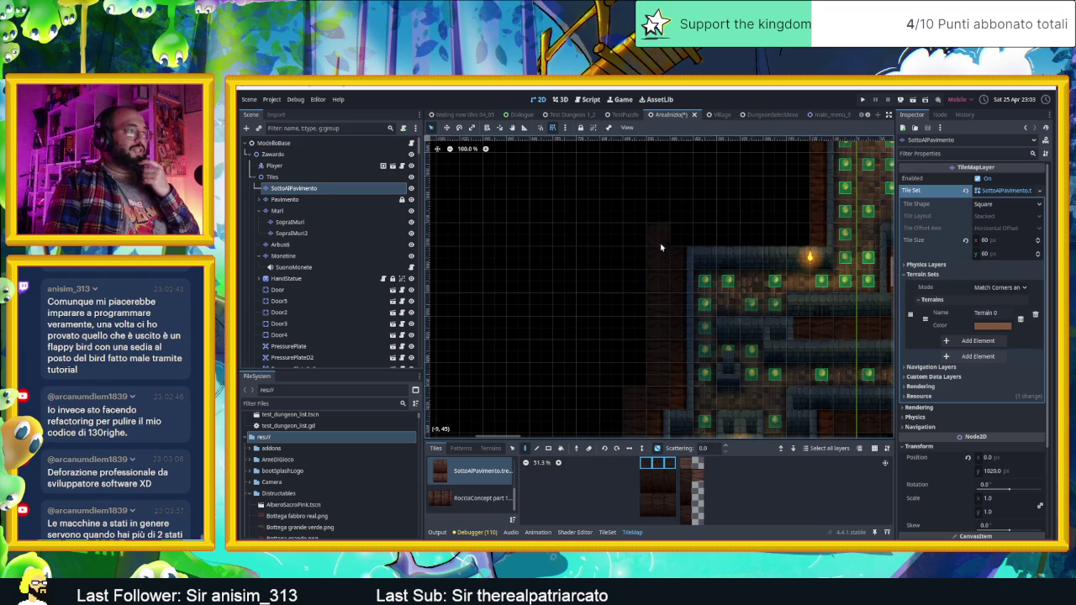
mouse_move(809, 193)
mouse_down()
mouse_move(781, 333)
mouse_move(620, 325)
mouse_move(613, 285)
mouse_up()
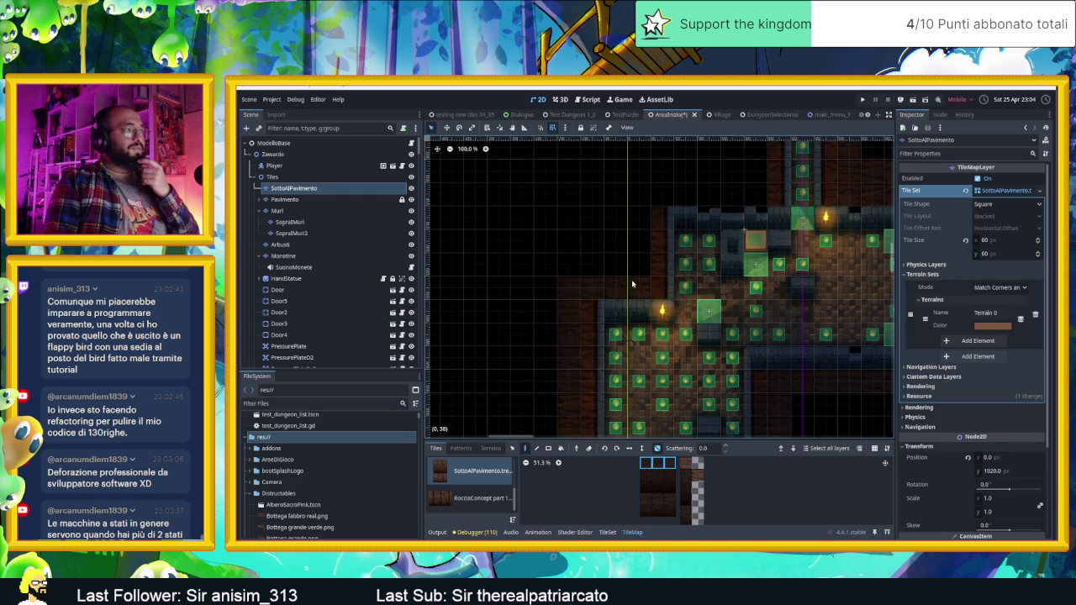
mouse_move(636, 215)
mouse_down()
mouse_move(643, 264)
mouse_move(589, 269)
mouse_up()
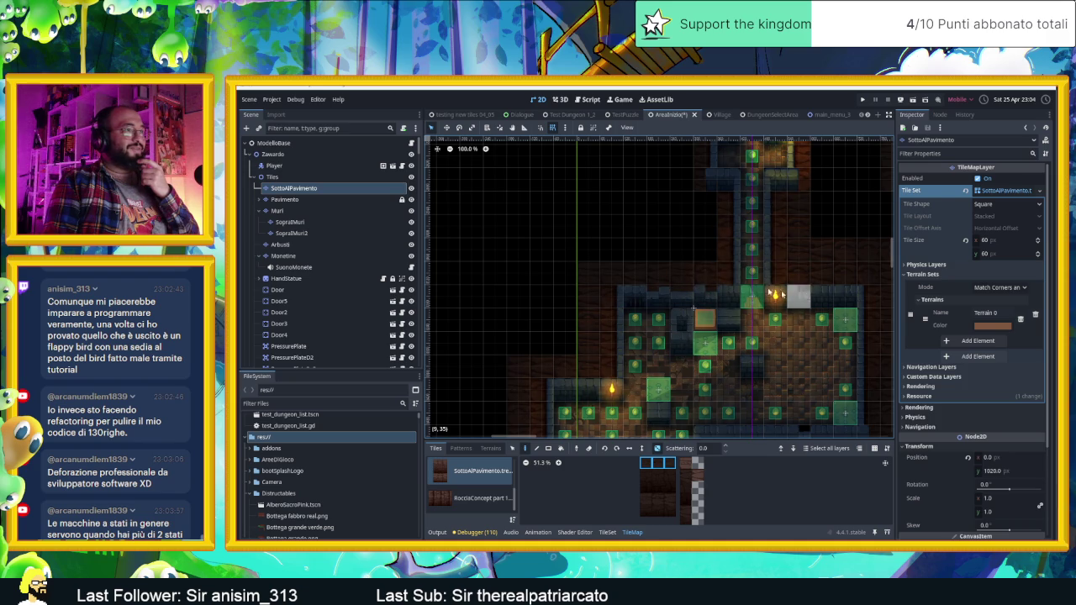
drag(567, 226, 547, 289)
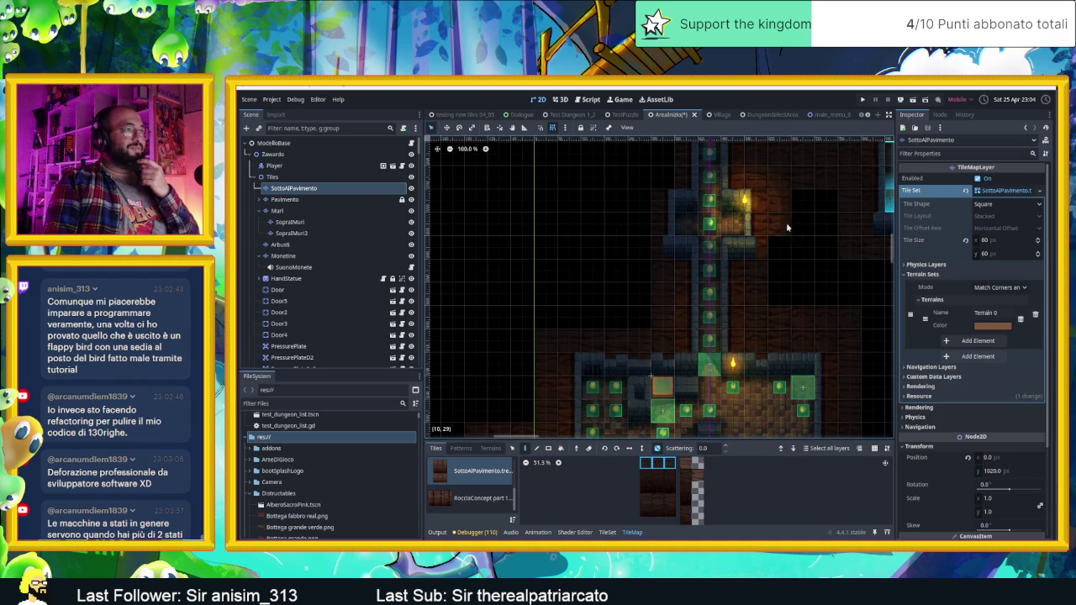
drag(570, 259, 524, 332)
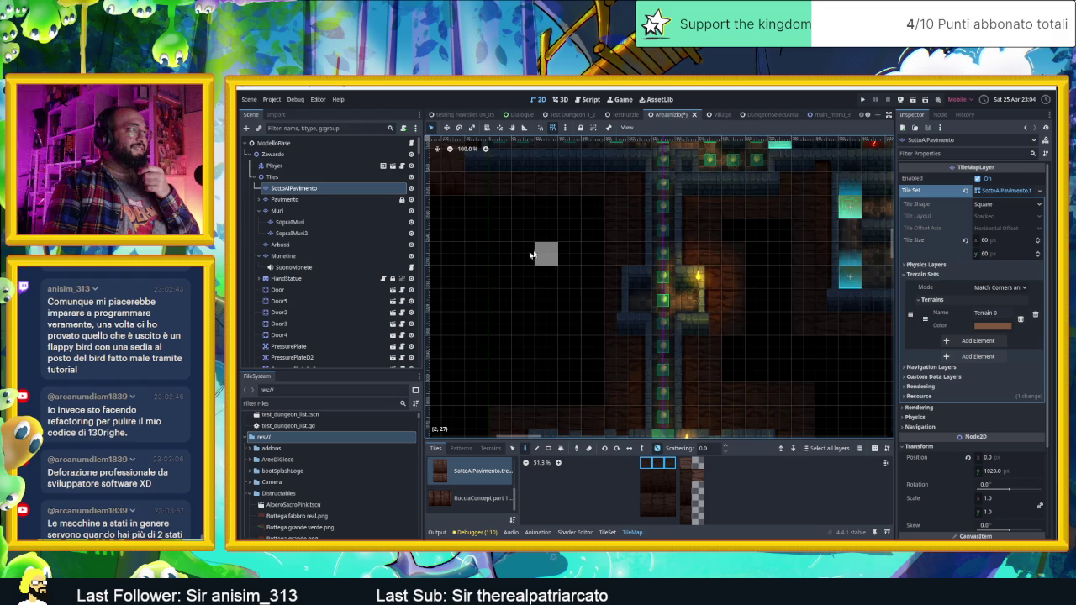
scroll(569, 230, down, 5)
scroll(762, 368, down, 3)
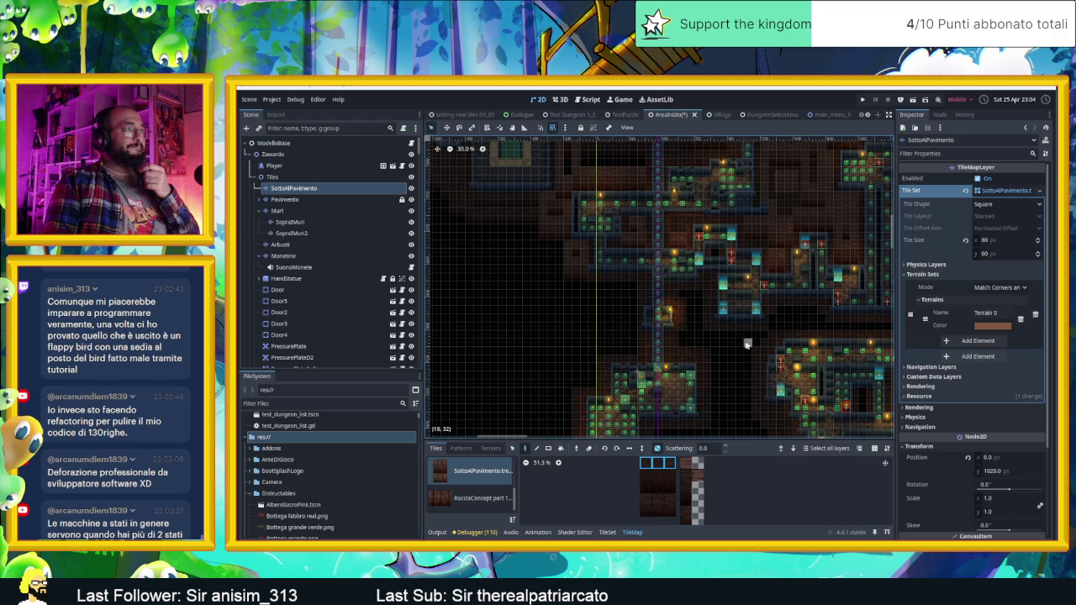
scroll(661, 263, down, 3)
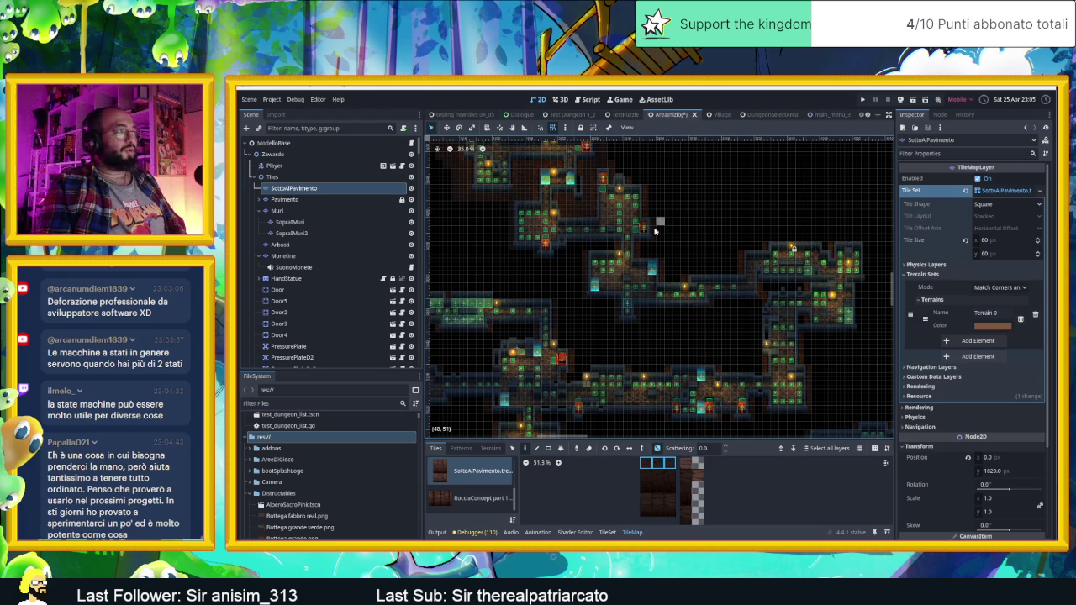
scroll(729, 263, up, 3)
scroll(729, 264, up, 2)
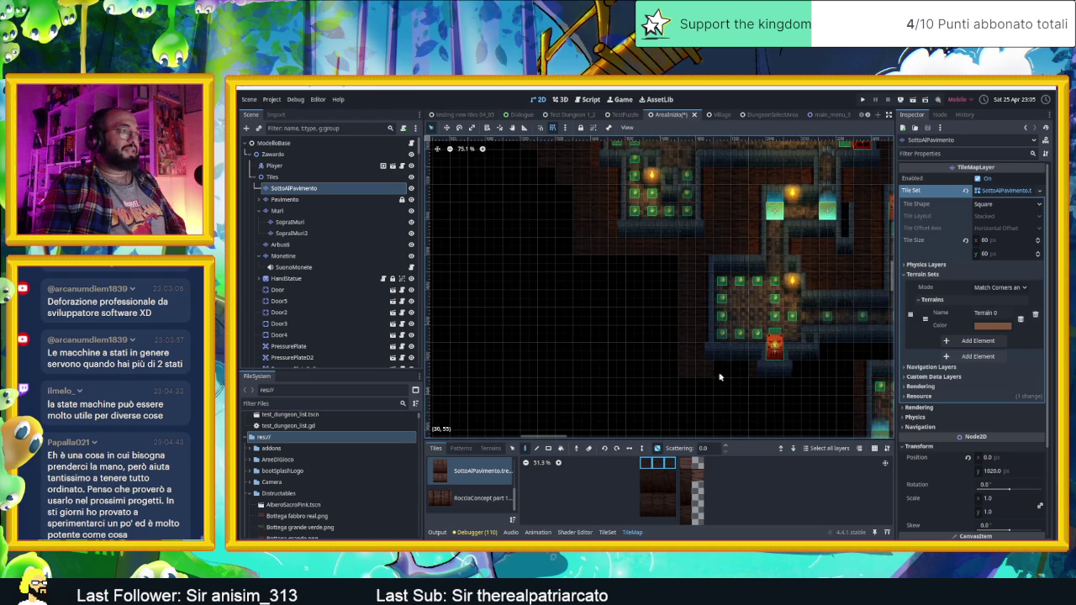
scroll(752, 362, right, 3)
scroll(752, 362, down, 1)
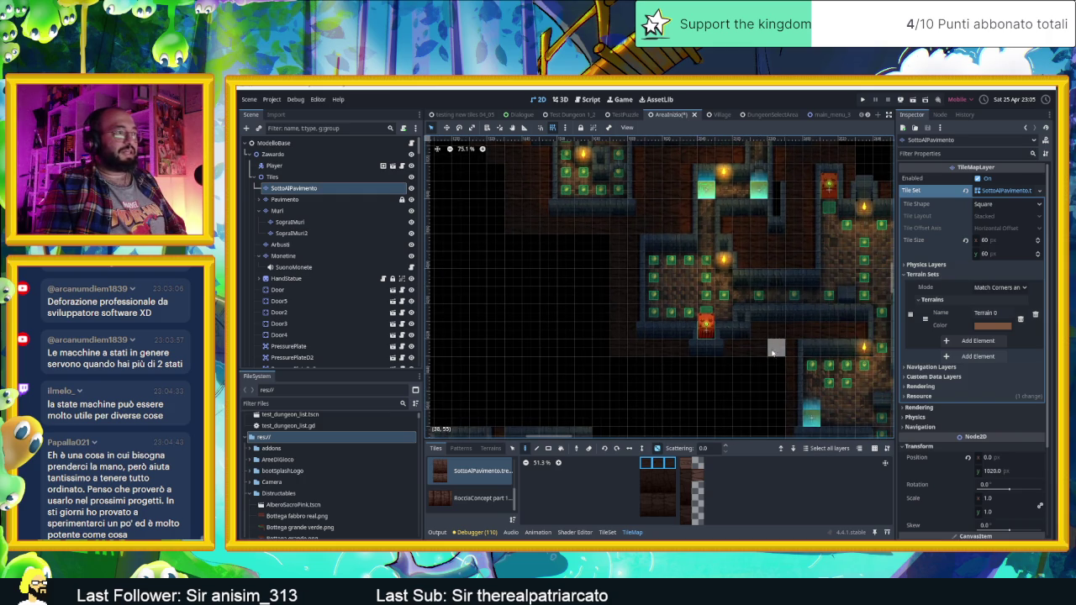
scroll(714, 232, down, 8)
scroll(713, 233, right, 3)
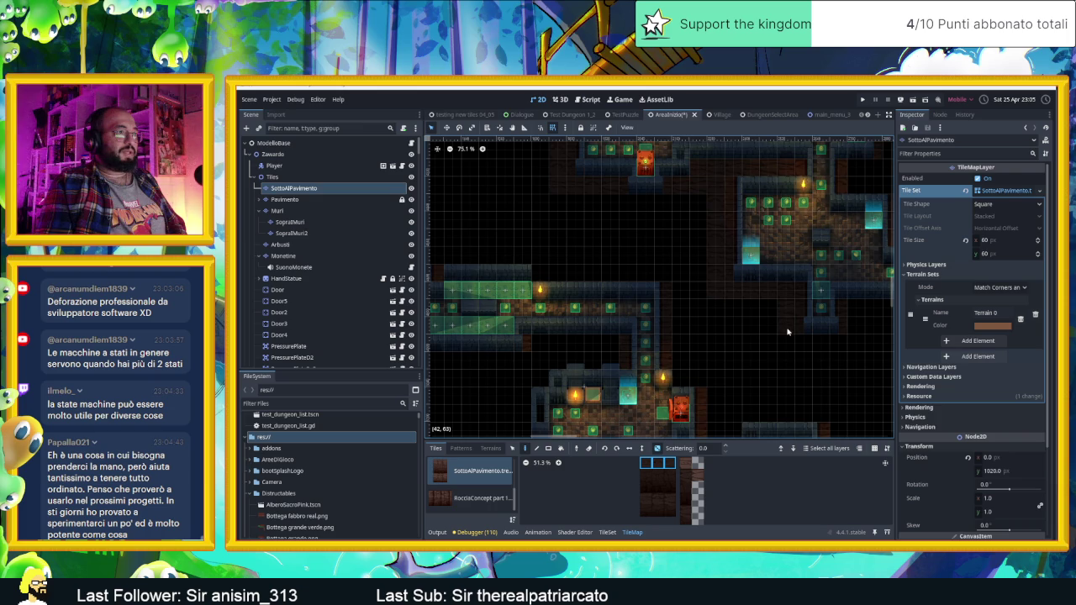
scroll(789, 347, right, 8)
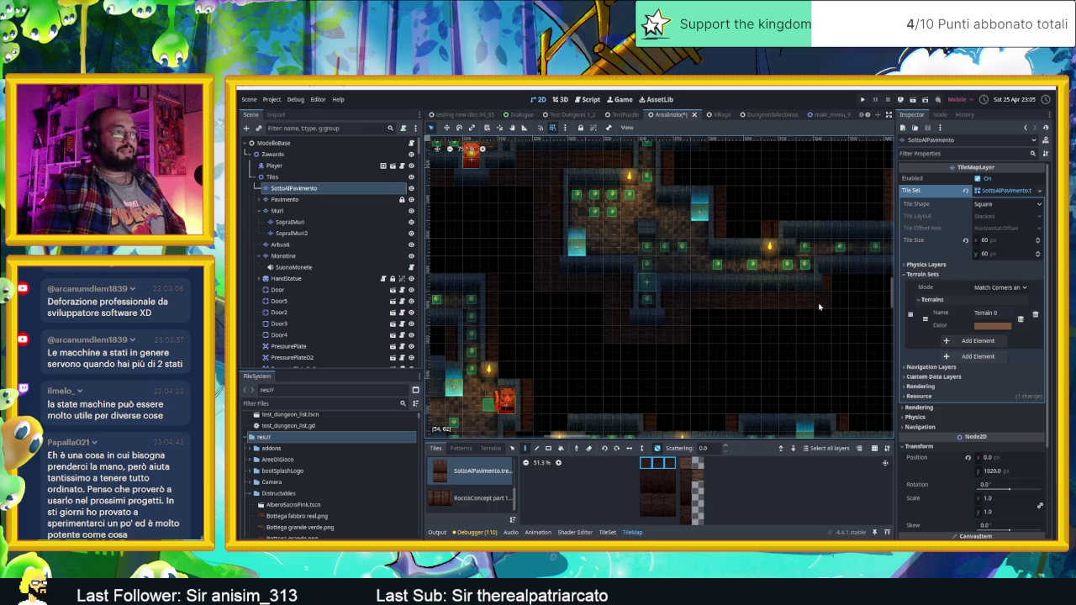
scroll(807, 299, right, 6)
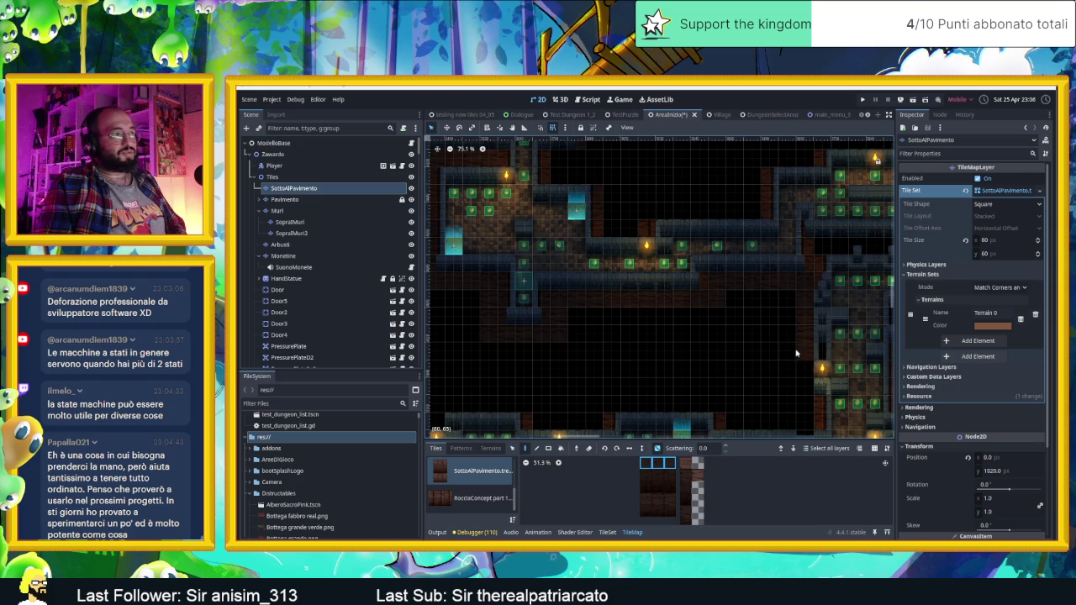
scroll(792, 362, down, 1)
drag(792, 361, 785, 242)
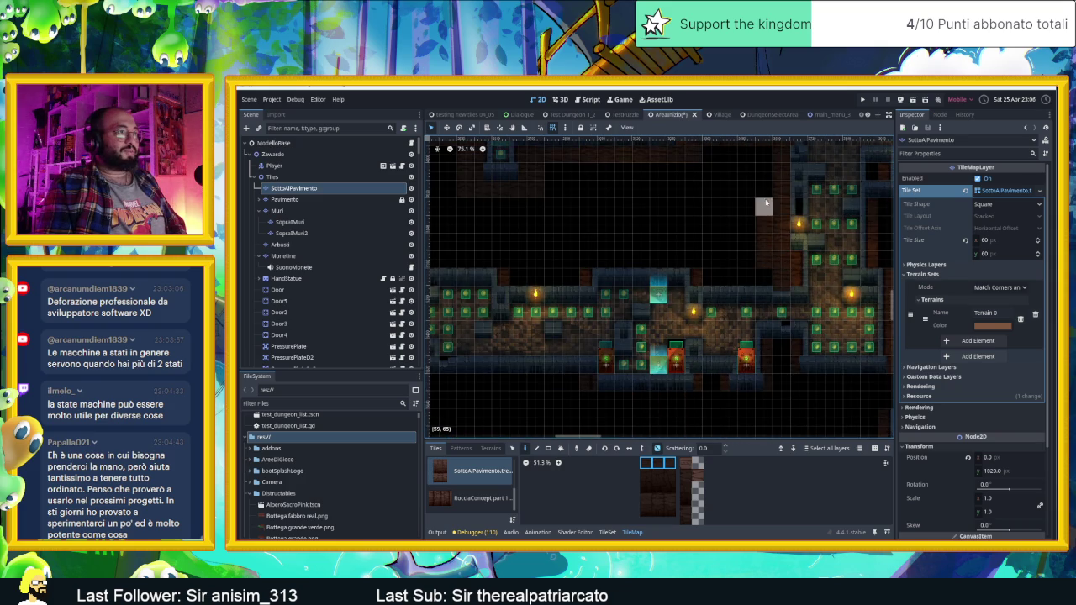
mouse_move(772, 221)
mouse_down()
mouse_move(648, 289)
mouse_move(769, 311)
mouse_up()
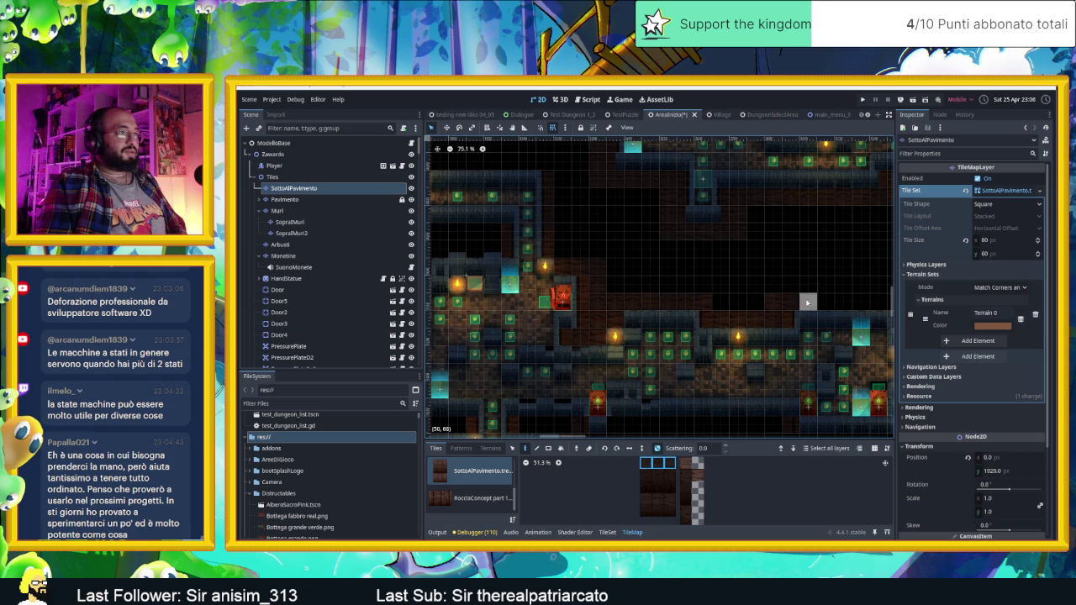
drag(850, 301, 714, 315)
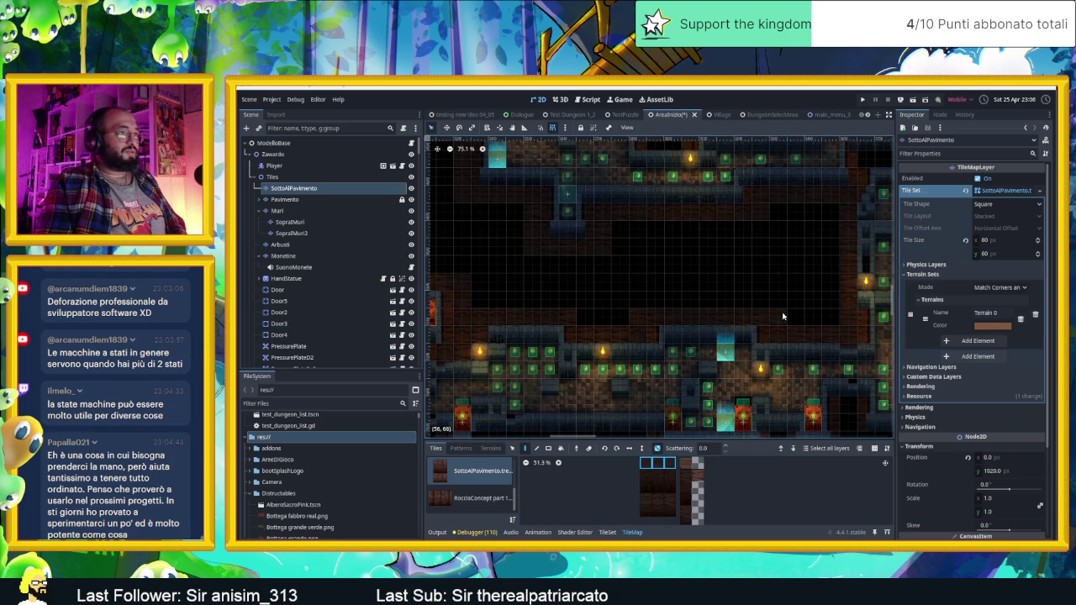
scroll(639, 252, left, 10)
scroll(639, 253, up, 2)
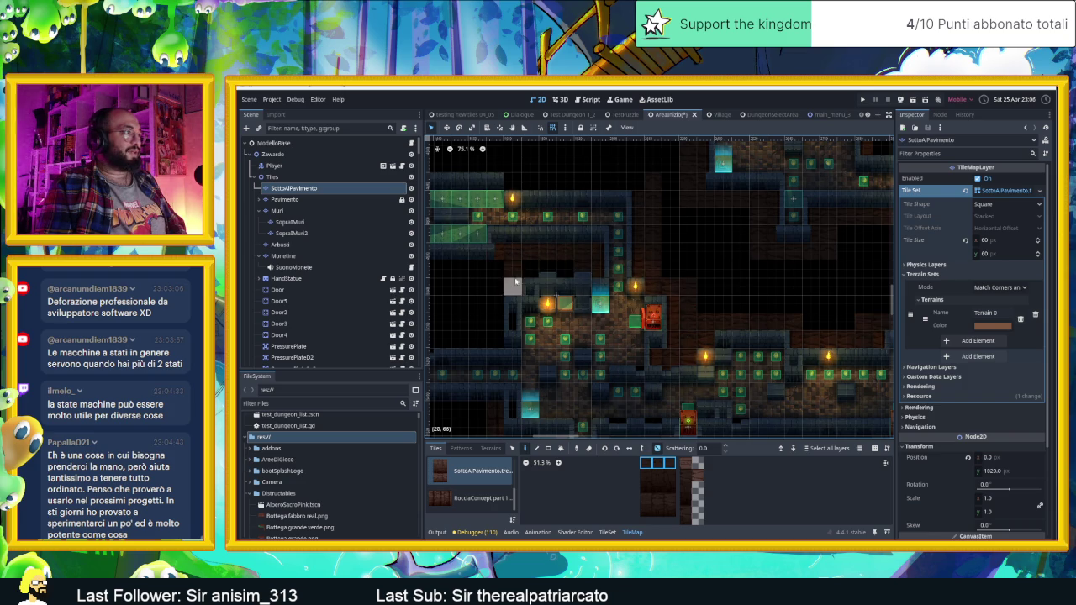
scroll(521, 279, left, 2)
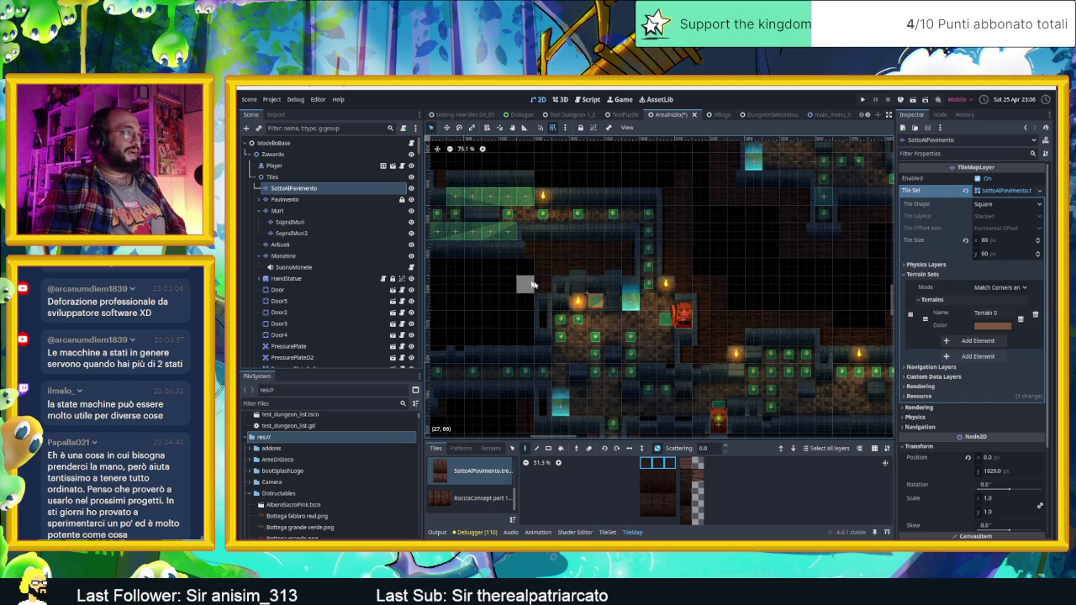
scroll(546, 268, left, 5)
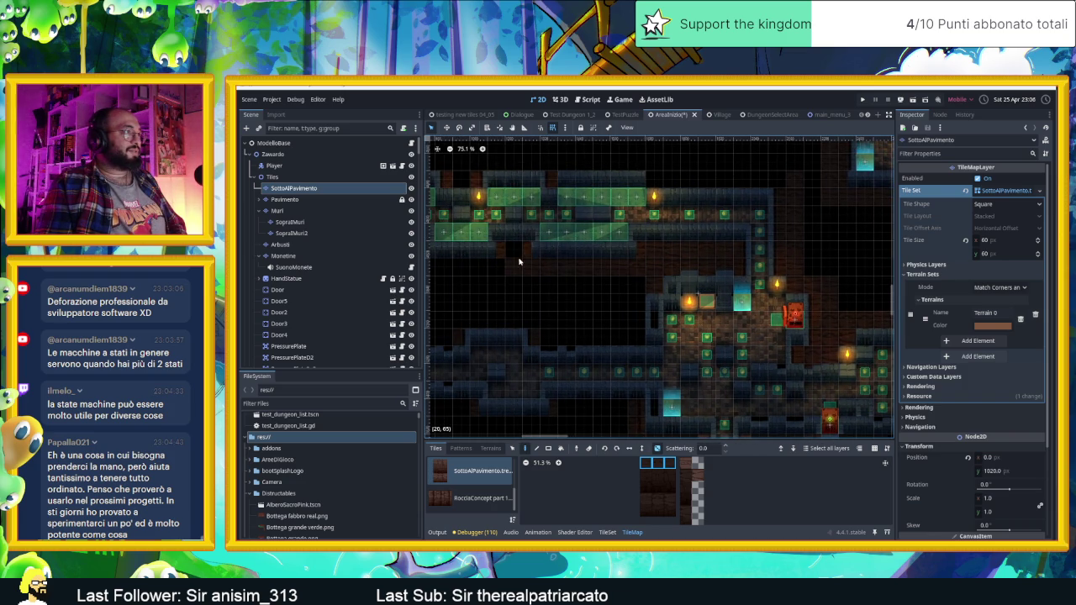
drag(529, 265, 759, 311)
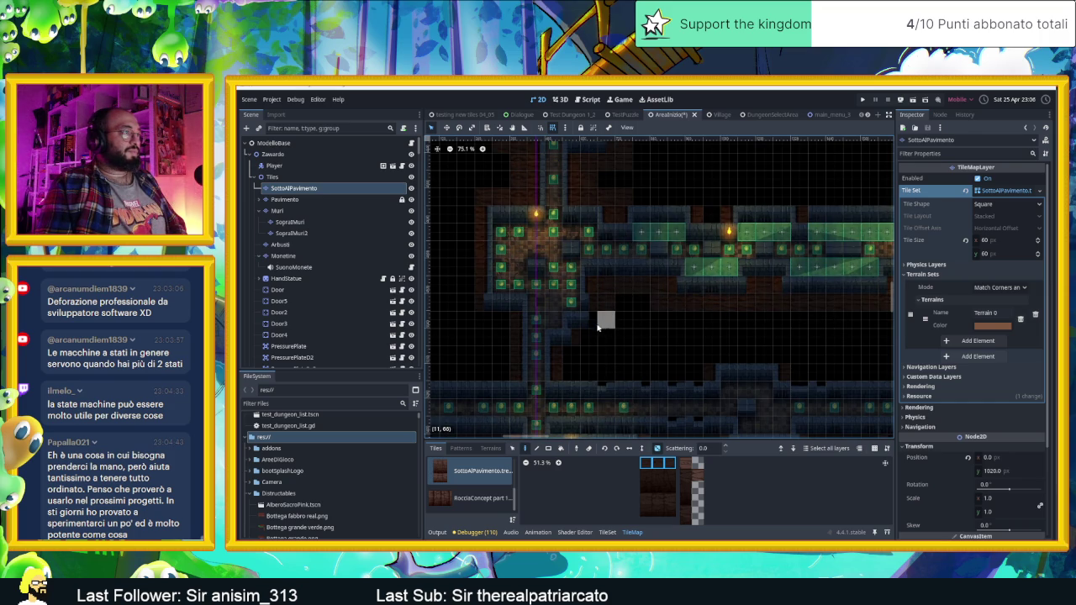
drag(678, 320, 710, 296)
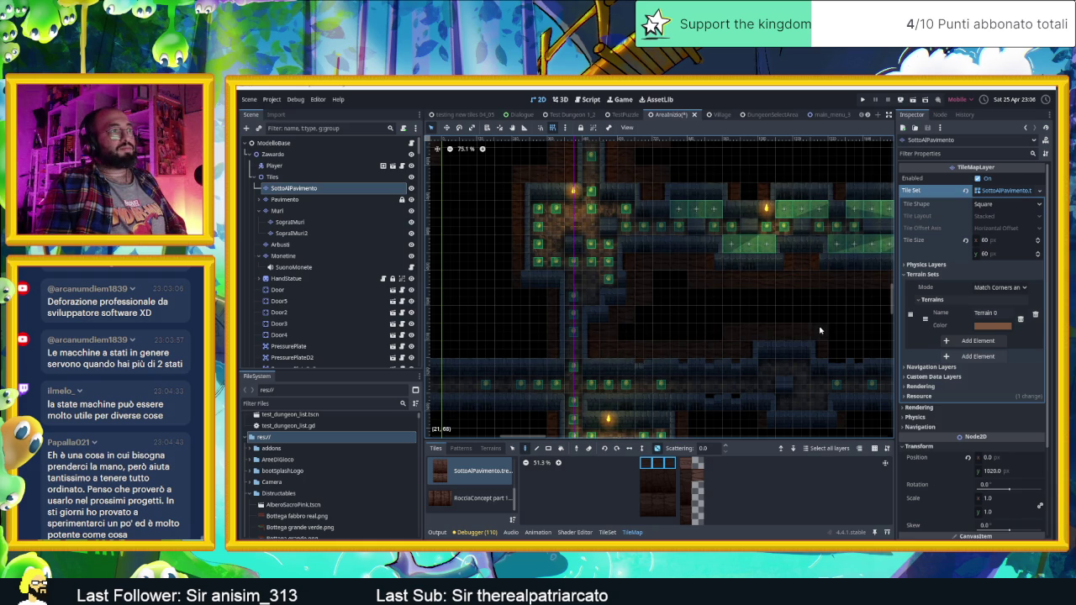
drag(848, 348, 710, 351)
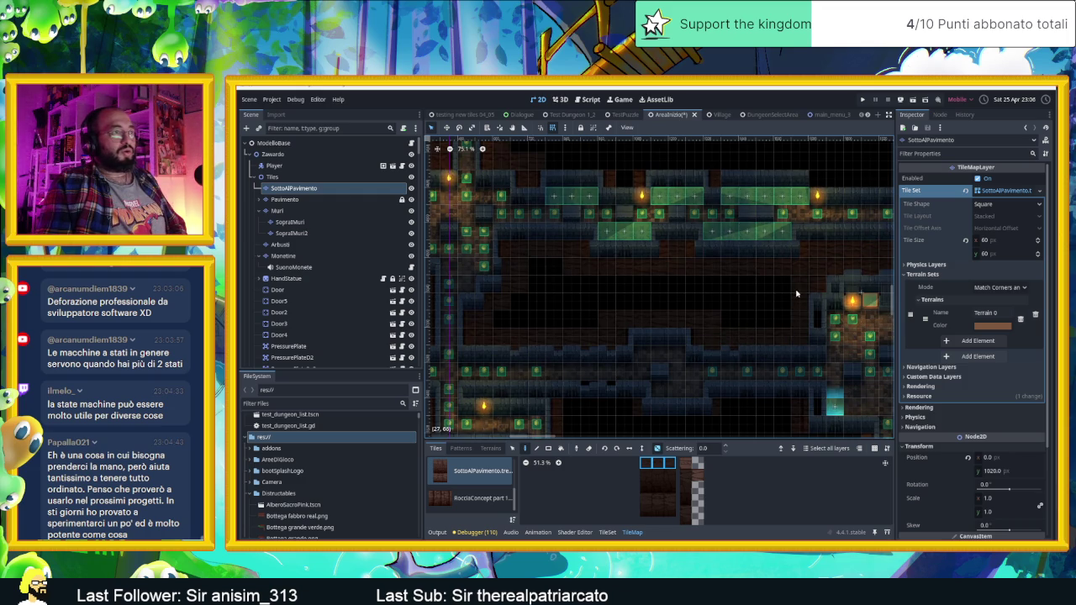
scroll(805, 300, down, 1)
scroll(745, 277, left, 5)
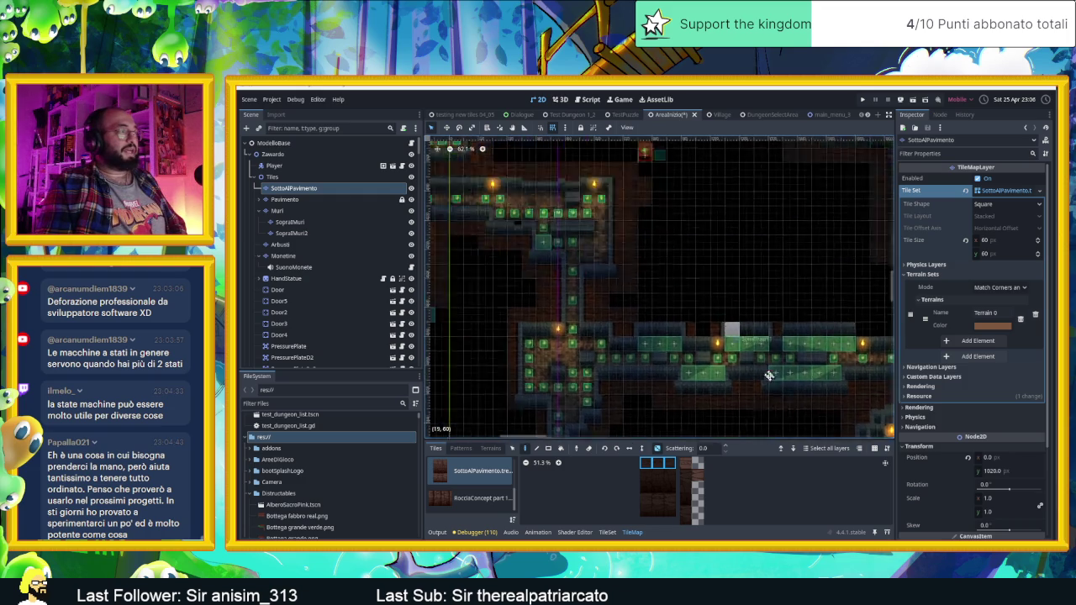
scroll(707, 370, up, 2)
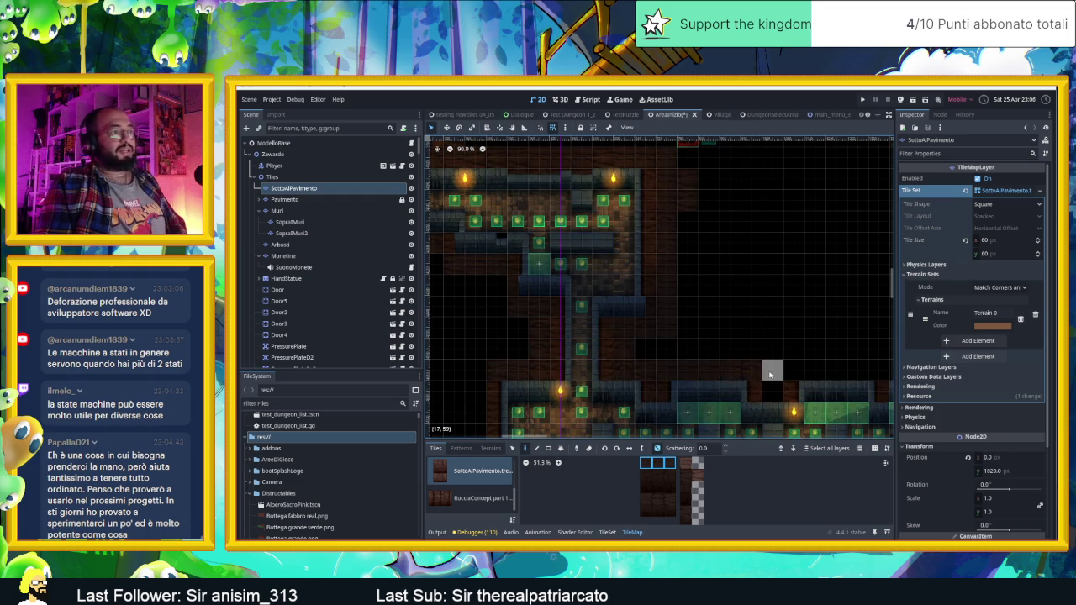
scroll(757, 362, right, 3)
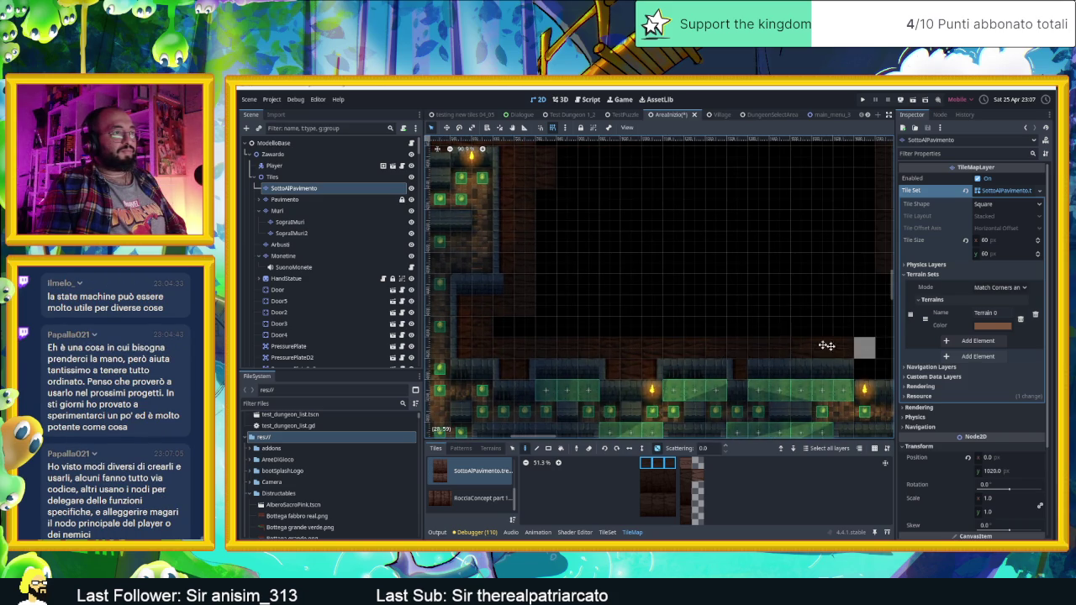
drag(845, 348, 609, 307)
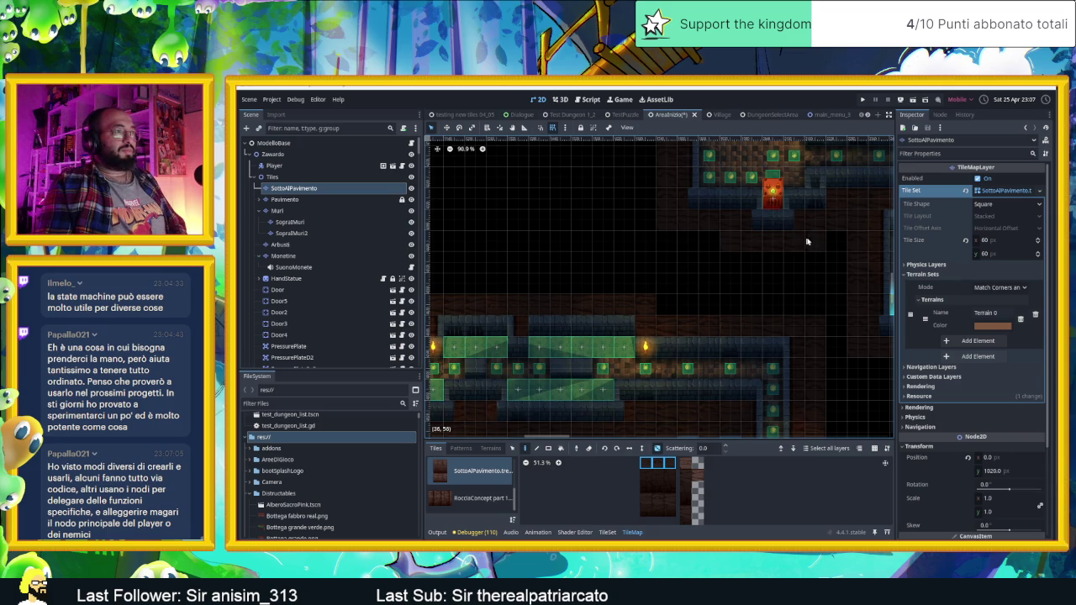
scroll(665, 283, left, 5)
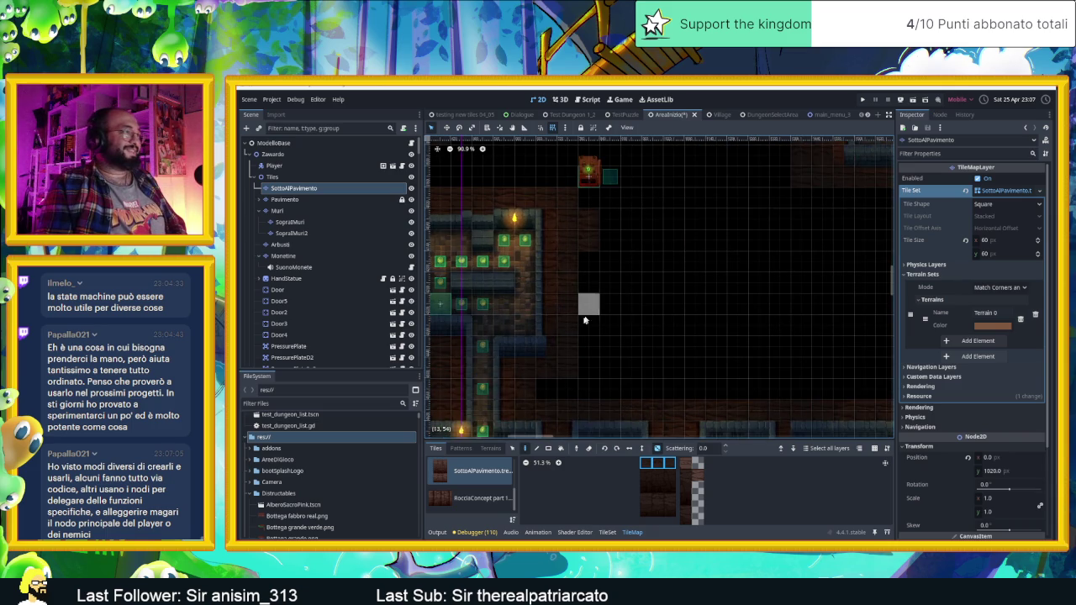
scroll(639, 253, down, 5)
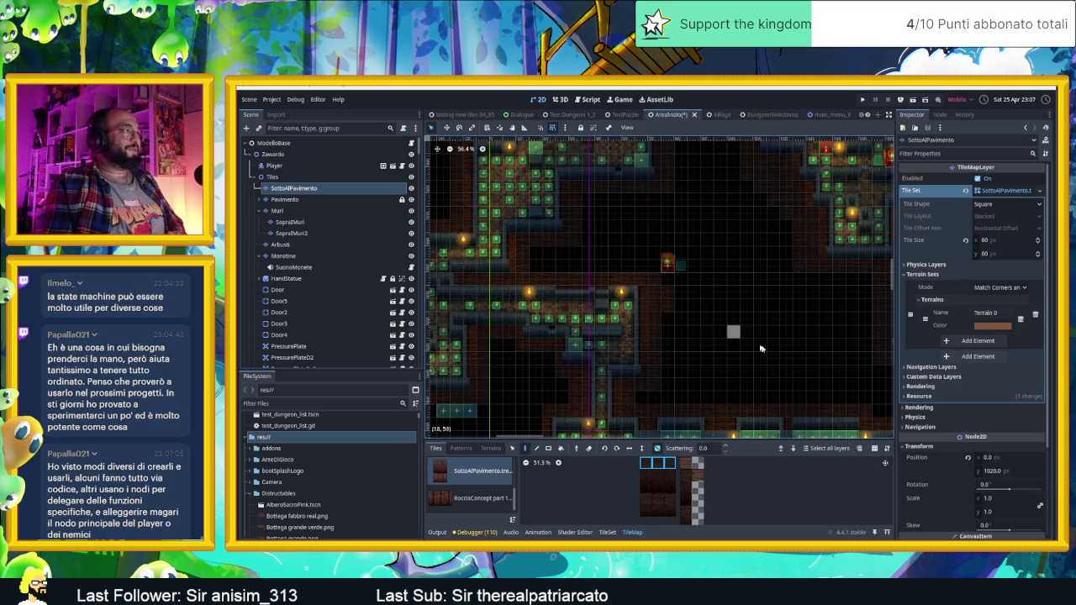
scroll(751, 343, down, 3)
scroll(692, 360, up, 6)
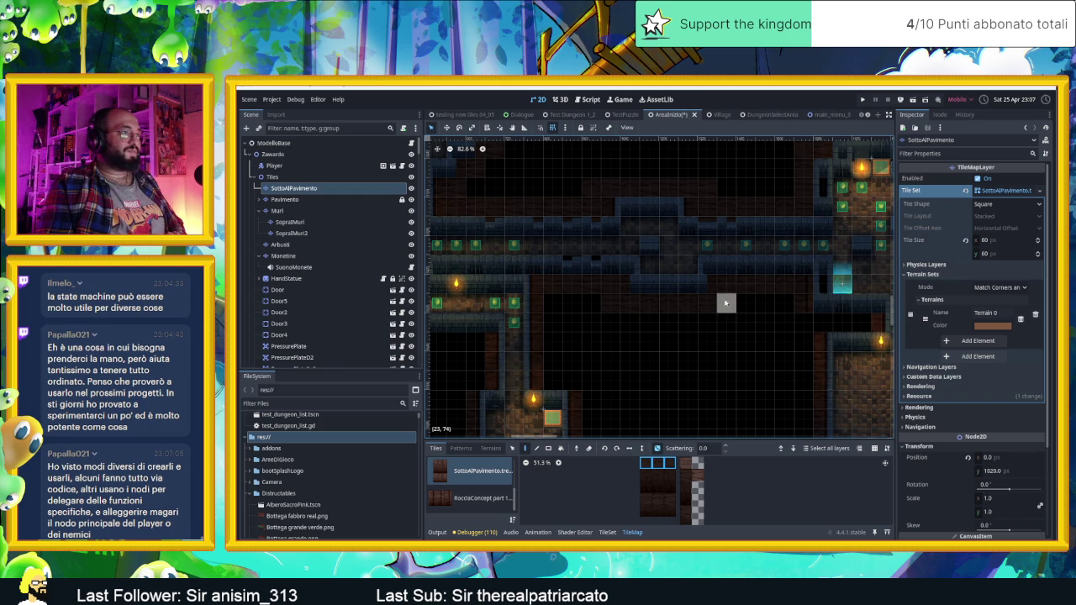
click(470, 497)
Switch from RocciaConcept part 1 to SottoAlPavimento and select three adjacent floor tiles
drag(645, 488, 670, 488)
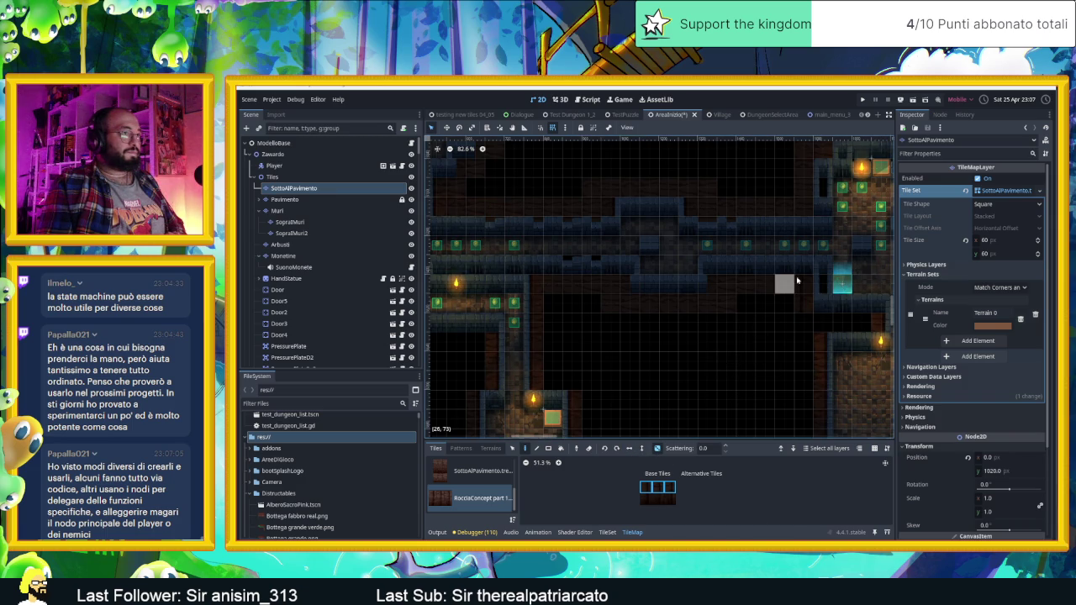
click(461, 473)
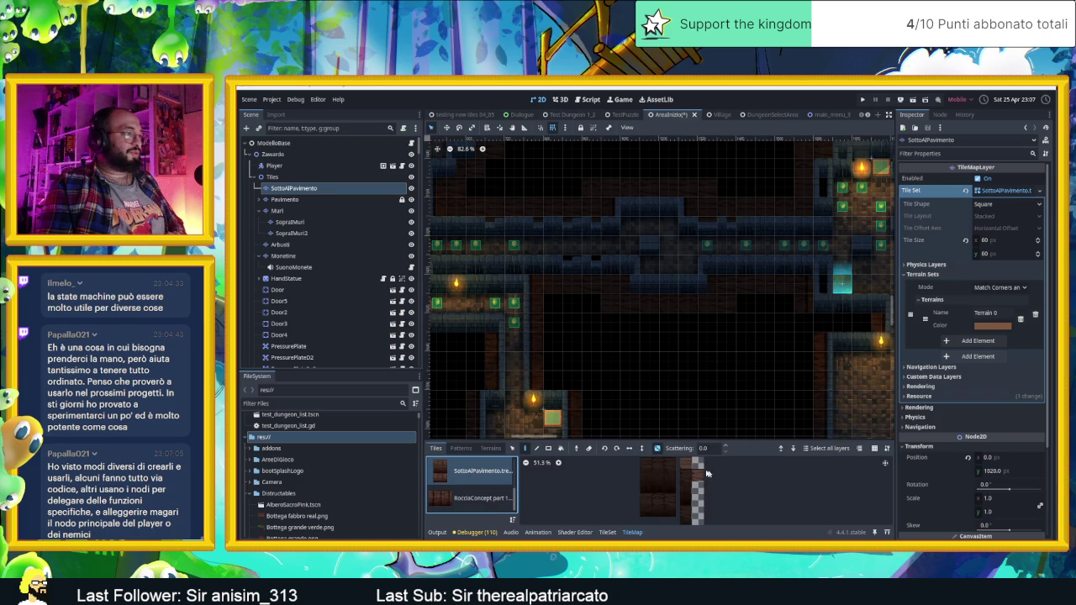
drag(649, 467, 671, 465)
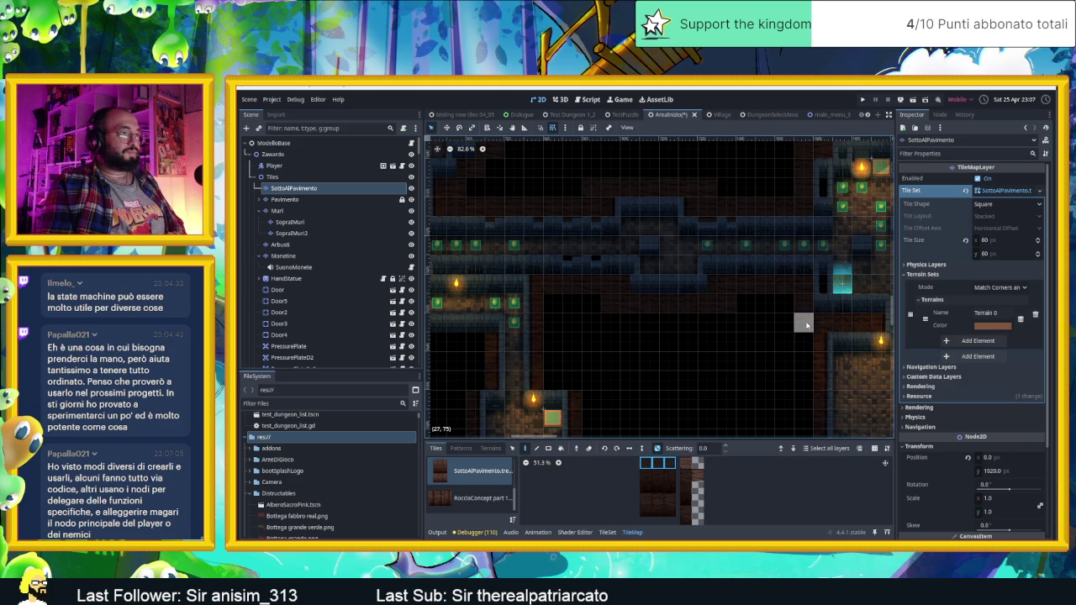
scroll(773, 286, down, 2)
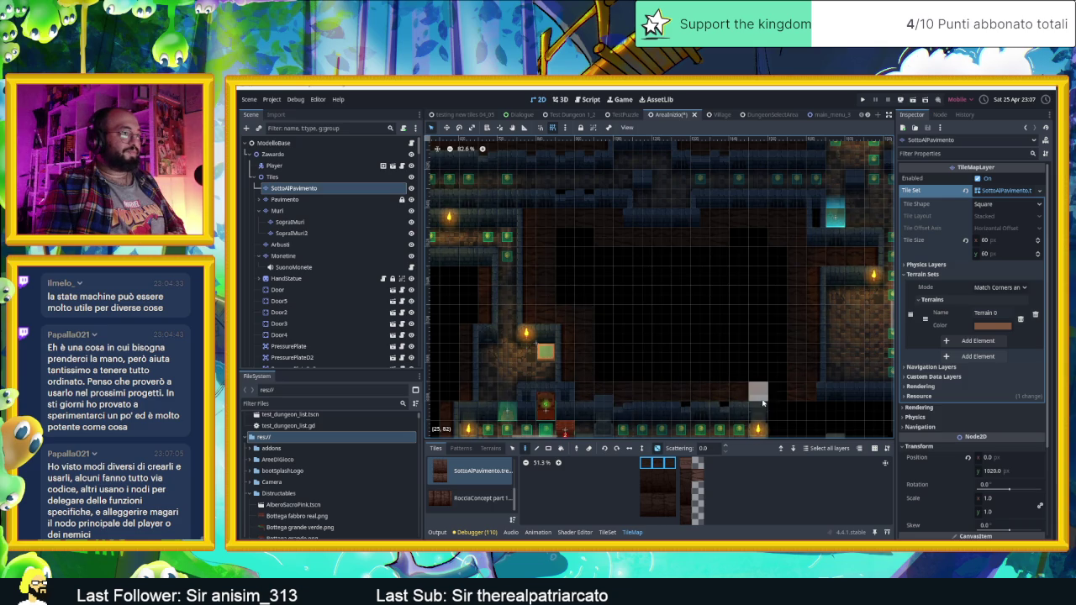
drag(720, 368, 630, 192)
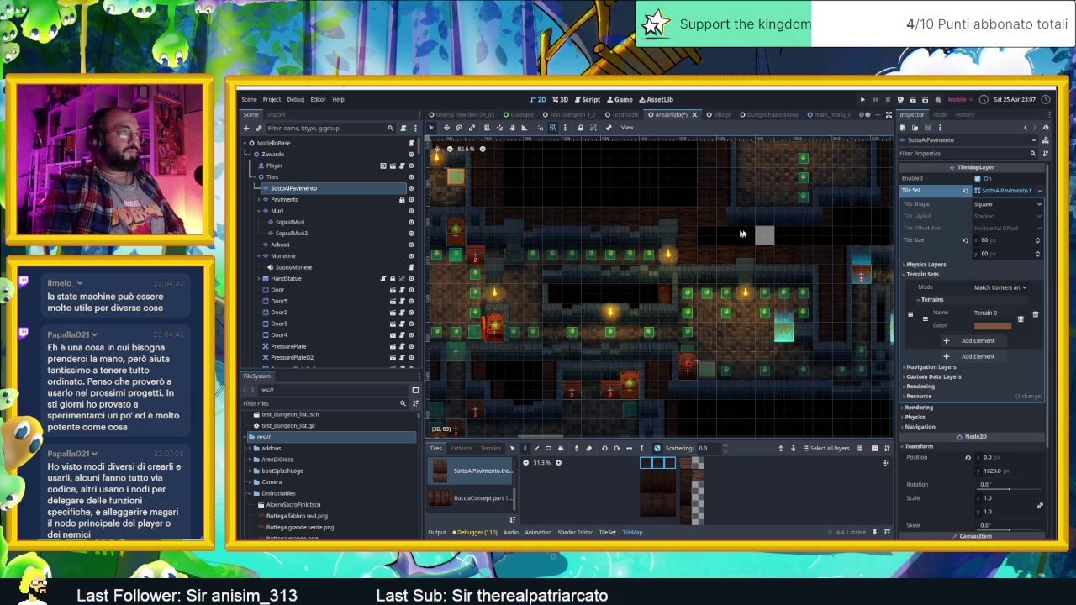
mouse_move(821, 235)
mouse_down()
mouse_move(710, 242)
mouse_move(694, 229)
mouse_up()
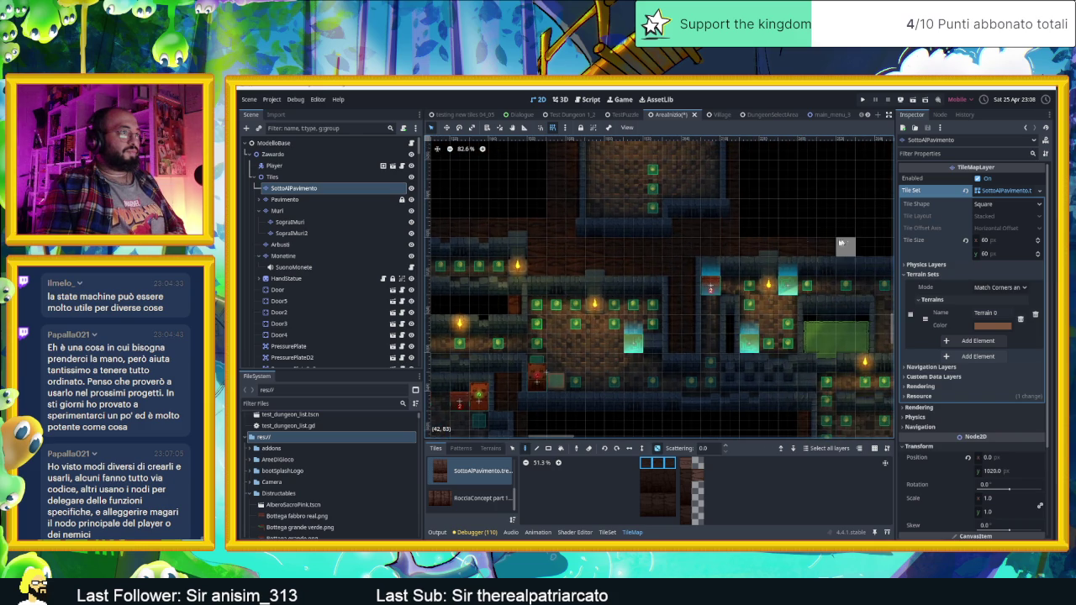
drag(846, 244, 526, 242)
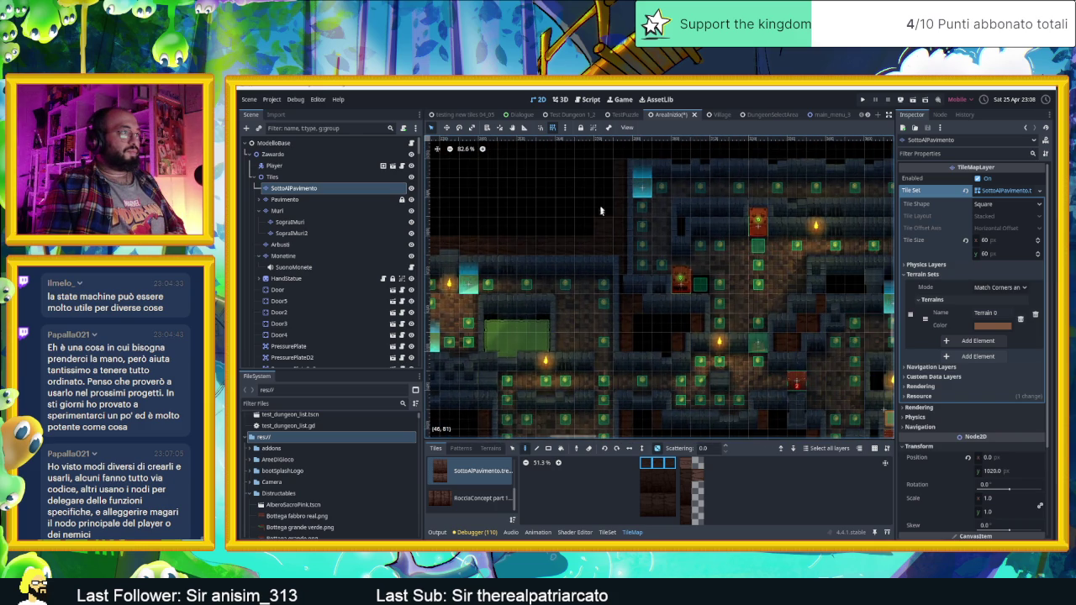
drag(598, 171, 714, 283)
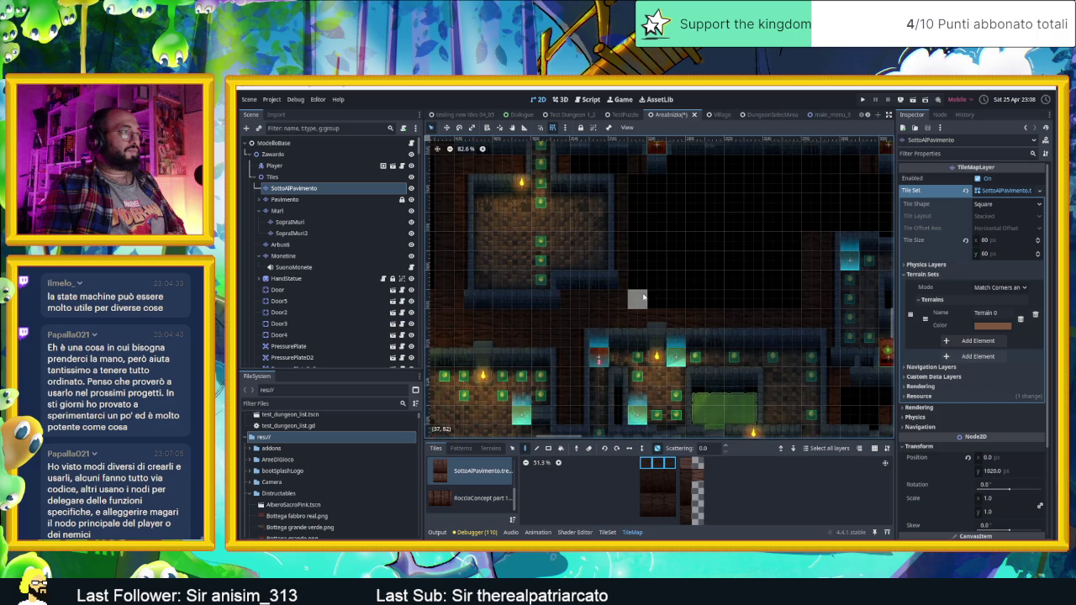
drag(635, 214, 669, 302)
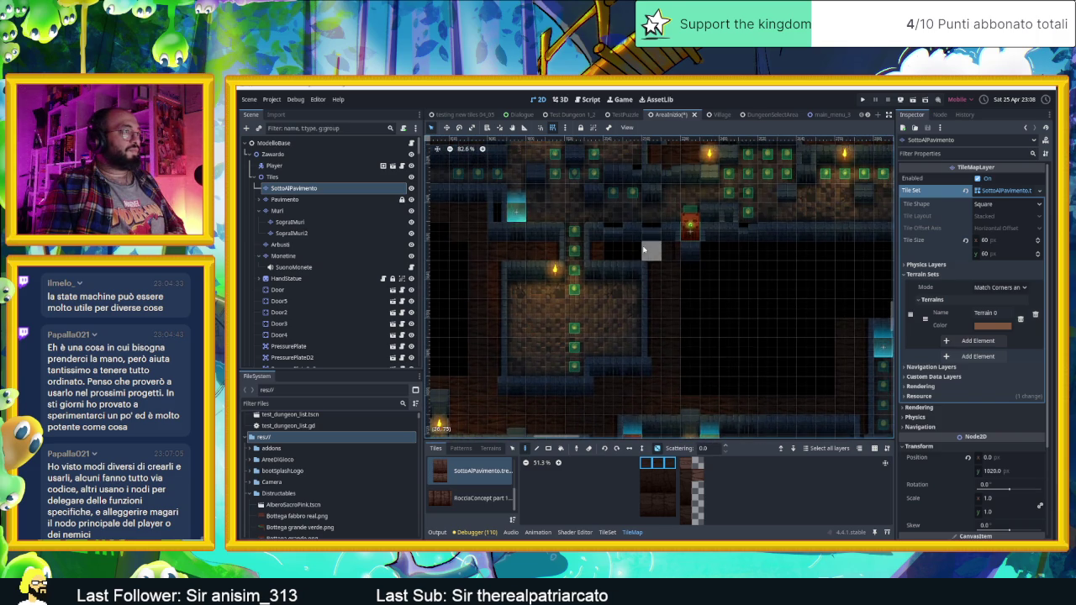